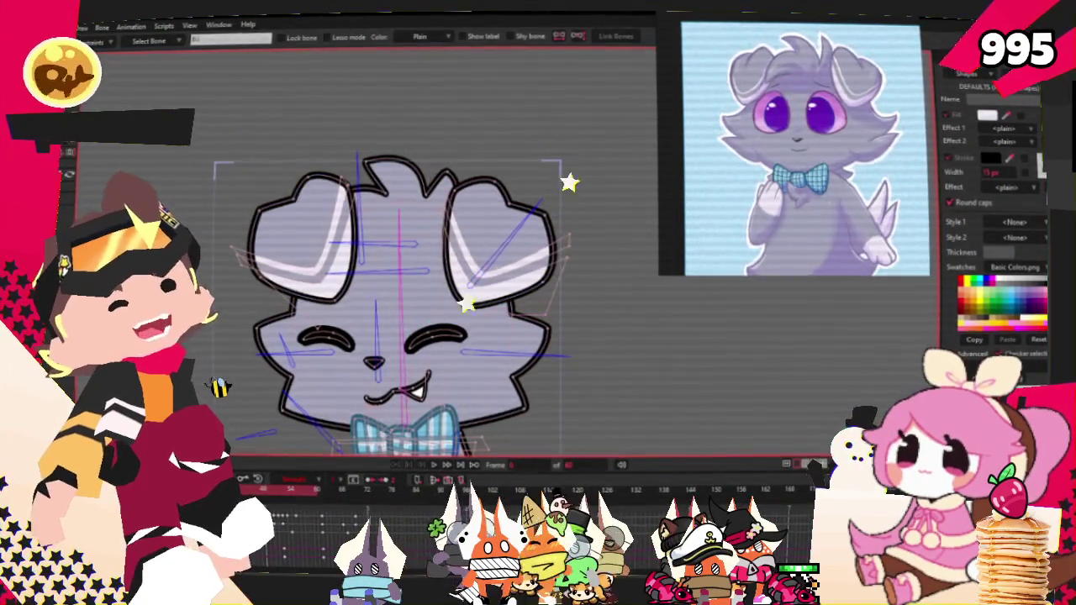
Show bone strength regions over the puppy rig, zoom around the head, and play the head-turn animation.
{"action": "key", "text": "s"}
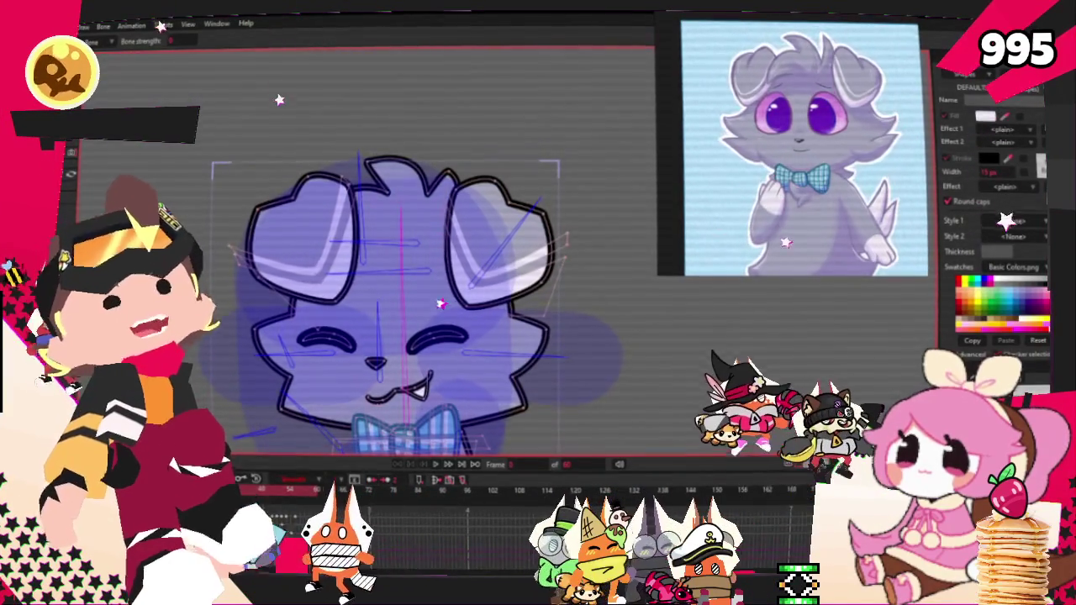
{"action": "scroll", "coordinate": [490, 271], "scroll_direction": "up", "scroll_amount": 2}
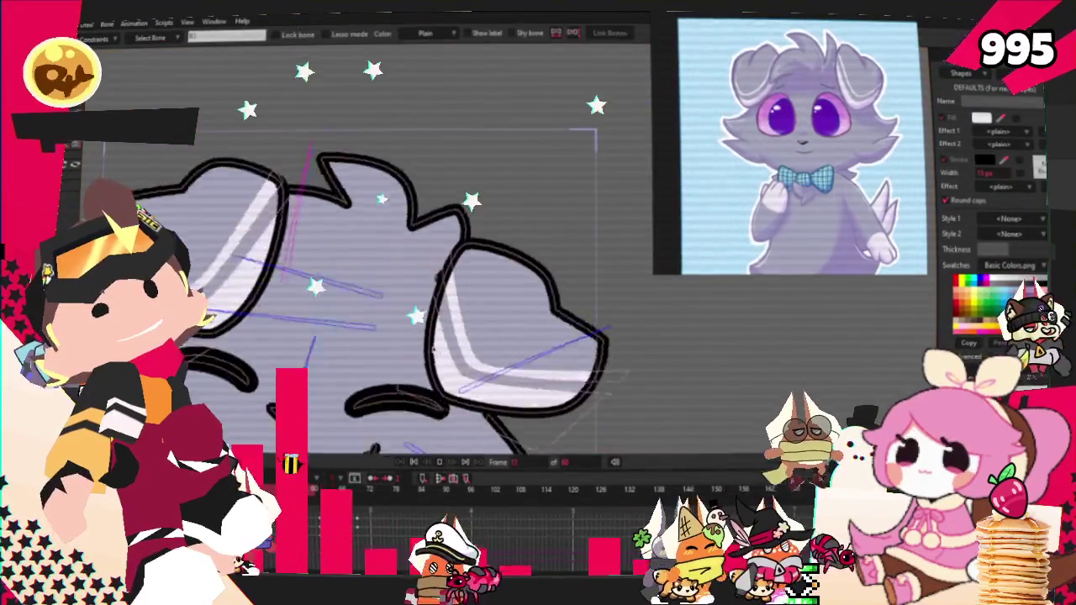
{"action": "scroll", "coordinate": [446, 341], "scroll_direction": "down", "scroll_amount": 3}
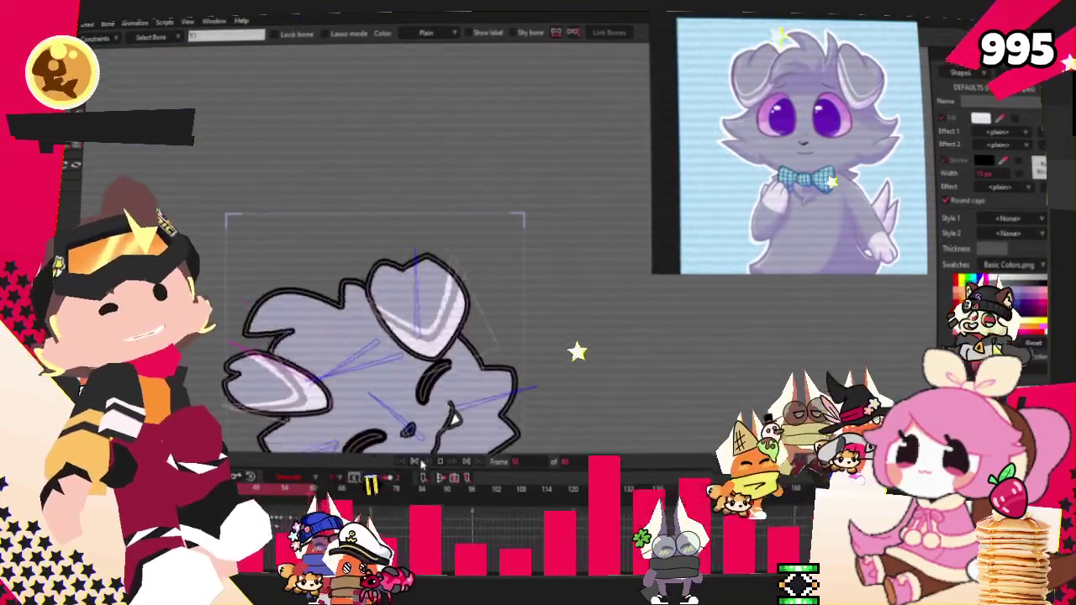
{"action": "scroll", "coordinate": [404, 322], "scroll_direction": "up", "scroll_amount": 3}
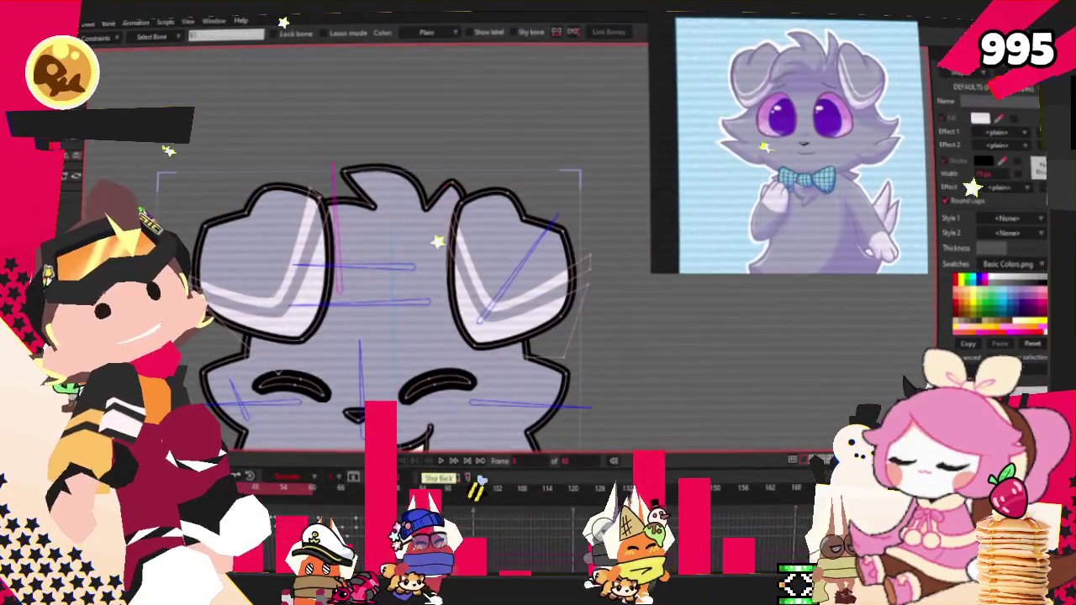
{"action": "scroll", "coordinate": [298, 218], "scroll_direction": "up", "scroll_amount": 2}
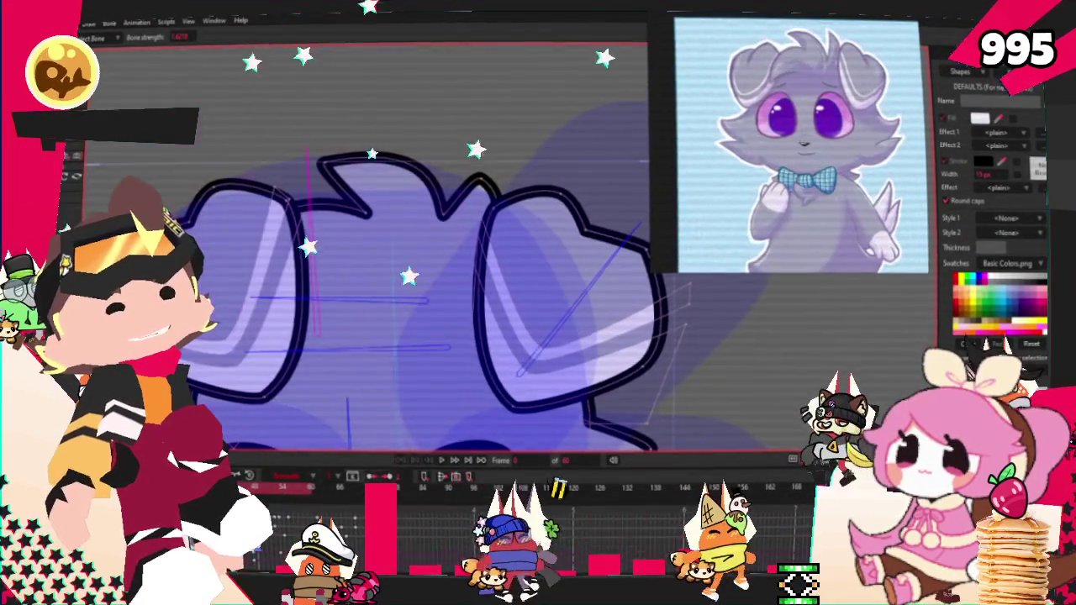
{"action": "scroll", "coordinate": [319, 228], "scroll_direction": "down", "scroll_amount": 2}
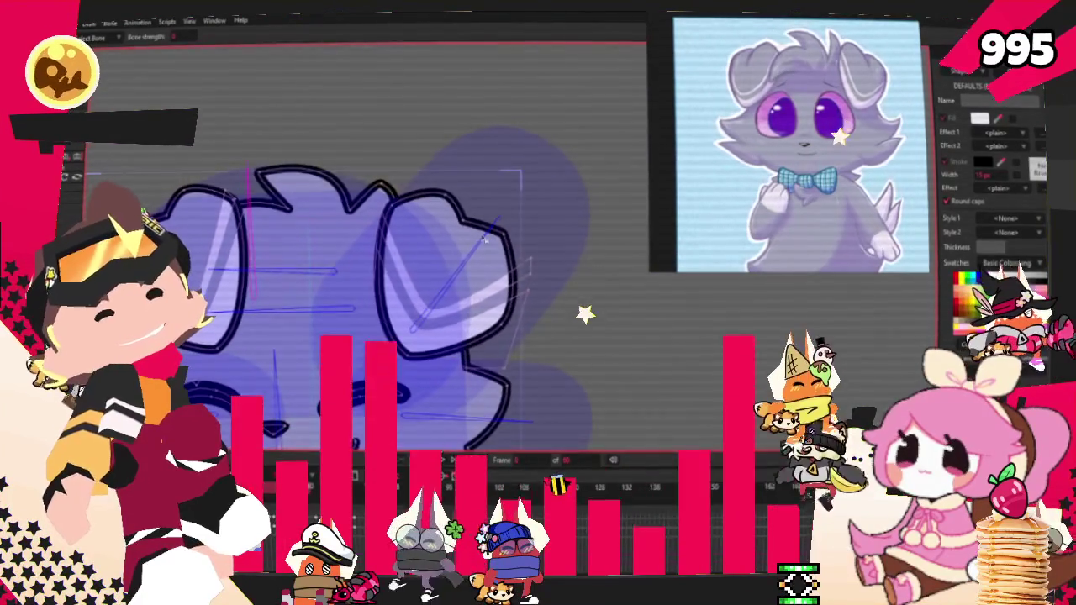
{"action": "scroll", "coordinate": [307, 250], "scroll_direction": "down", "scroll_amount": 2}
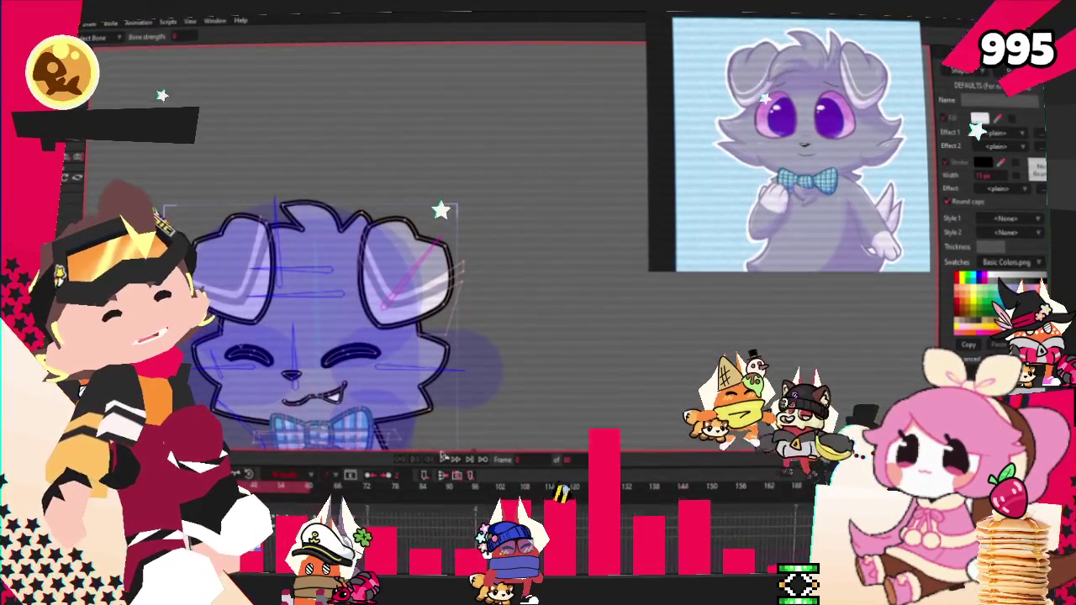
{"action": "left_click", "coordinate": [443, 456]}
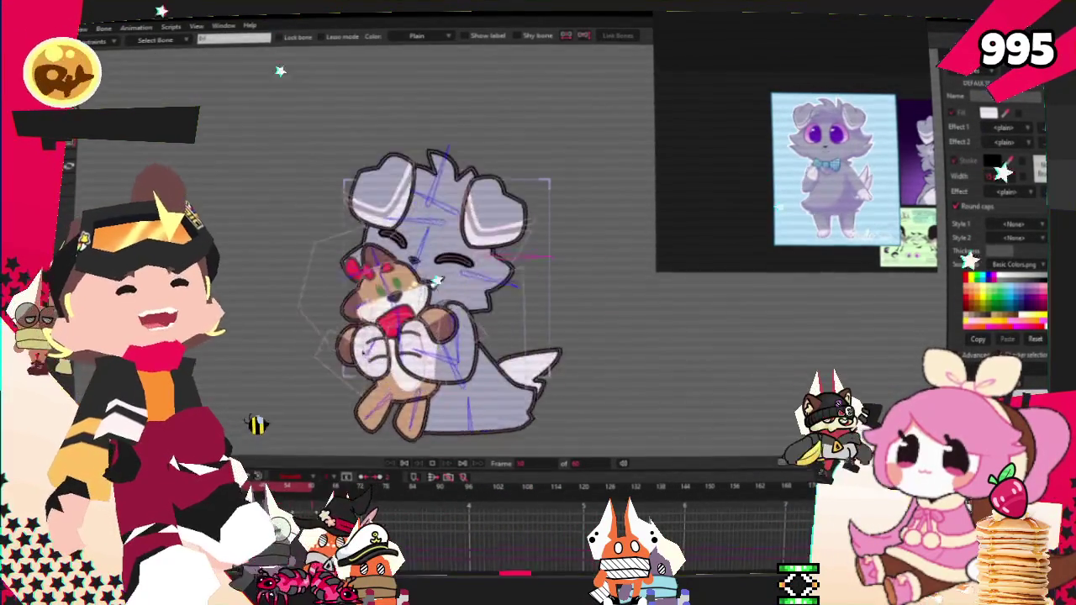
Zoom out the reference panel to see all three puppy reference images while the hug loops.
{"action": "scroll", "coordinate": [756, 101], "scroll_direction": "down", "scroll_amount": 2}
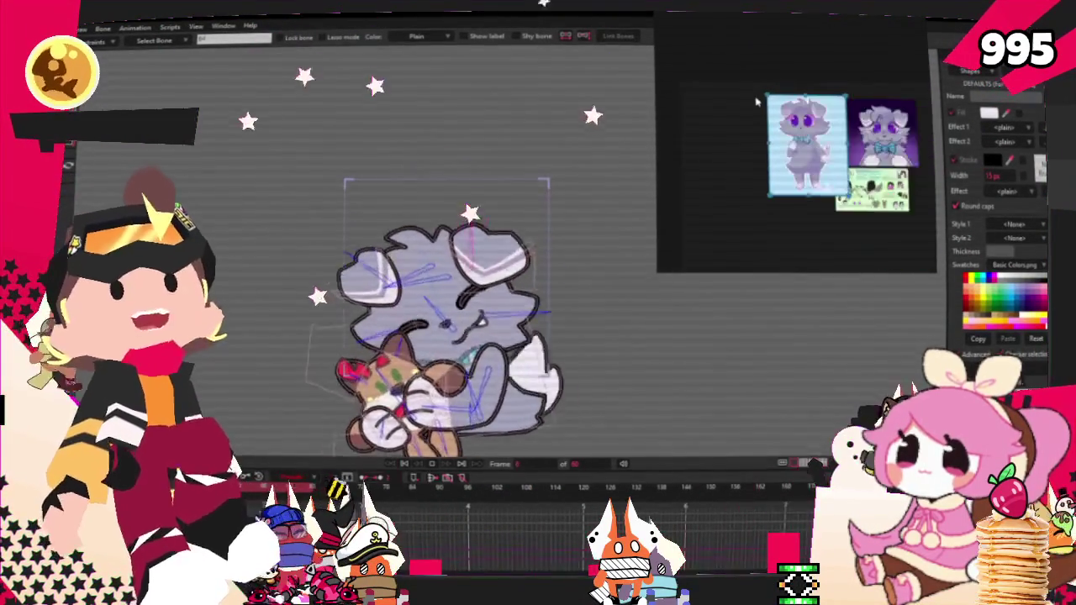
Zoom the reference panel onto the Chicki bird sheet and the canvas onto the plush, with Select Shape active.
{"action": "scroll", "coordinate": [771, 192], "scroll_direction": "up", "scroll_amount": 2}
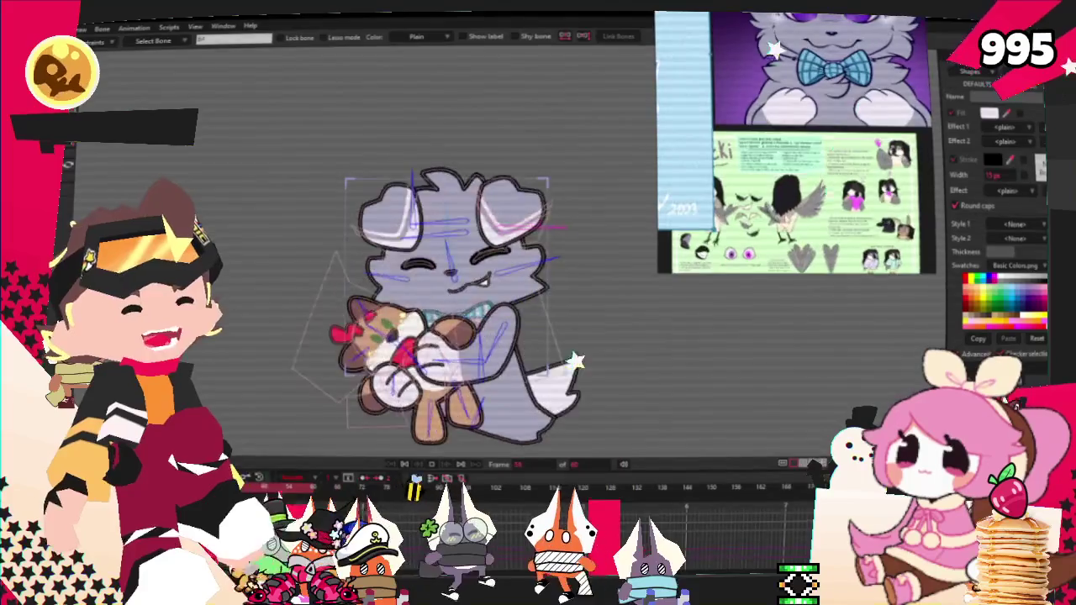
{"action": "scroll", "coordinate": [771, 191], "scroll_direction": "up", "scroll_amount": 2}
{"action": "scroll", "coordinate": [771, 191], "scroll_direction": "up", "scroll_amount": 2}
{"action": "scroll", "coordinate": [771, 192], "scroll_direction": "up", "scroll_amount": 2}
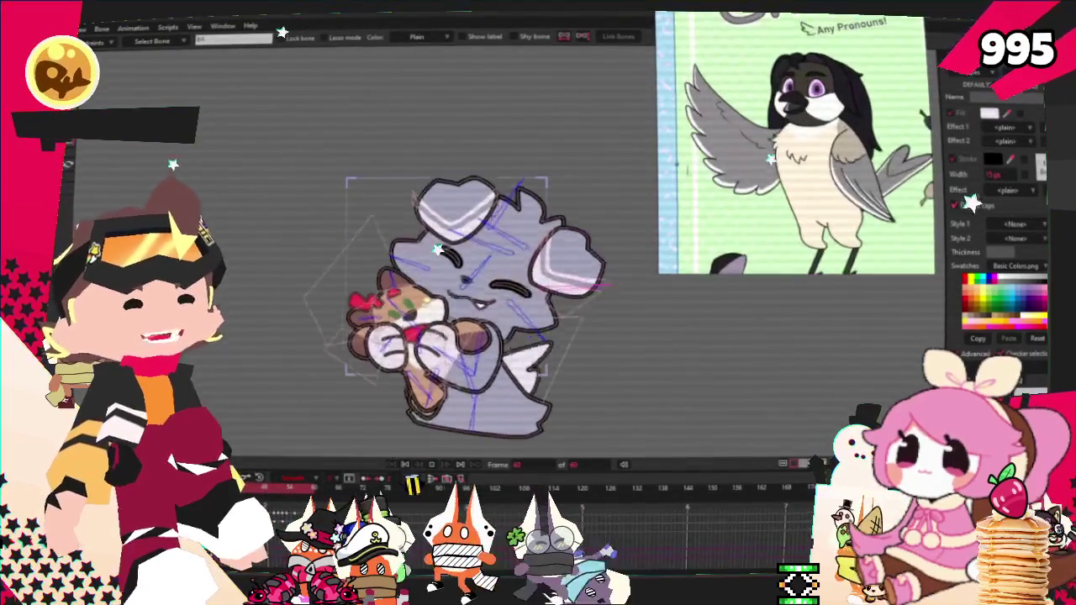
{"action": "scroll", "coordinate": [454, 278], "scroll_direction": "up", "scroll_amount": 2}
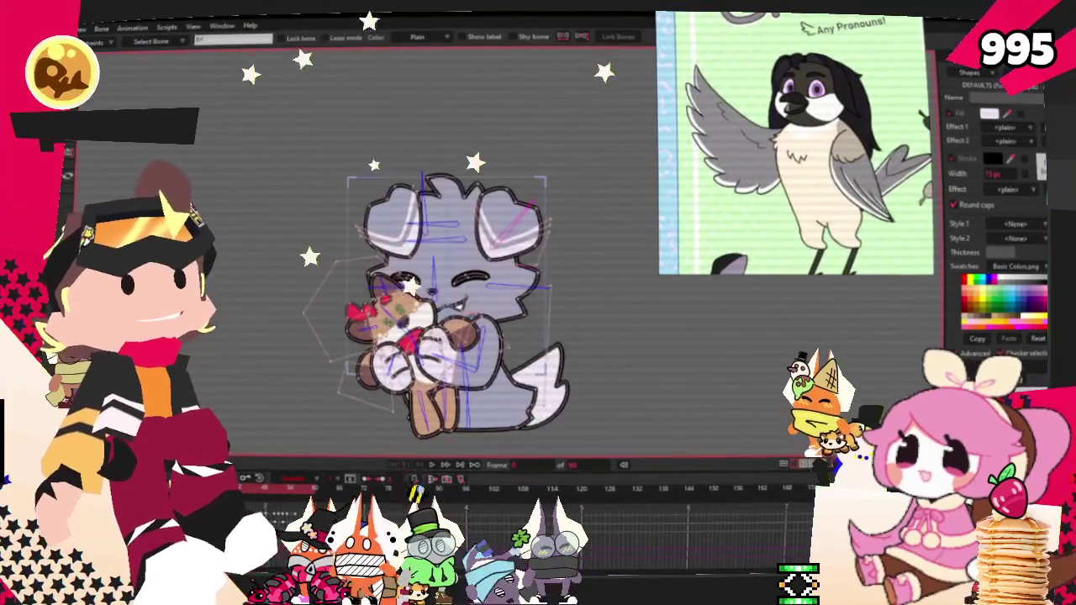
{"action": "scroll", "coordinate": [454, 277], "scroll_direction": "up", "scroll_amount": 2}
{"action": "scroll", "coordinate": [454, 278], "scroll_direction": "up", "scroll_amount": 1}
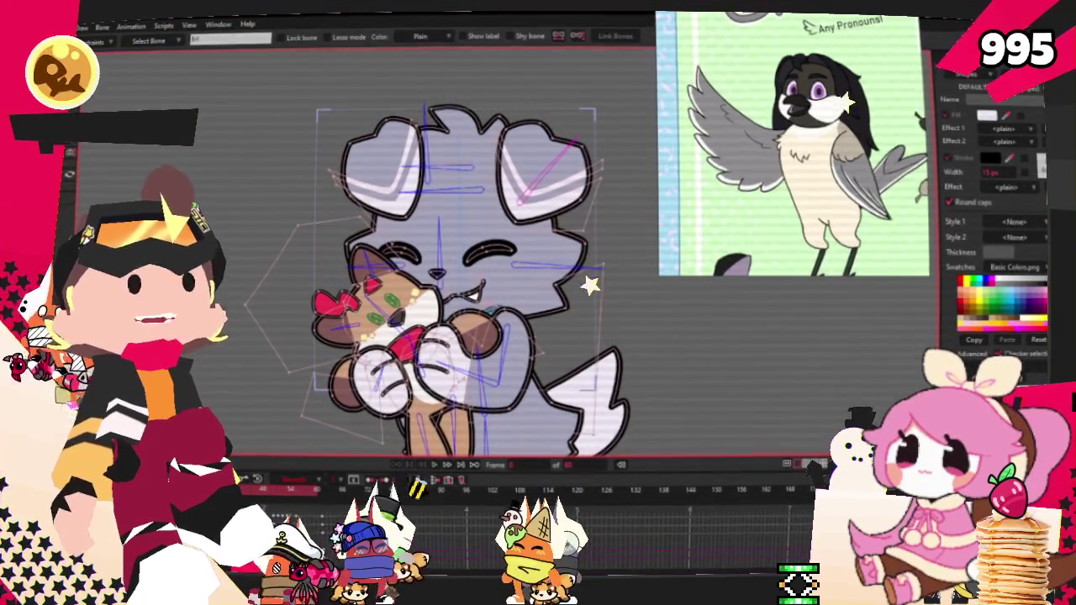
{"action": "scroll", "coordinate": [495, 345], "scroll_direction": "up", "scroll_amount": 3}
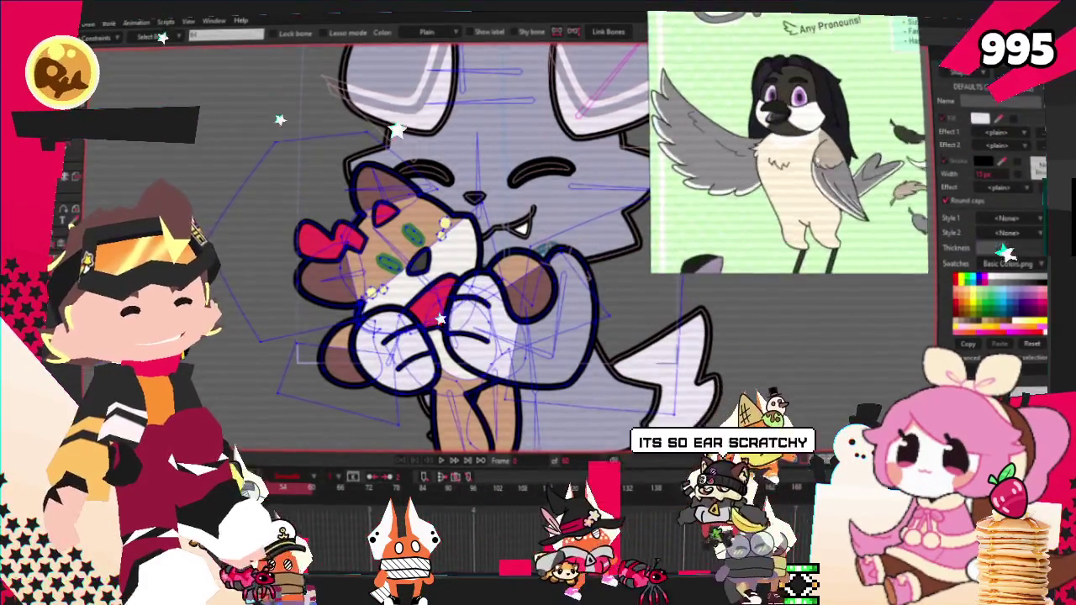
{"action": "scroll", "coordinate": [504, 216], "scroll_direction": "up", "scroll_amount": 1}
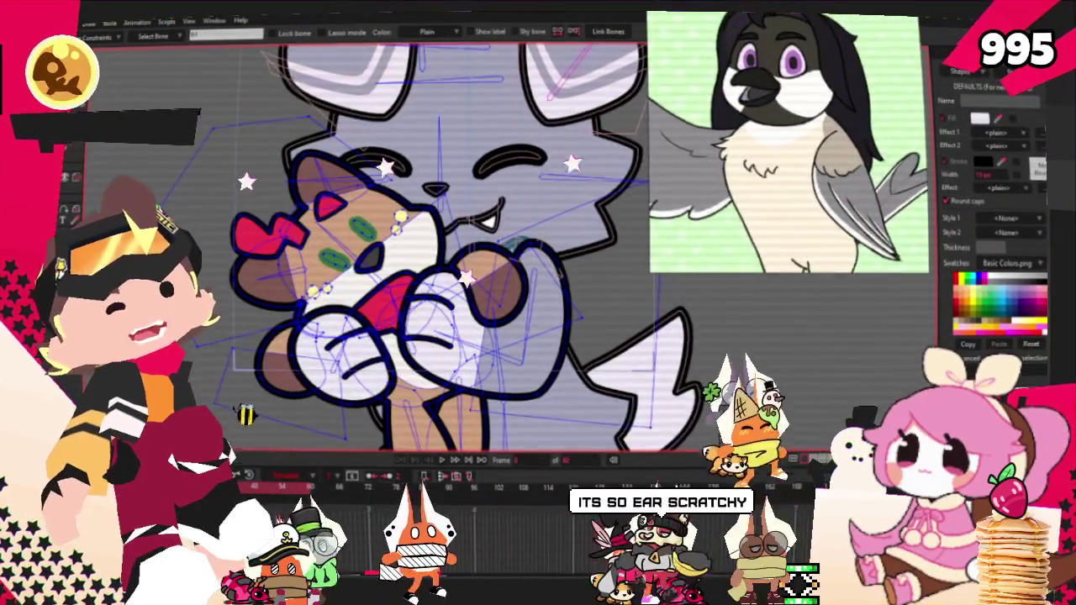
{"action": "scroll", "coordinate": [407, 313], "scroll_direction": "up", "scroll_amount": 2}
{"action": "key", "text": "g"}
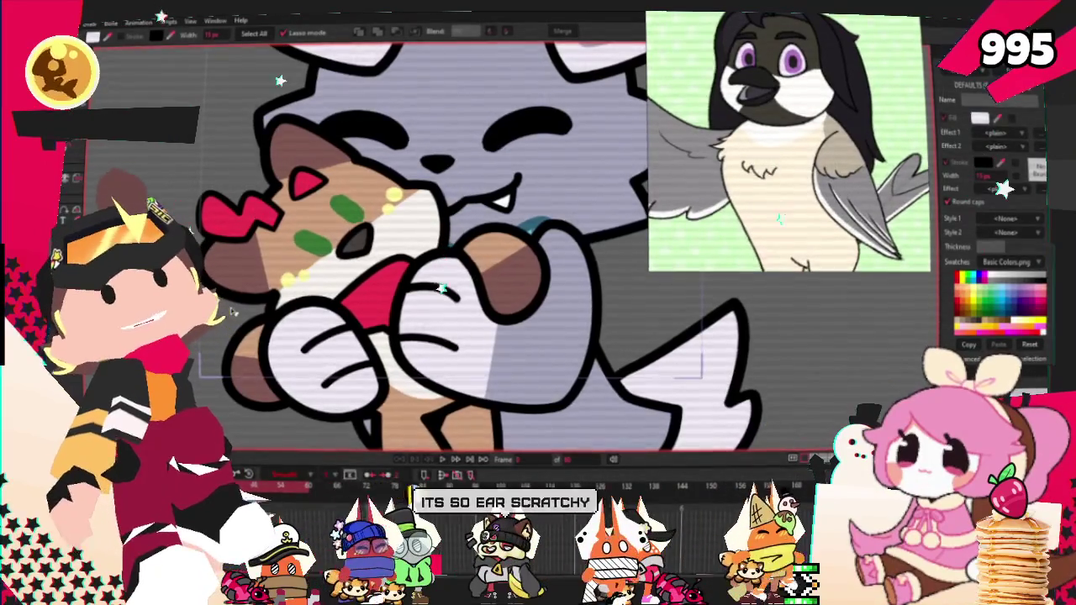
Select the plush's green cheek spots and set their fill to purple.
{"action": "left_click", "coordinate": [322, 216]}
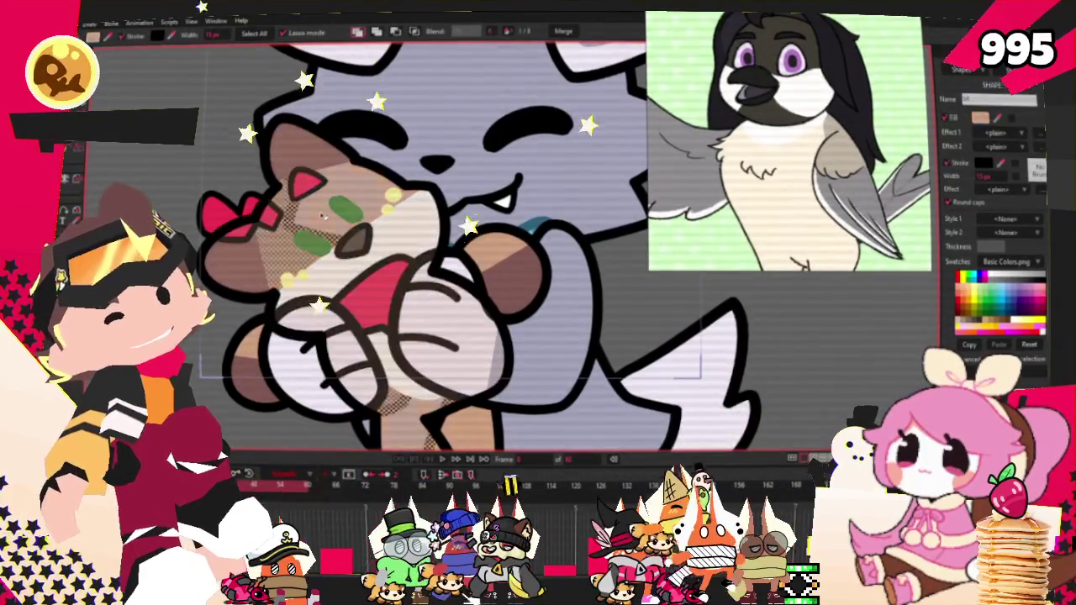
{"action": "scroll", "coordinate": [585, 194], "scroll_direction": "up", "scroll_amount": 2}
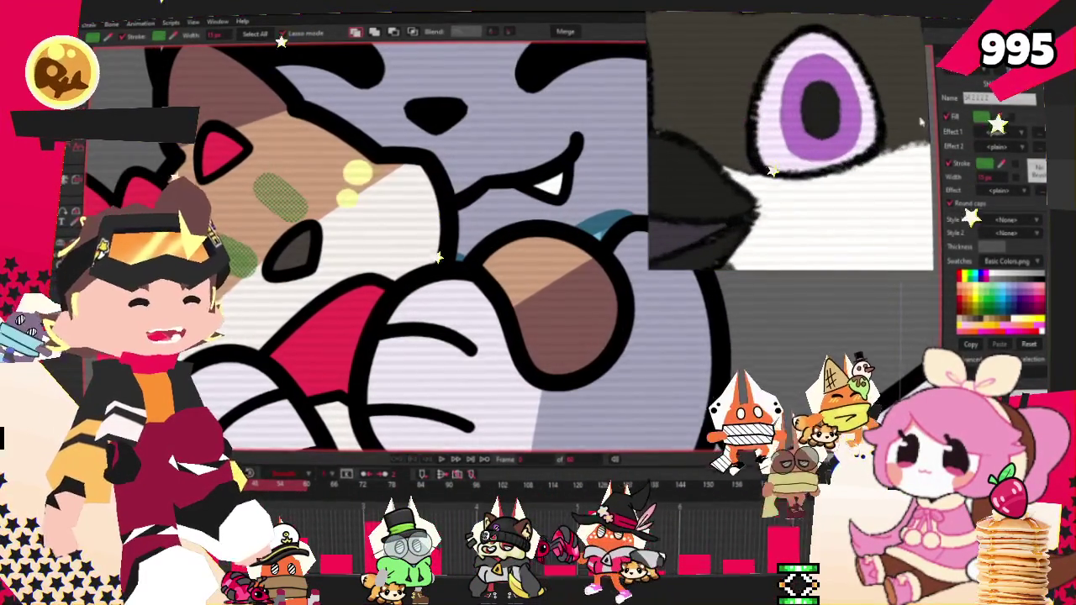
{"action": "left_click", "coordinate": [999, 120]}
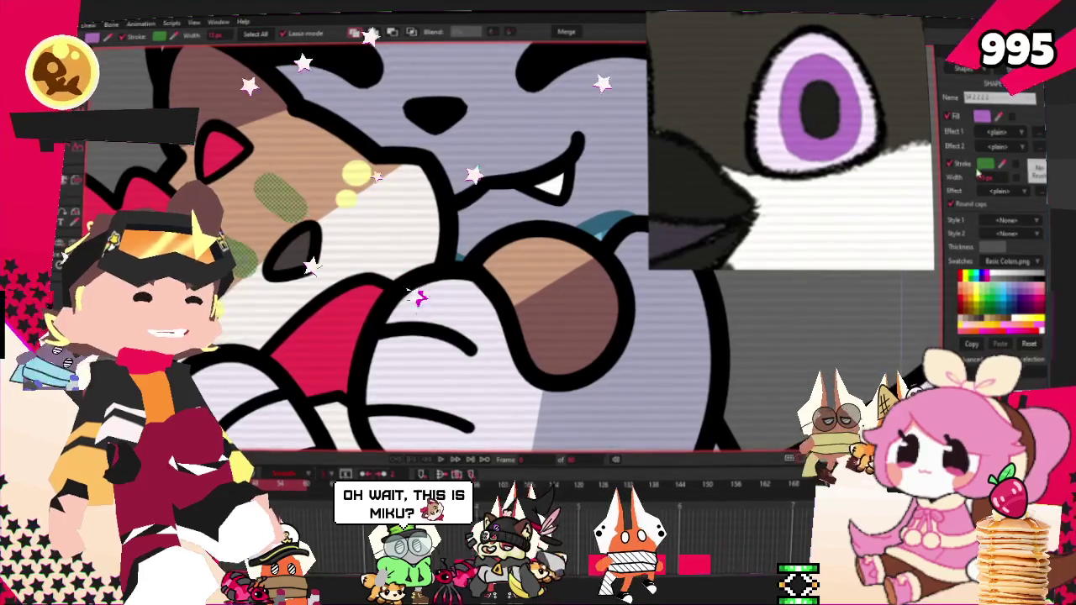
{"action": "scroll", "coordinate": [487, 194], "scroll_direction": "down", "scroll_amount": 3}
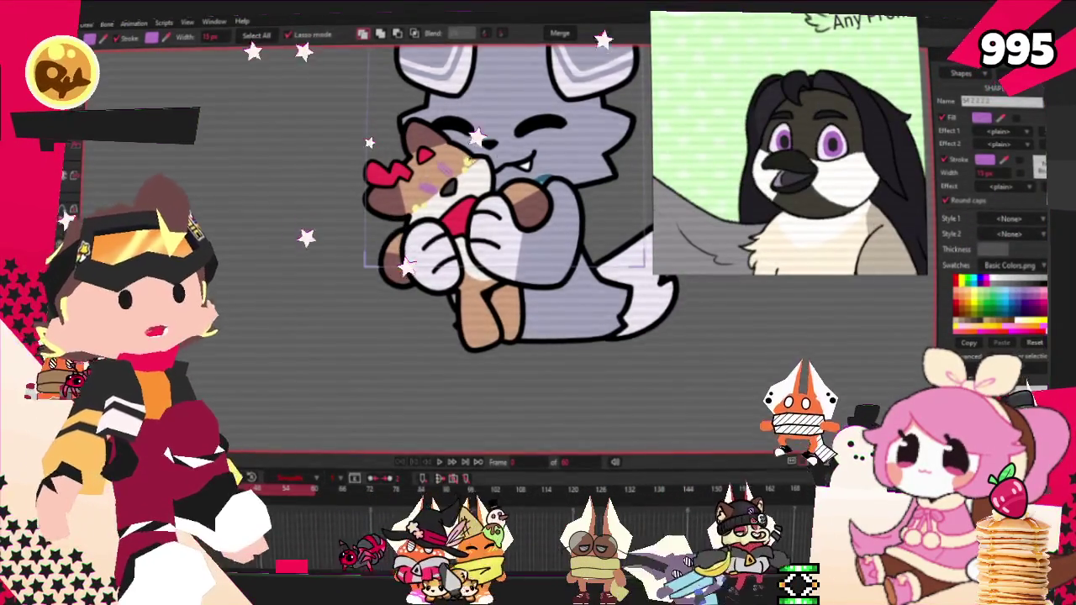
Select the plush's tan face patch and lower face band to recolour them dark brown and grey.
{"action": "scroll", "coordinate": [427, 151], "scroll_direction": "up", "scroll_amount": 5}
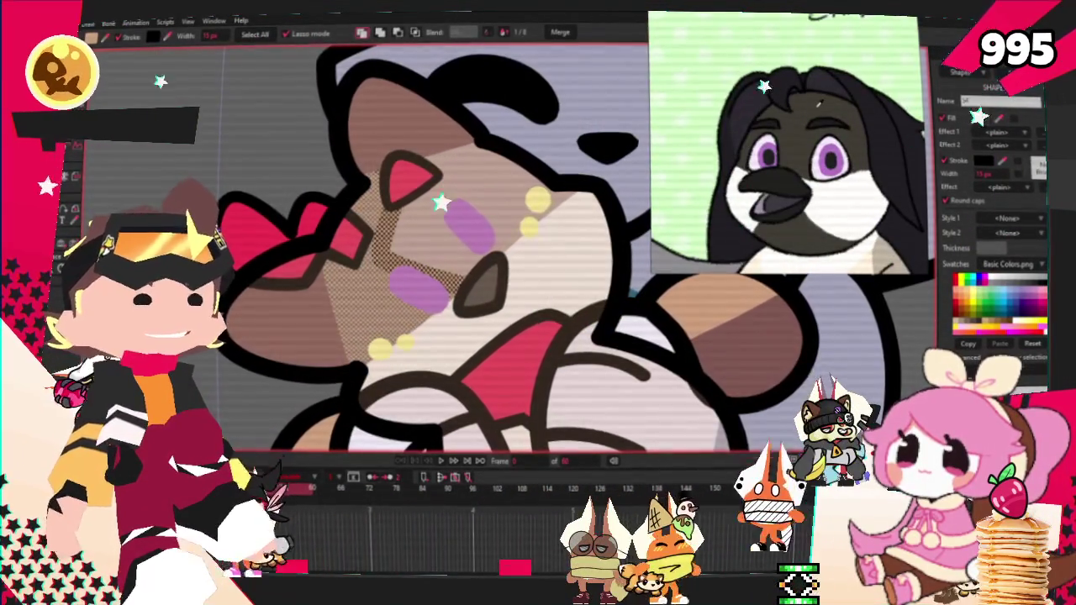
{"action": "left_click", "coordinate": [478, 251]}
{"action": "left_click", "coordinate": [439, 346]}
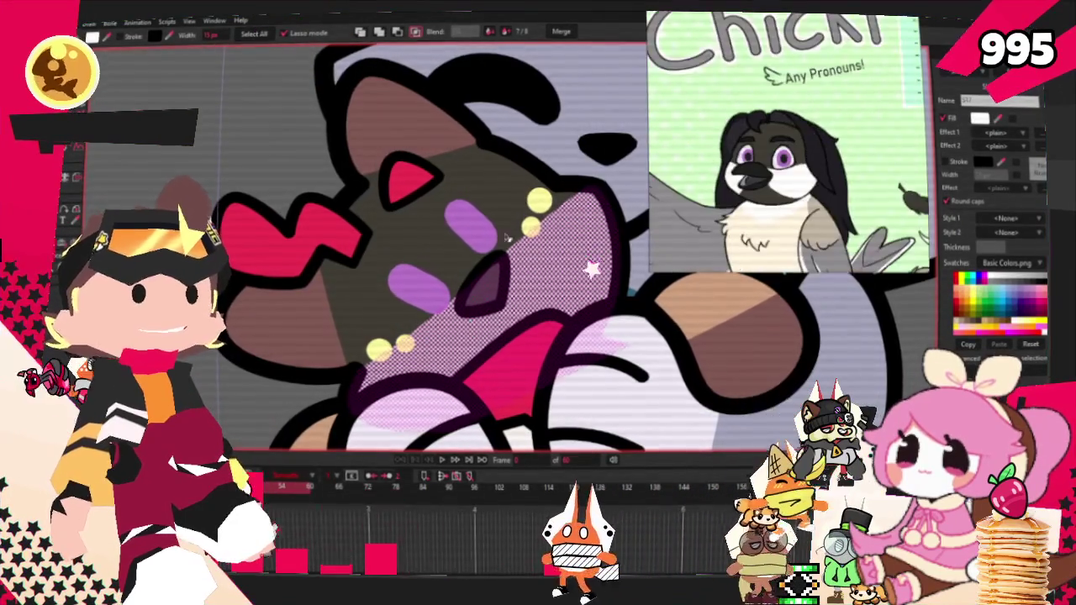
{"action": "scroll", "coordinate": [538, 244], "scroll_direction": "down", "scroll_amount": 2}
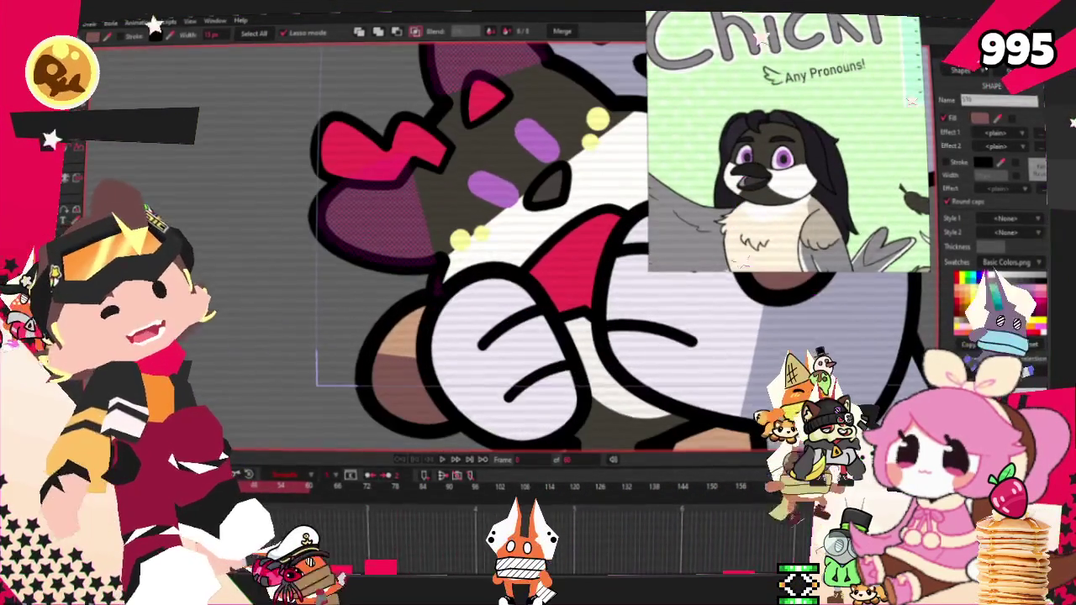
{"action": "scroll", "coordinate": [427, 195], "scroll_direction": "up", "scroll_amount": 2}
{"action": "scroll", "coordinate": [427, 195], "scroll_direction": "up", "scroll_amount": 2}
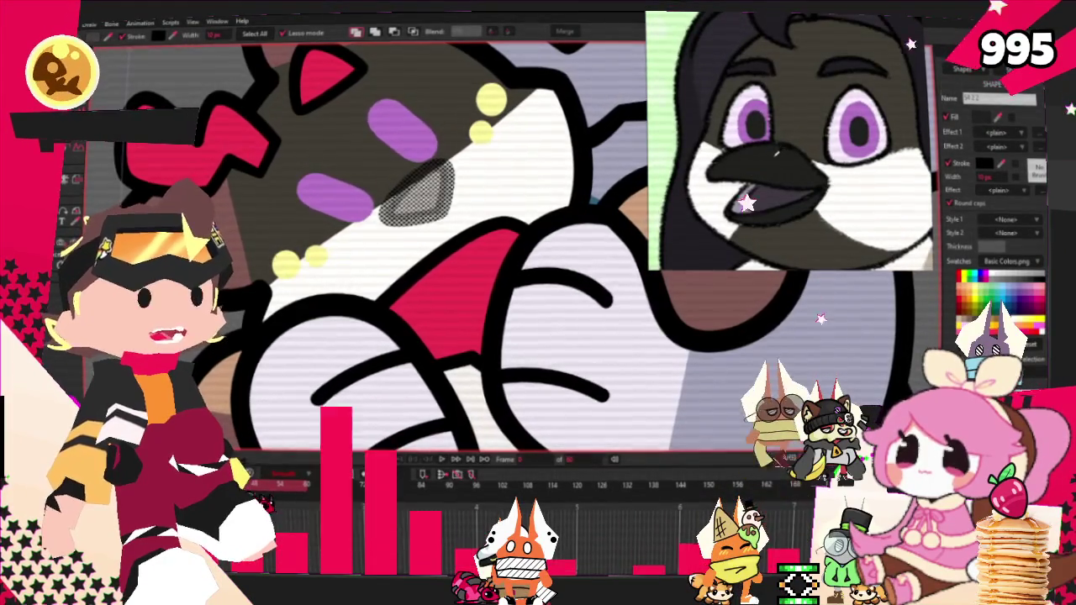
{"action": "scroll", "coordinate": [627, 156], "scroll_direction": "down", "scroll_amount": 1}
{"action": "scroll", "coordinate": [626, 155], "scroll_direction": "down", "scroll_amount": 2}
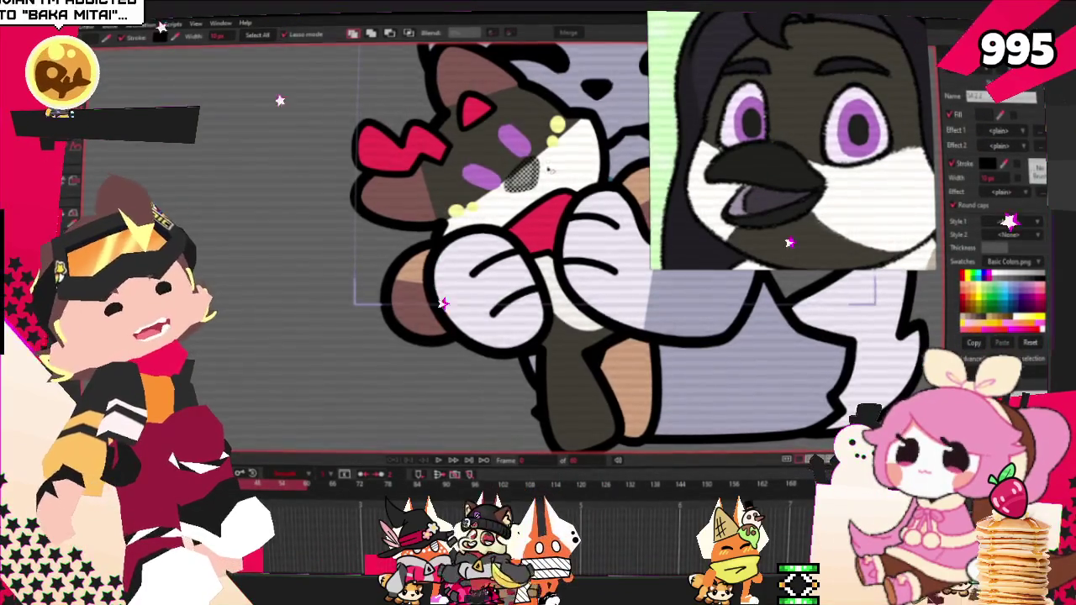
{"action": "scroll", "coordinate": [564, 157], "scroll_direction": "up", "scroll_amount": 3}
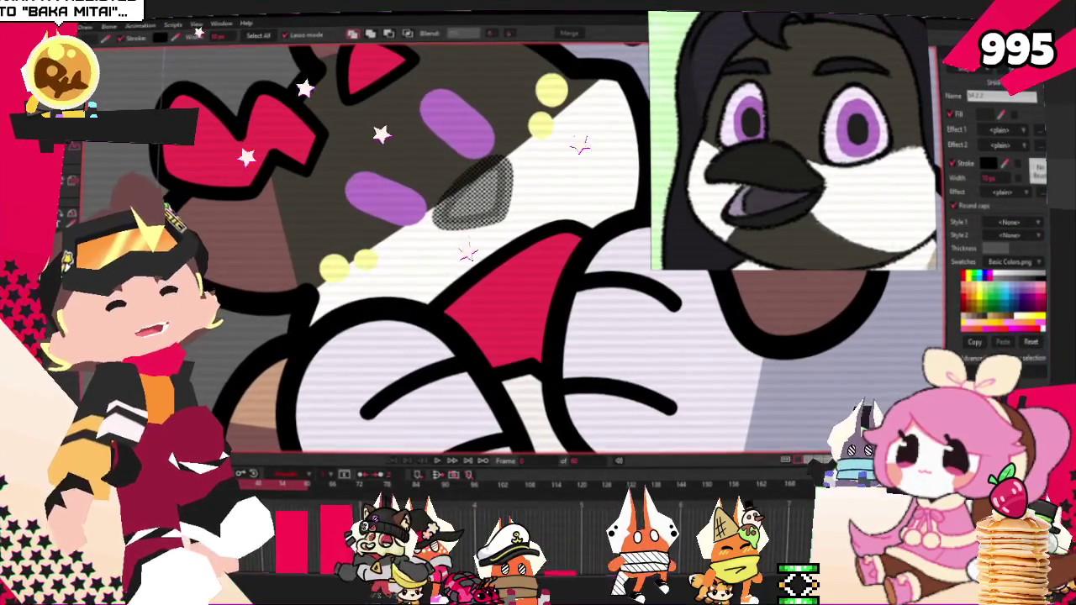
{"action": "key", "text": "a"}
{"action": "scroll", "coordinate": [412, 190], "scroll_direction": "up", "scroll_amount": 3}
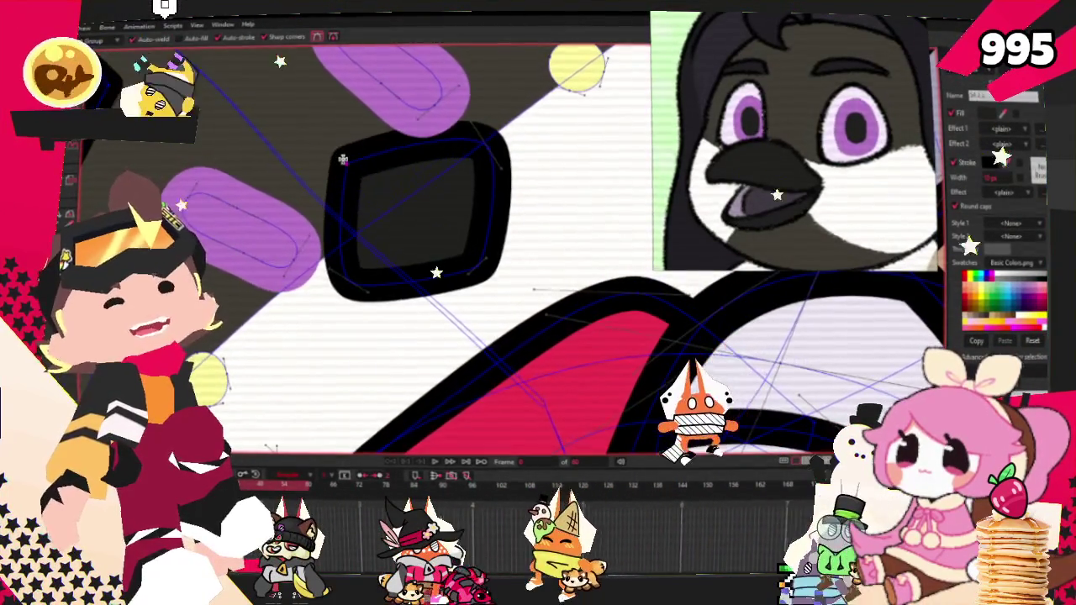
{"action": "key", "text": "c"}
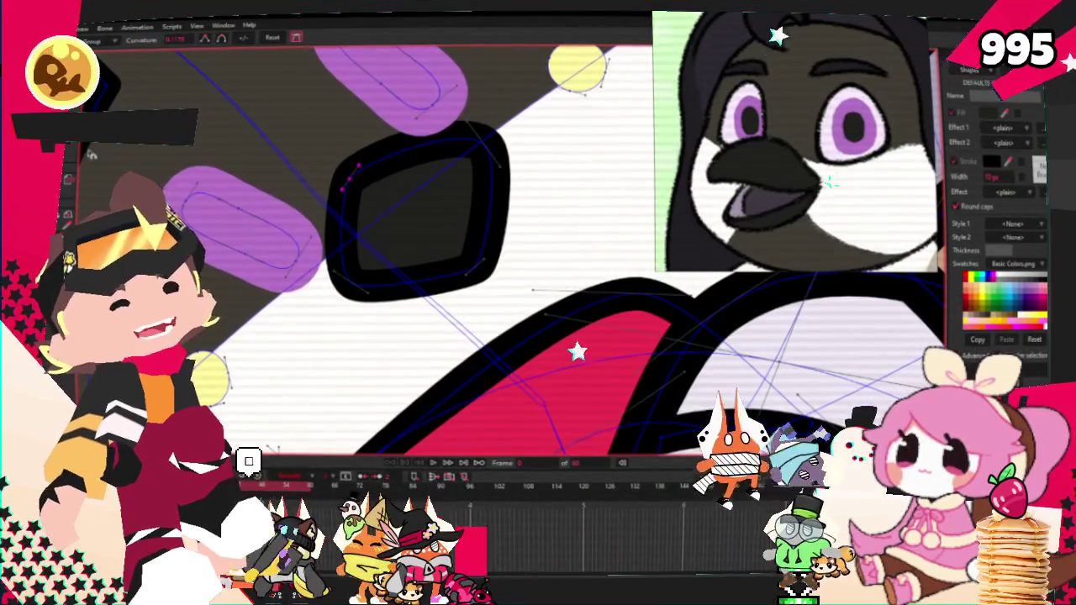
{"action": "key", "text": "g"}
{"action": "scroll", "coordinate": [378, 252], "scroll_direction": "down", "scroll_amount": 3}
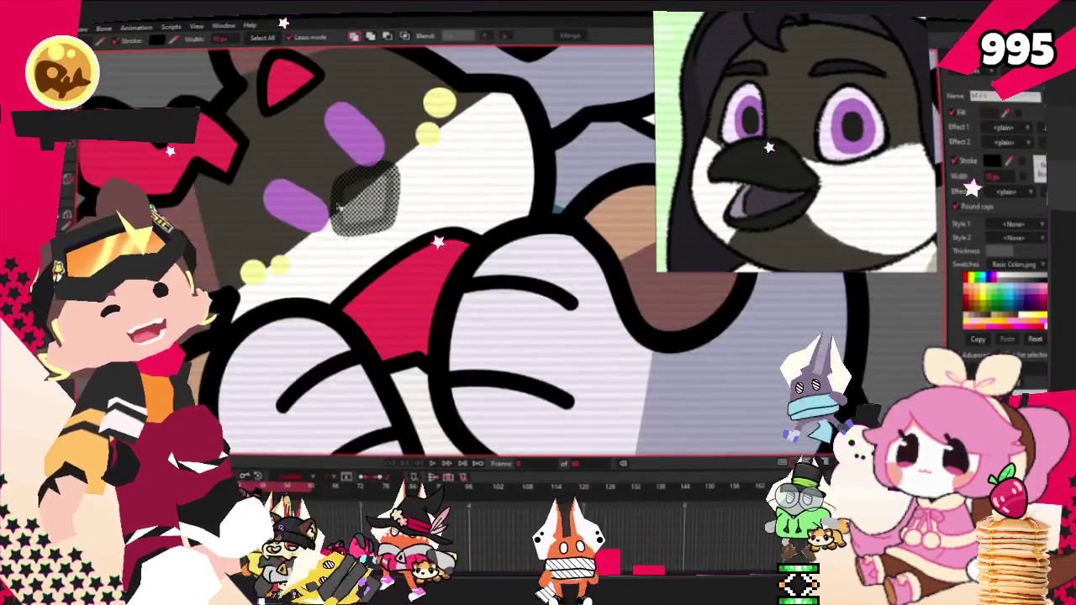
{"action": "scroll", "coordinate": [378, 252], "scroll_direction": "down", "scroll_amount": 2}
{"action": "scroll", "coordinate": [378, 252], "scroll_direction": "down", "scroll_amount": 2}
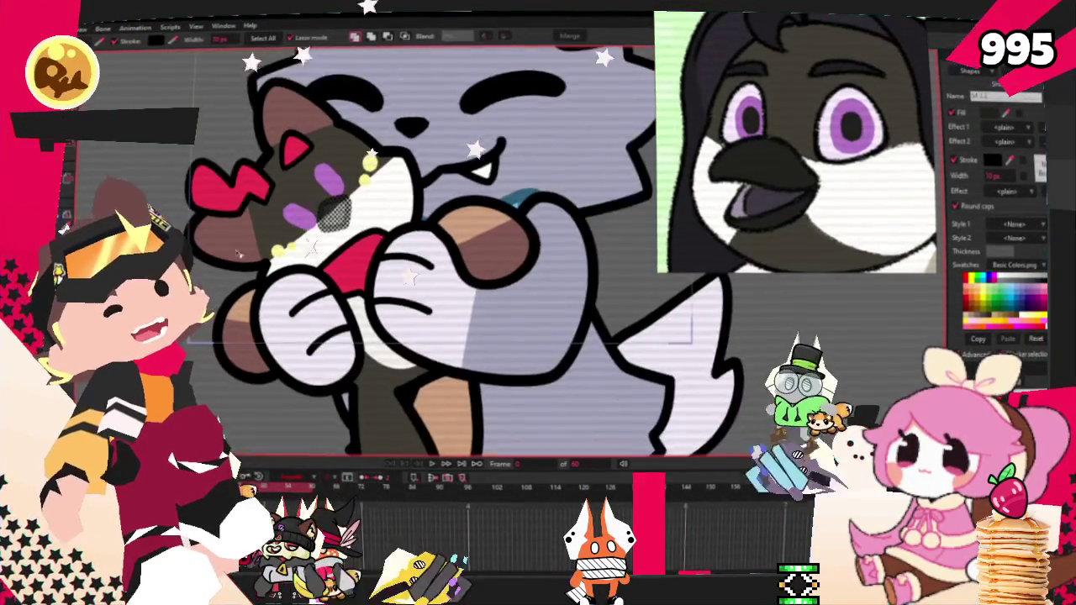
{"action": "scroll", "coordinate": [591, 263], "scroll_direction": "up", "scroll_amount": 2}
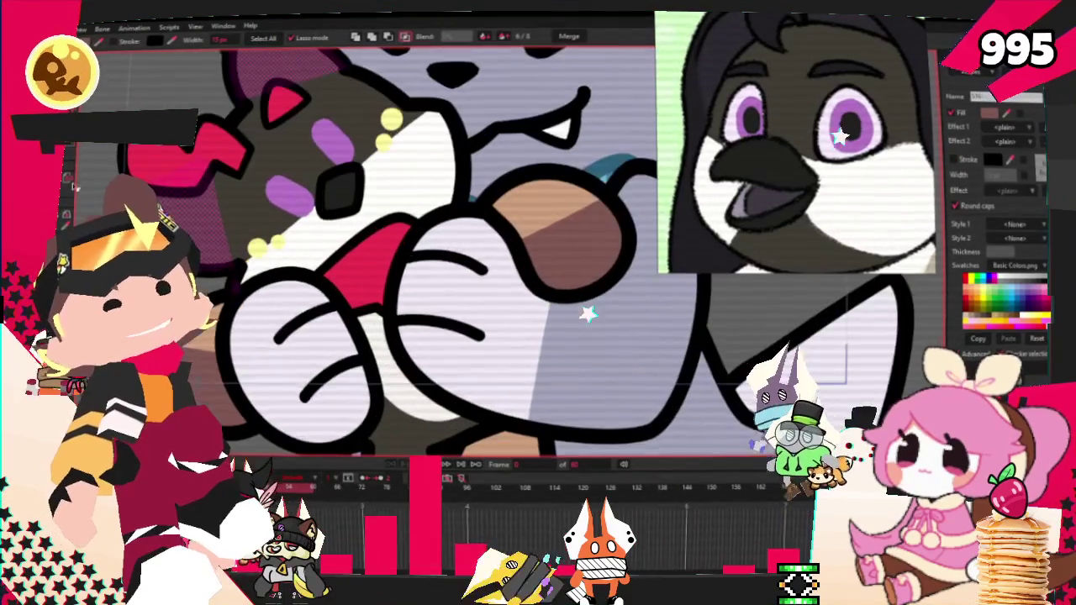
{"action": "key", "text": "t"}
{"action": "scroll", "coordinate": [367, 245], "scroll_direction": "up", "scroll_amount": 2}
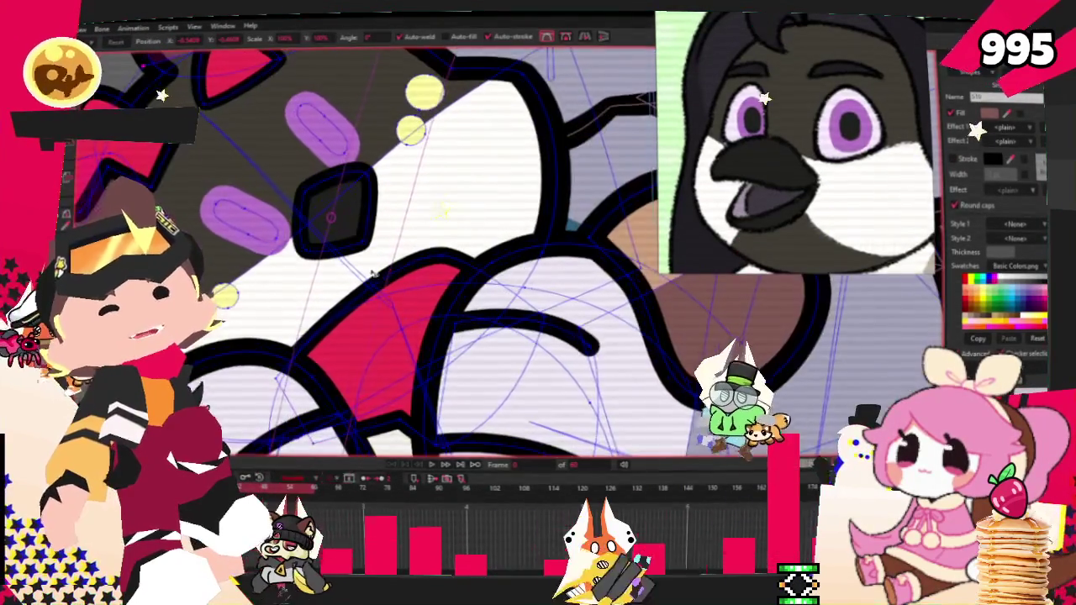
{"action": "left_click", "coordinate": [365, 244]}
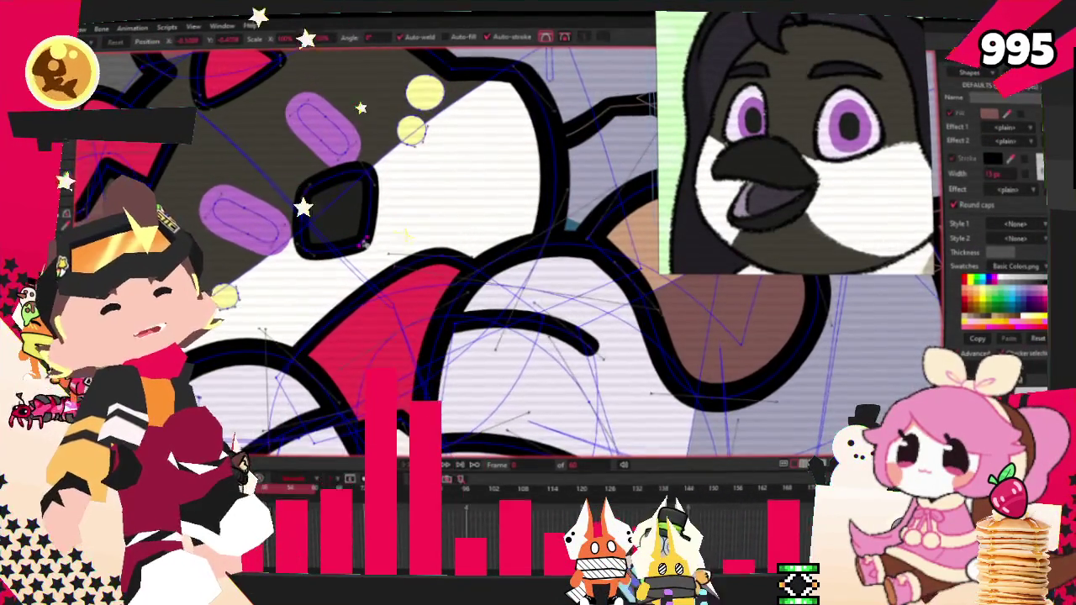
{"action": "scroll", "coordinate": [348, 230], "scroll_direction": "down", "scroll_amount": 3}
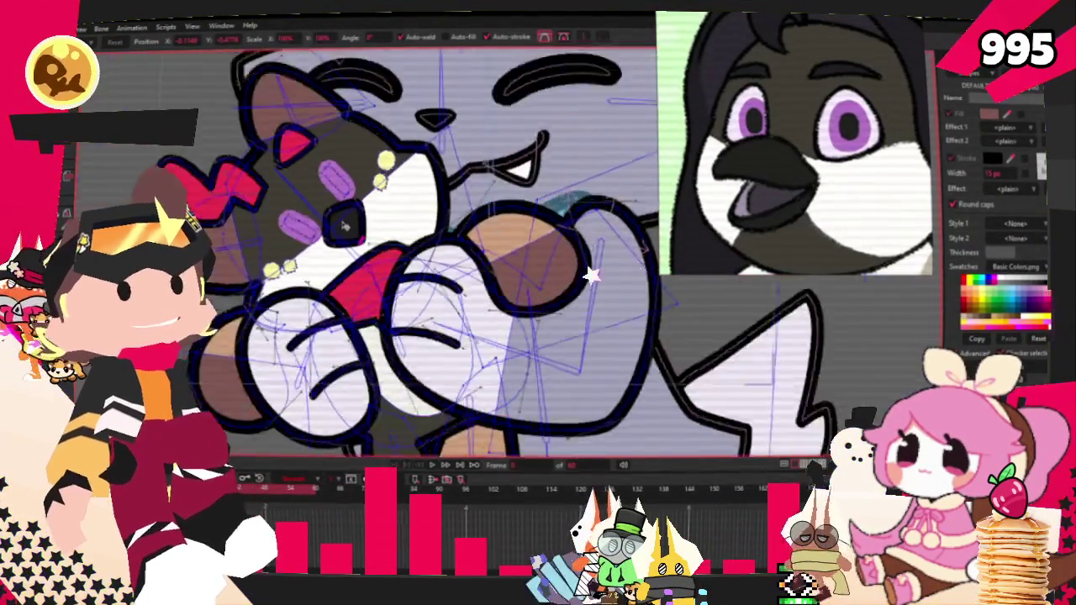
{"action": "scroll", "coordinate": [321, 219], "scroll_direction": "up", "scroll_amount": 2}
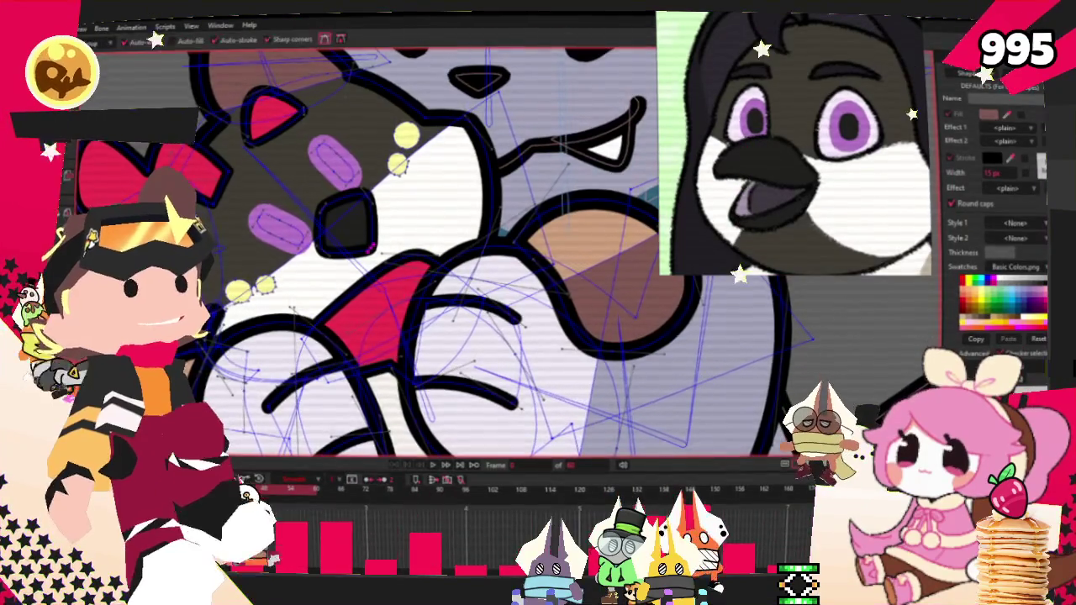
{"action": "scroll", "coordinate": [320, 155], "scroll_direction": "down", "scroll_amount": 3}
{"action": "scroll", "coordinate": [320, 154], "scroll_direction": "up", "scroll_amount": 3}
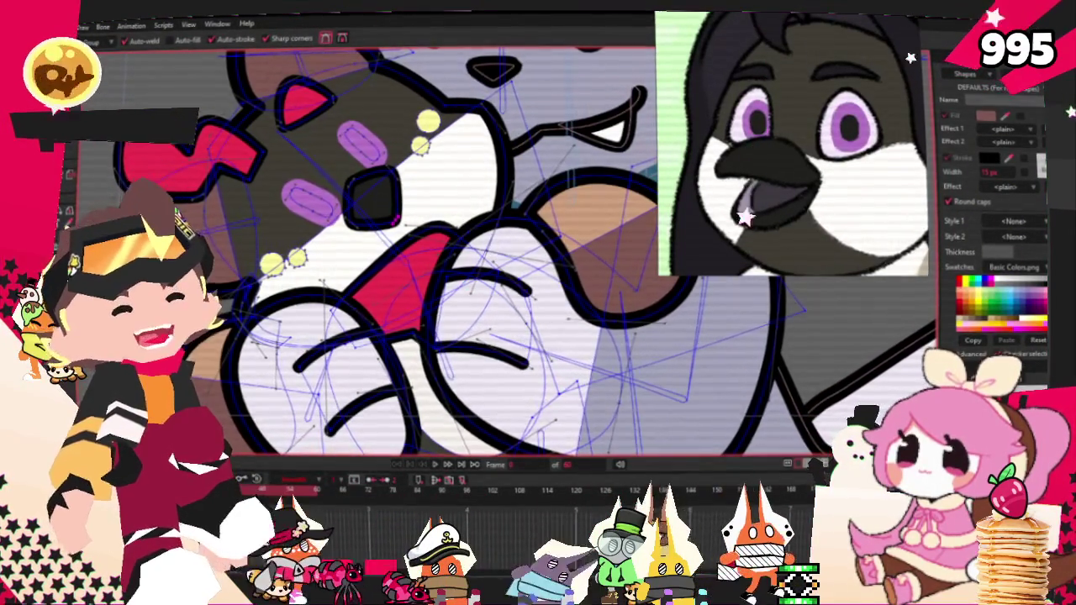
{"action": "key", "text": "g"}
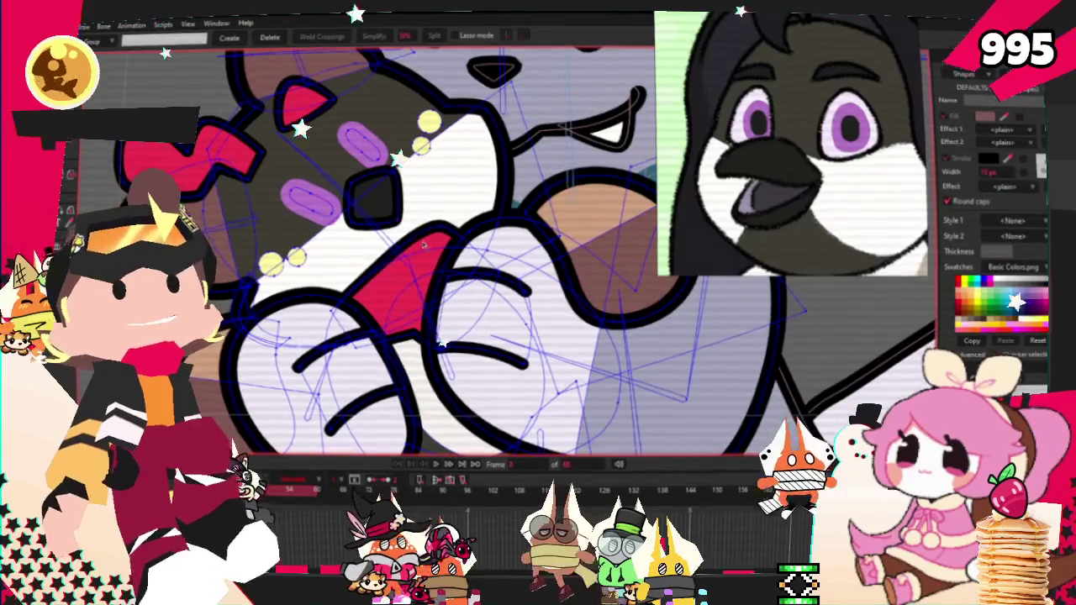
{"action": "scroll", "coordinate": [437, 238], "scroll_direction": "up", "scroll_amount": 1}
{"action": "scroll", "coordinate": [469, 241], "scroll_direction": "up", "scroll_amount": 1}
{"action": "key", "text": "a"}
{"action": "scroll", "coordinate": [310, 224], "scroll_direction": "down", "scroll_amount": 2}
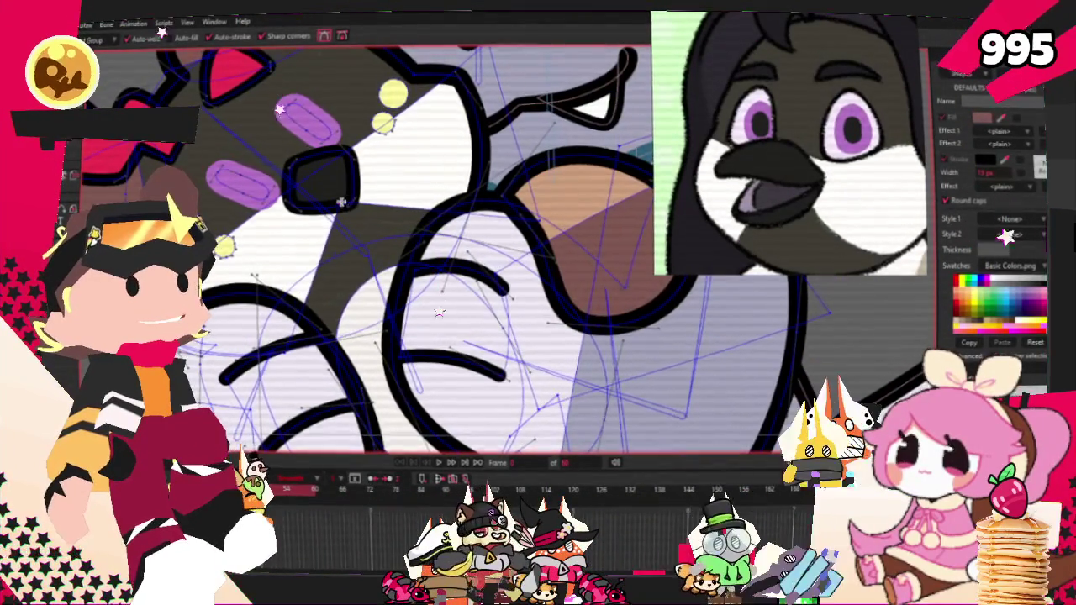
{"action": "scroll", "coordinate": [411, 308], "scroll_direction": "down", "scroll_amount": 2}
{"action": "scroll", "coordinate": [392, 175], "scroll_direction": "up", "scroll_amount": 2}
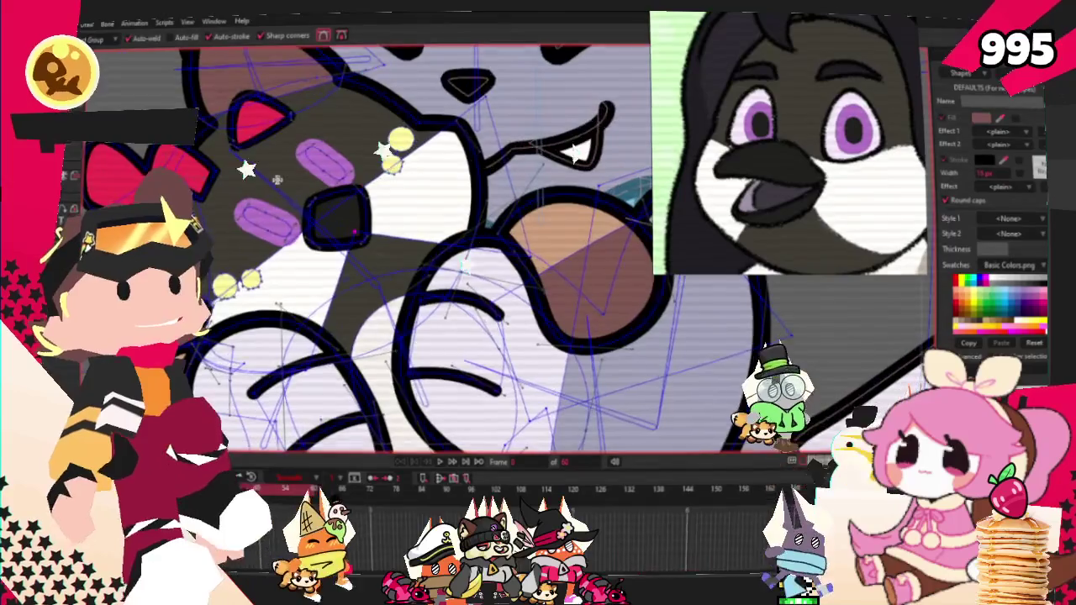
{"action": "key", "text": "g"}
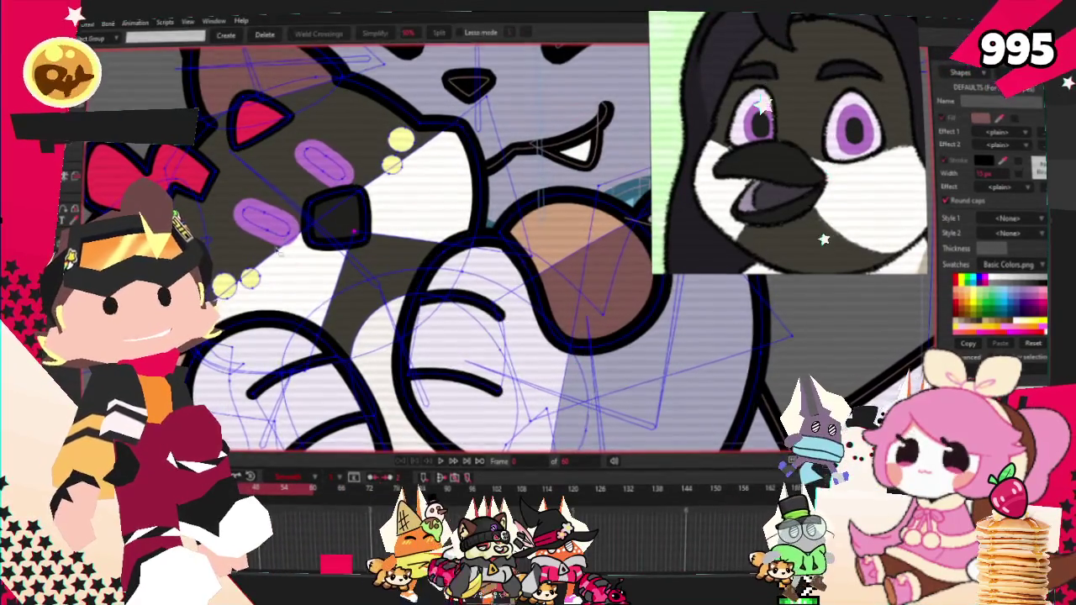
{"action": "scroll", "coordinate": [309, 255], "scroll_direction": "up", "scroll_amount": 2}
{"action": "scroll", "coordinate": [309, 255], "scroll_direction": "up", "scroll_amount": 1}
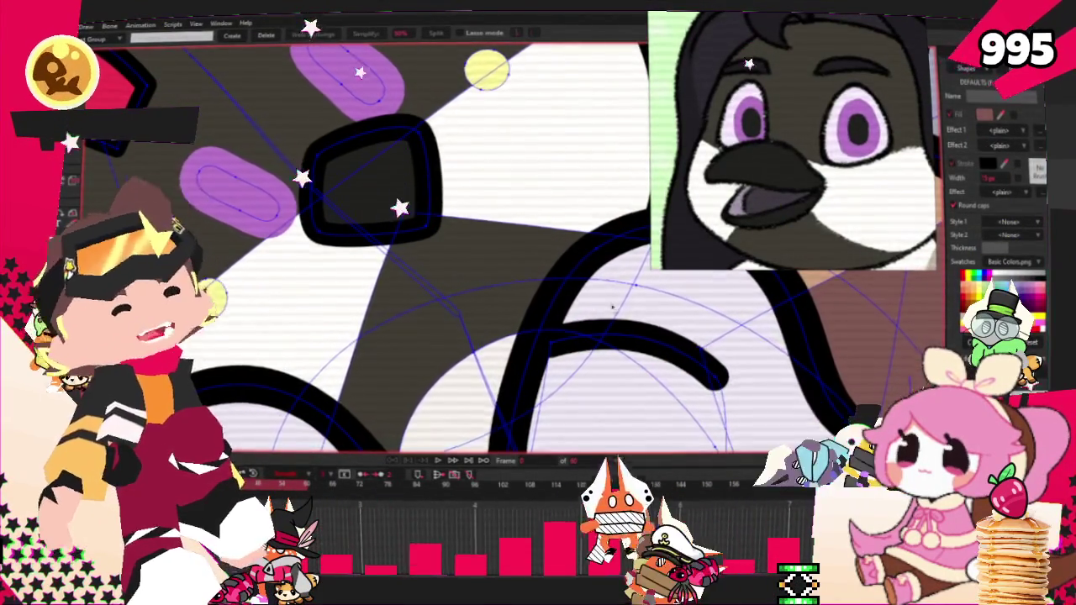
{"action": "key", "text": "space"}
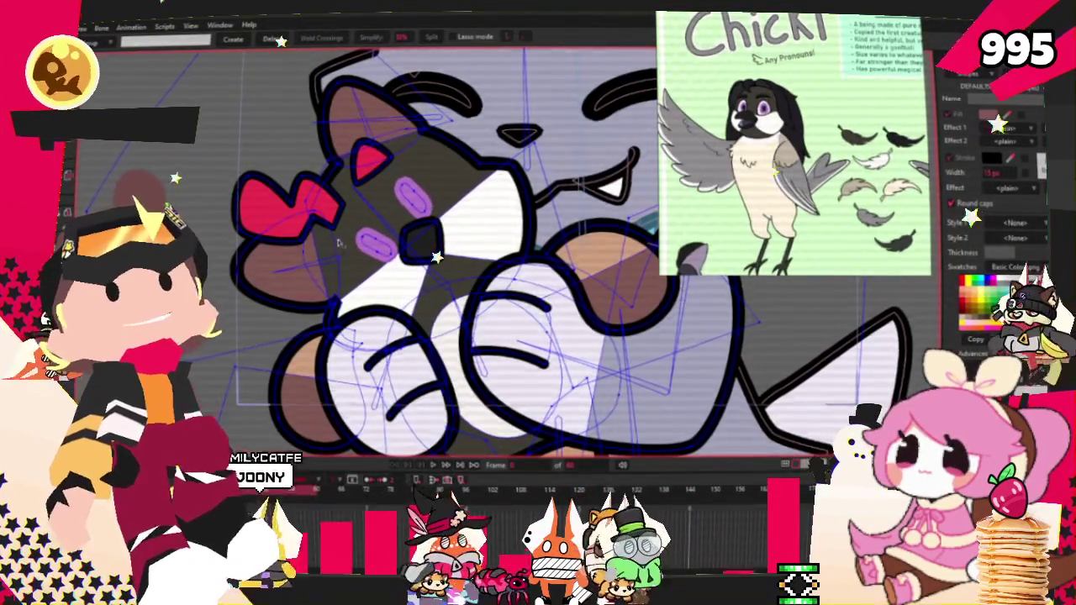
{"action": "scroll", "coordinate": [538, 252], "scroll_direction": "up", "scroll_amount": 2}
{"action": "scroll", "coordinate": [454, 236], "scroll_direction": "up", "scroll_amount": 1}
{"action": "scroll", "coordinate": [454, 235], "scroll_direction": "up", "scroll_amount": 1}
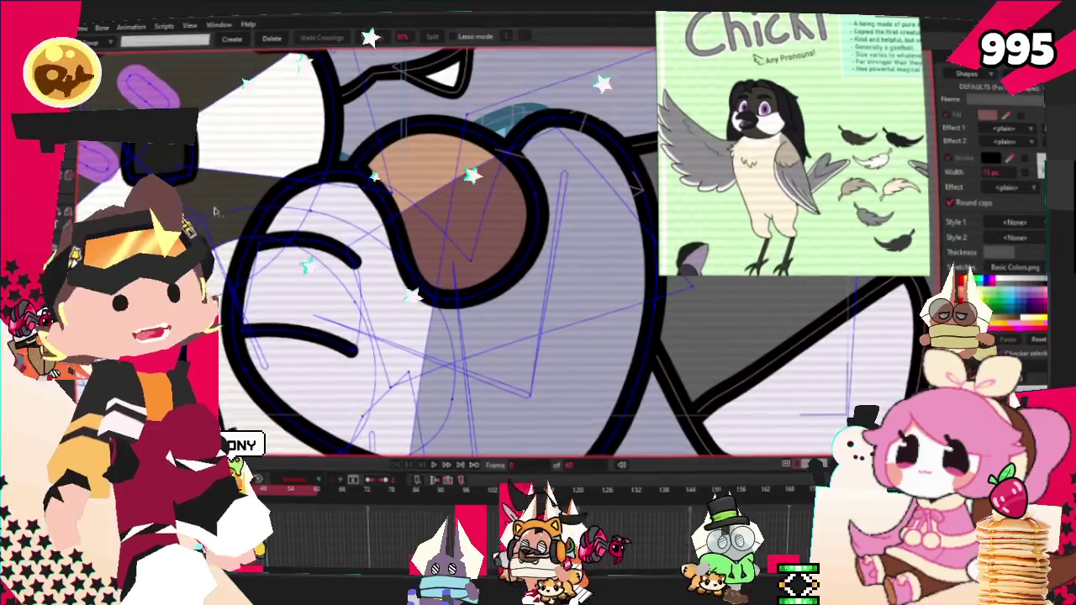
{"action": "scroll", "coordinate": [421, 220], "scroll_direction": "down", "scroll_amount": 2}
Recolour the red zigzag bow beside the plush's head to dark grey-black.
{"action": "key", "text": "alt+b"}
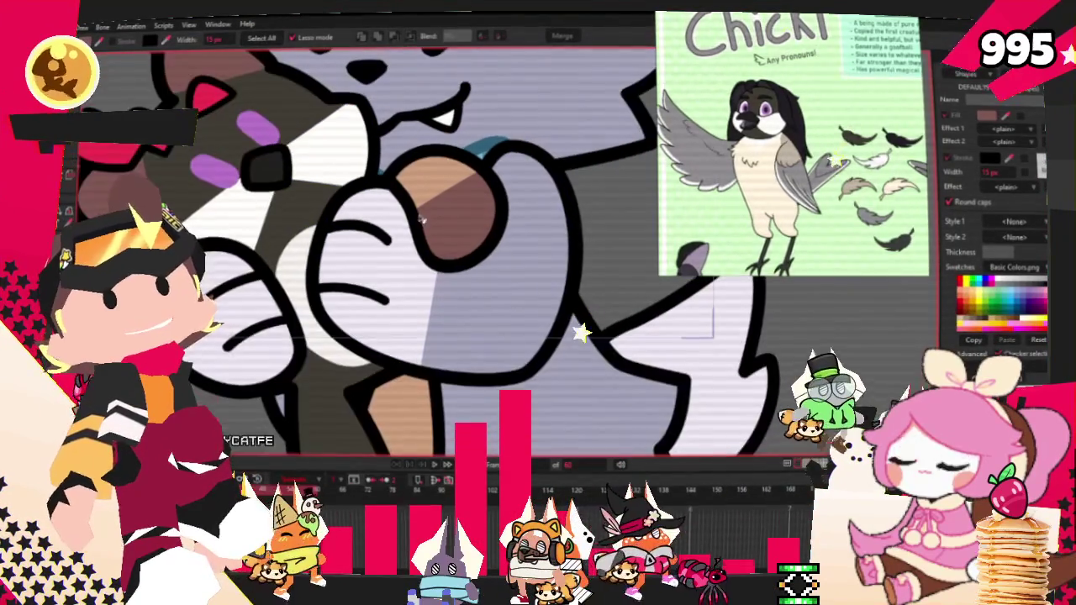
{"action": "scroll", "coordinate": [403, 228], "scroll_direction": "down", "scroll_amount": 1}
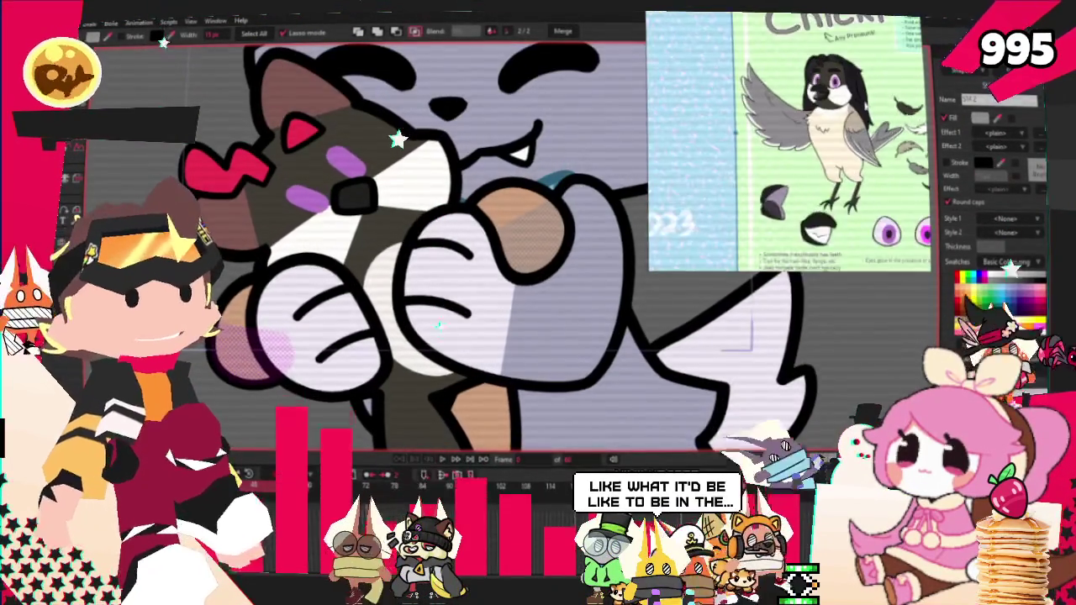
{"action": "scroll", "coordinate": [793, 82], "scroll_direction": "up", "scroll_amount": 5}
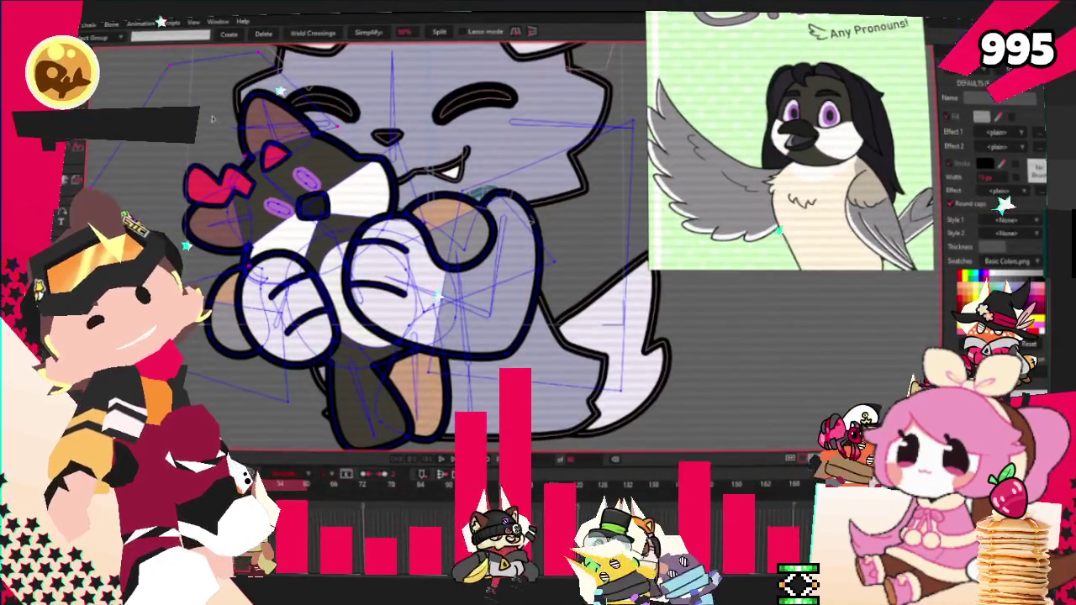
{"action": "scroll", "coordinate": [255, 124], "scroll_direction": "up", "scroll_amount": 2}
{"action": "scroll", "coordinate": [286, 126], "scroll_direction": "up", "scroll_amount": 2}
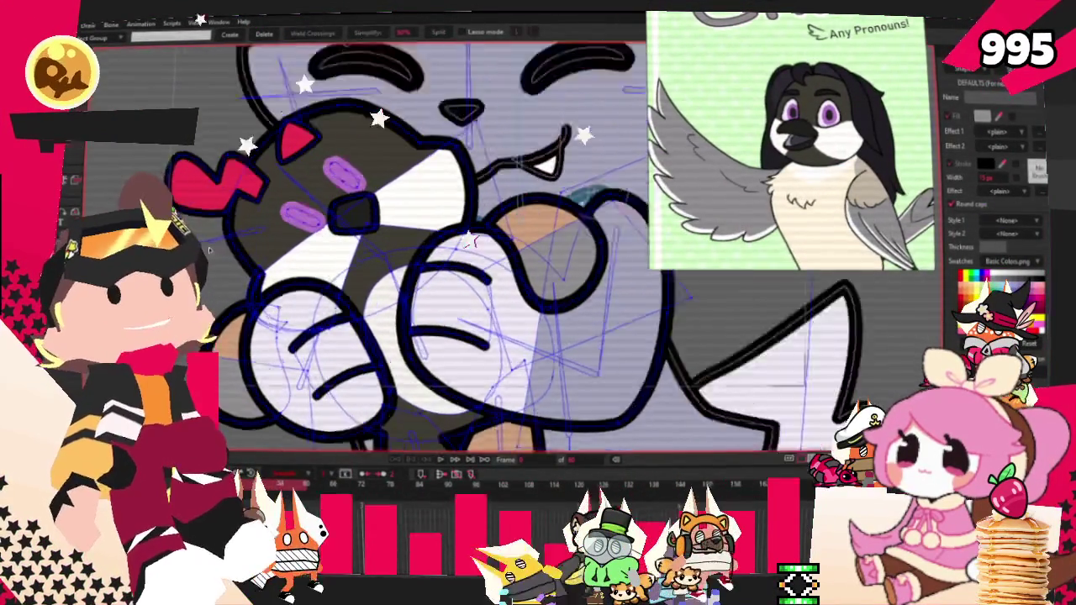
{"action": "scroll", "coordinate": [312, 128], "scroll_direction": "up", "scroll_amount": 2}
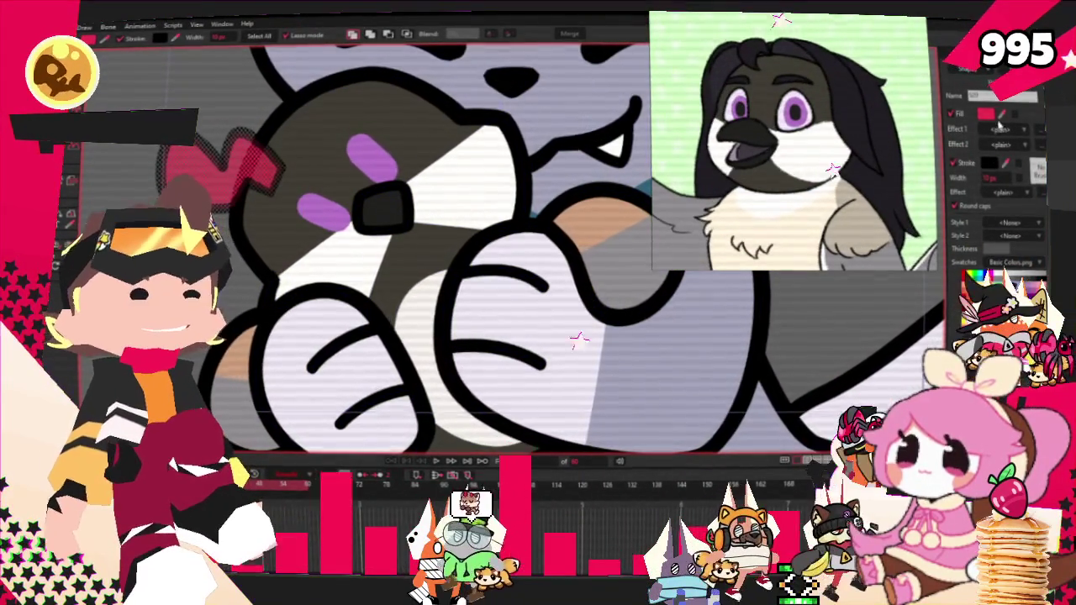
{"action": "scroll", "coordinate": [437, 163], "scroll_direction": "down", "scroll_amount": 2}
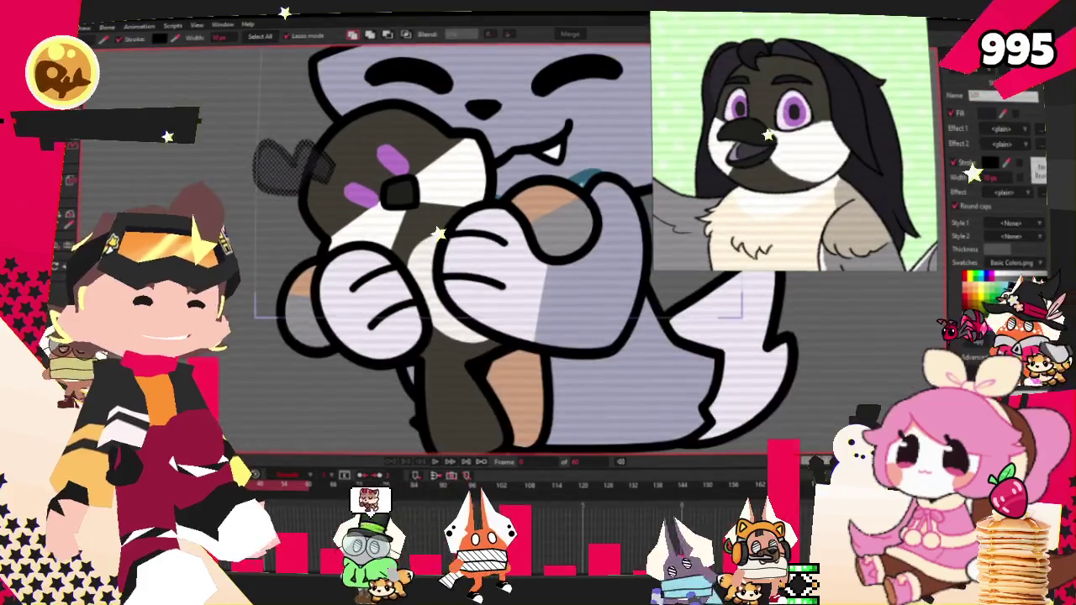
{"action": "scroll", "coordinate": [429, 210], "scroll_direction": "up", "scroll_amount": 3}
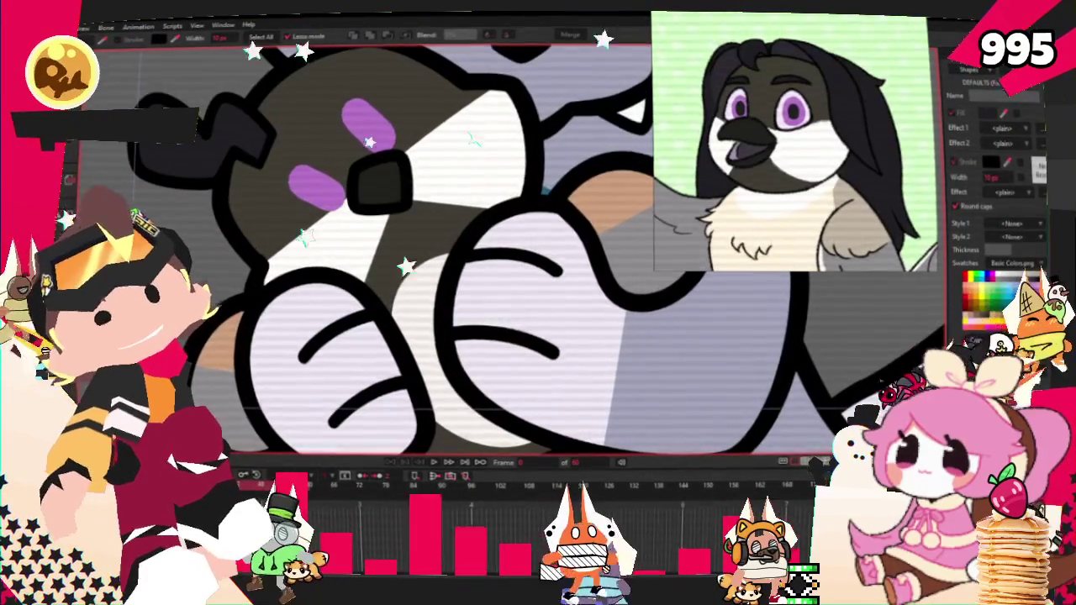
Shift, rotate and stretch the dark ear shape down and left with Transform Points.
{"action": "key", "text": "t"}
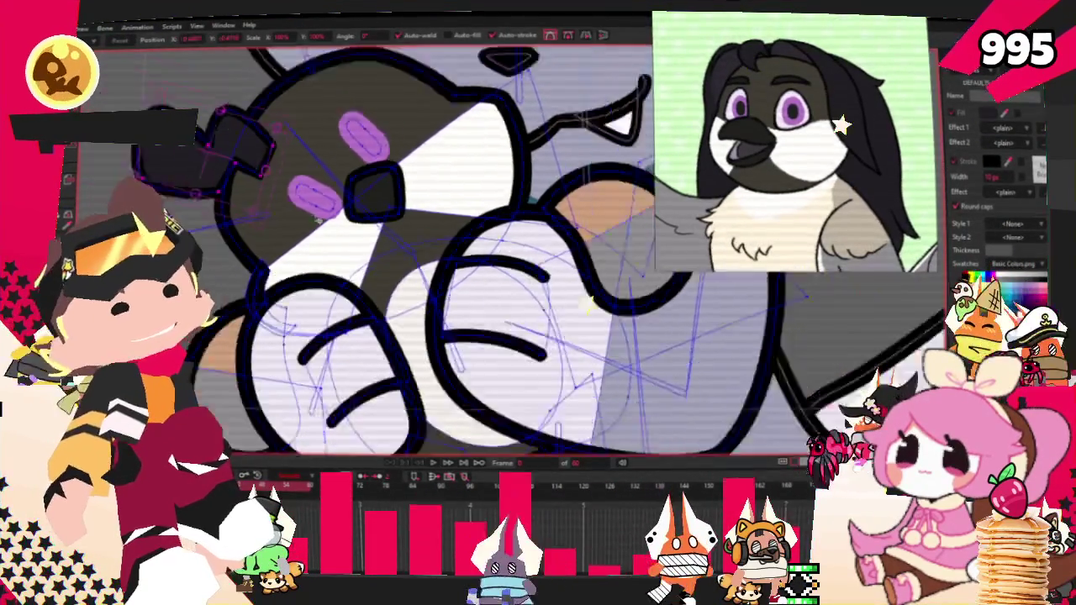
{"action": "scroll", "coordinate": [269, 179], "scroll_direction": "up", "scroll_amount": 1}
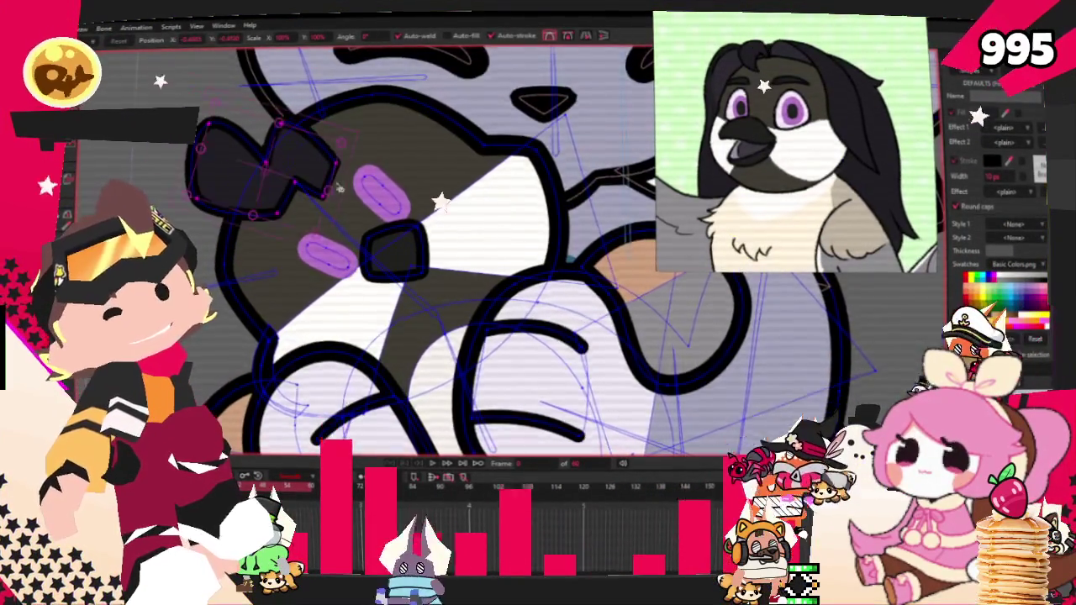
{"action": "scroll", "coordinate": [344, 183], "scroll_direction": "up", "scroll_amount": 2}
{"action": "mouse_move", "coordinate": [347, 180]}
{"action": "left_mouse_down"}
{"action": "mouse_move", "coordinate": [327, 220]}
{"action": "mouse_move", "coordinate": [328, 192]}
{"action": "left_mouse_up"}
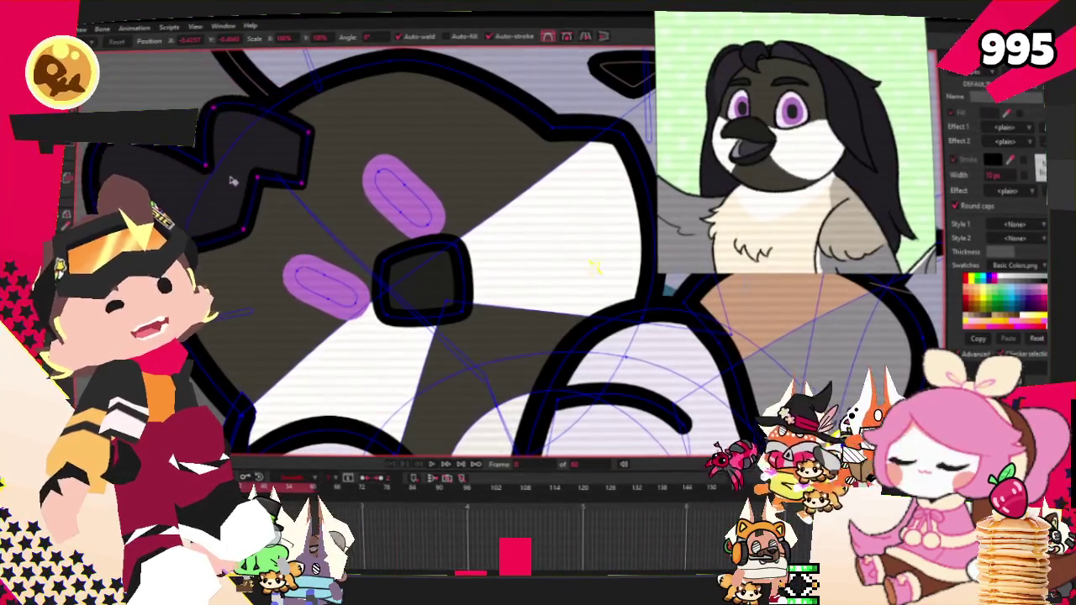
{"action": "scroll", "coordinate": [256, 115], "scroll_direction": "down", "scroll_amount": 2}
{"action": "scroll", "coordinate": [304, 189], "scroll_direction": "down", "scroll_amount": 1}
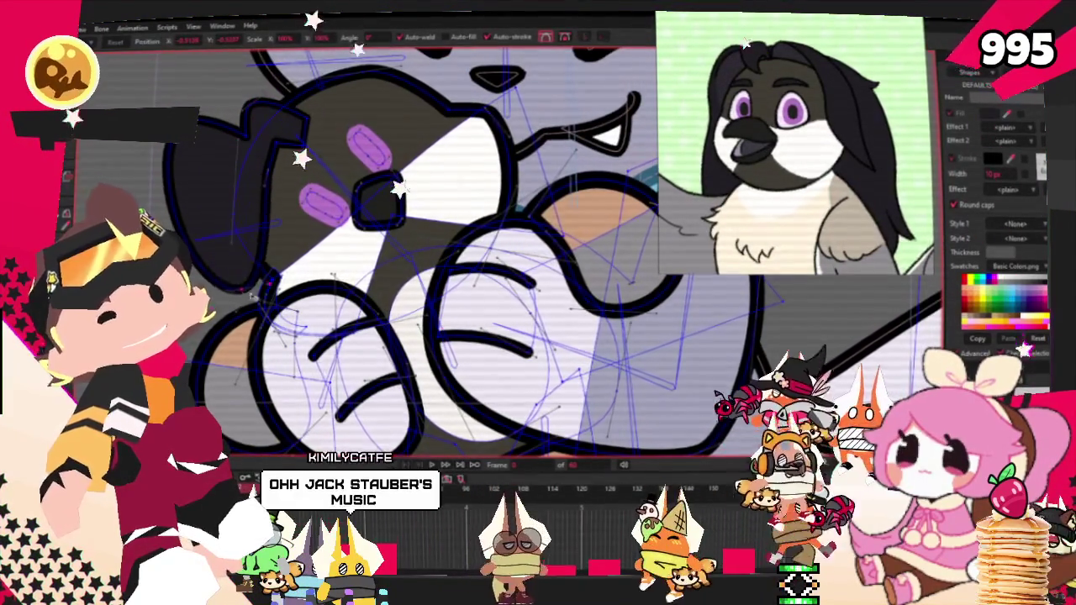
{"action": "left_click_drag", "start_coordinate": [193, 187], "coordinate": [282, 280]}
{"action": "scroll", "coordinate": [281, 280], "scroll_direction": "up", "scroll_amount": 2}
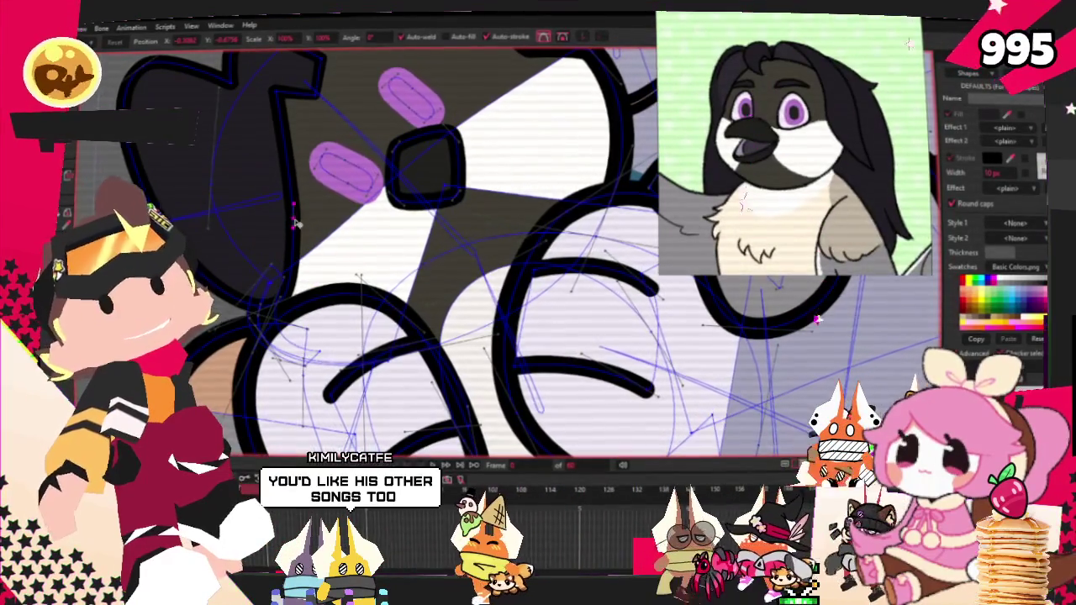
Nudge the dark ear's right-edge points, then undo the last stretch.
{"action": "scroll", "coordinate": [277, 159], "scroll_direction": "down", "scroll_amount": 1}
{"action": "scroll", "coordinate": [285, 179], "scroll_direction": "up", "scroll_amount": 1}
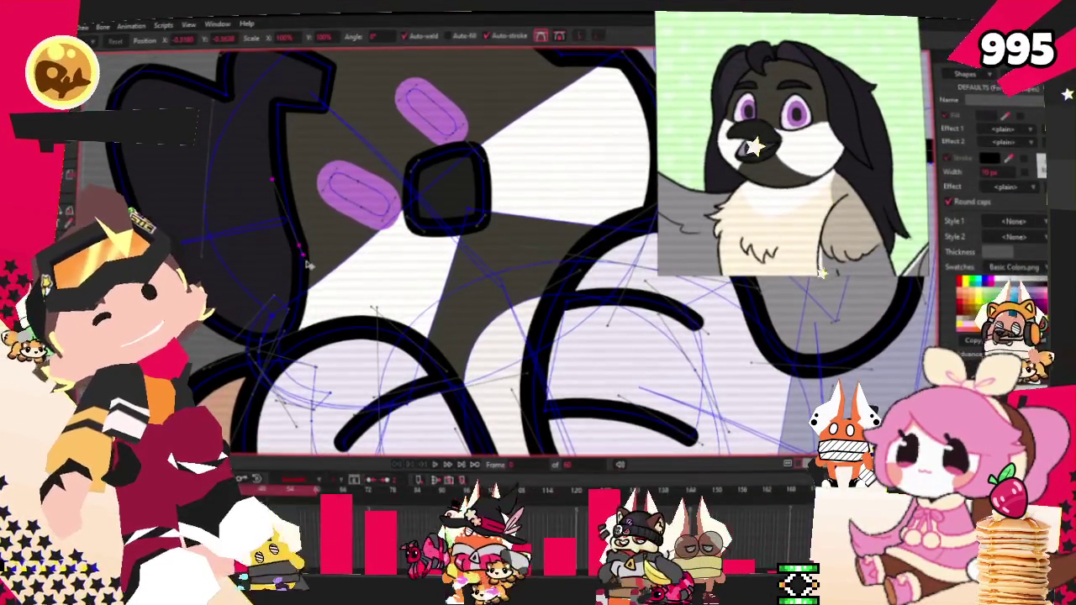
{"action": "left_click_drag", "start_coordinate": [318, 271], "coordinate": [284, 225]}
{"action": "scroll", "coordinate": [296, 329], "scroll_direction": "up", "scroll_amount": 1}
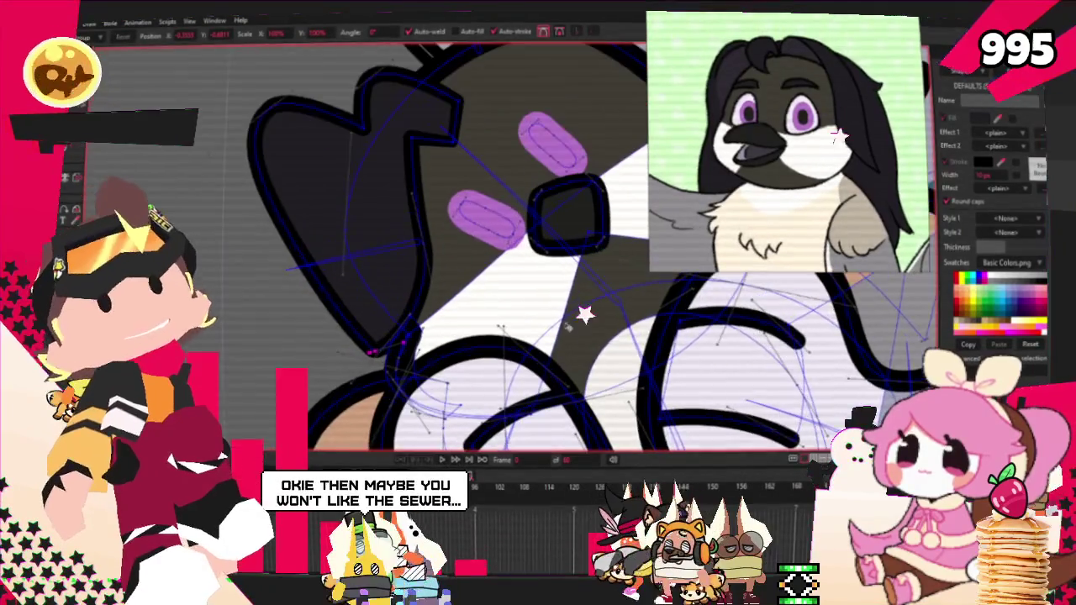
{"action": "scroll", "coordinate": [421, 250], "scroll_direction": "up", "scroll_amount": 2}
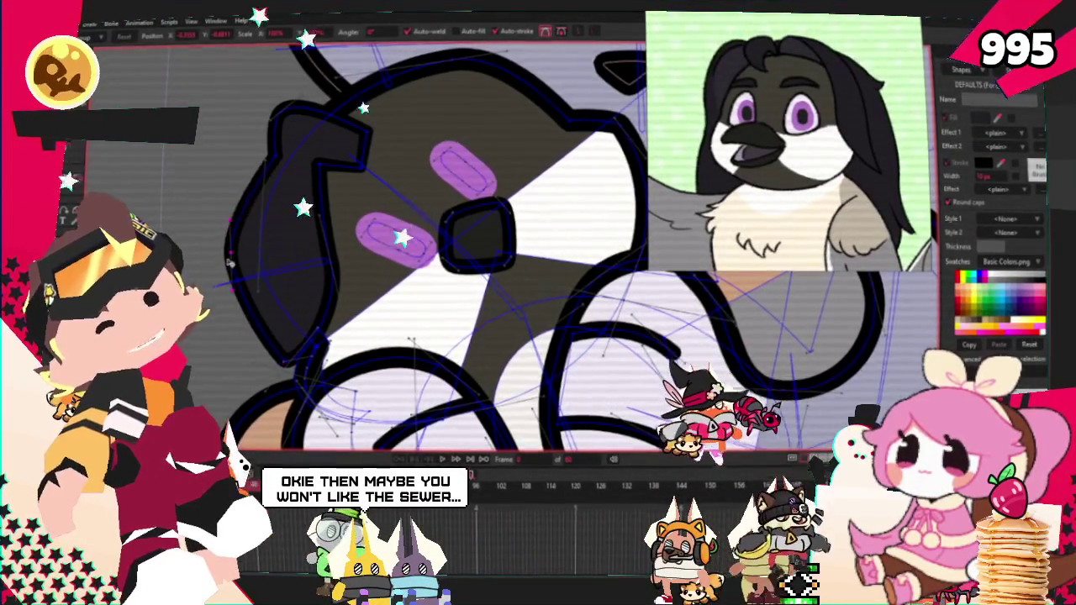
{"action": "key", "text": "ctrl+z"}
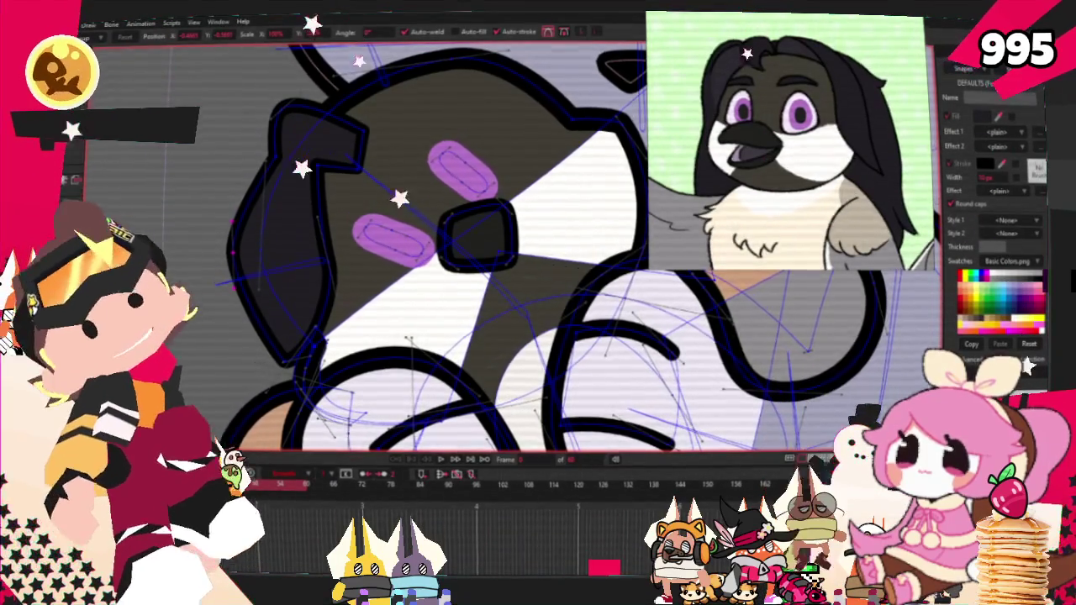
{"action": "scroll", "coordinate": [308, 146], "scroll_direction": "up", "scroll_amount": 2}
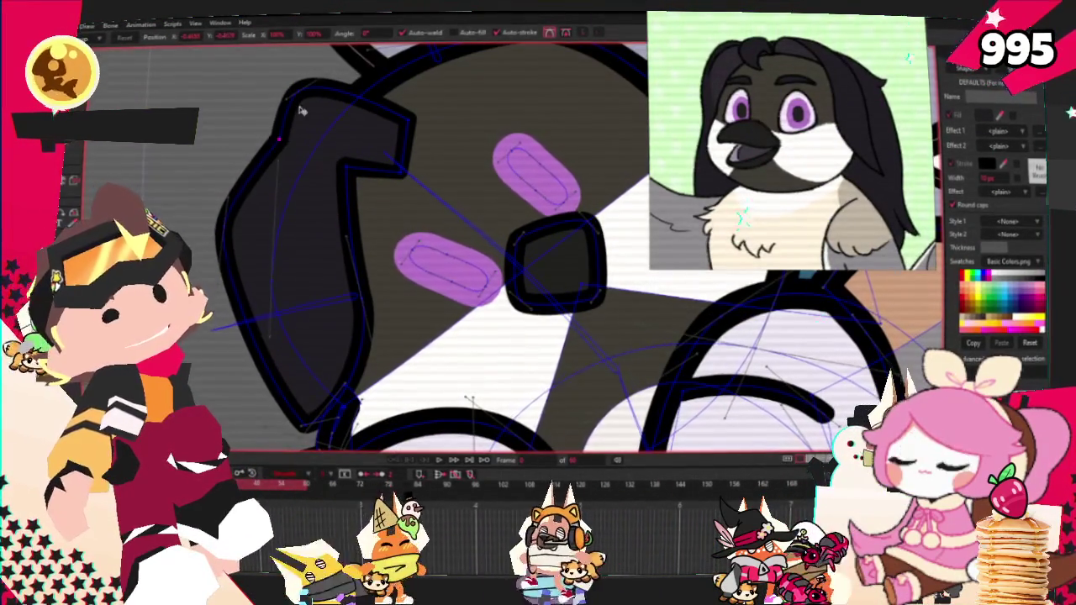
{"action": "scroll", "coordinate": [273, 134], "scroll_direction": "down", "scroll_amount": 2}
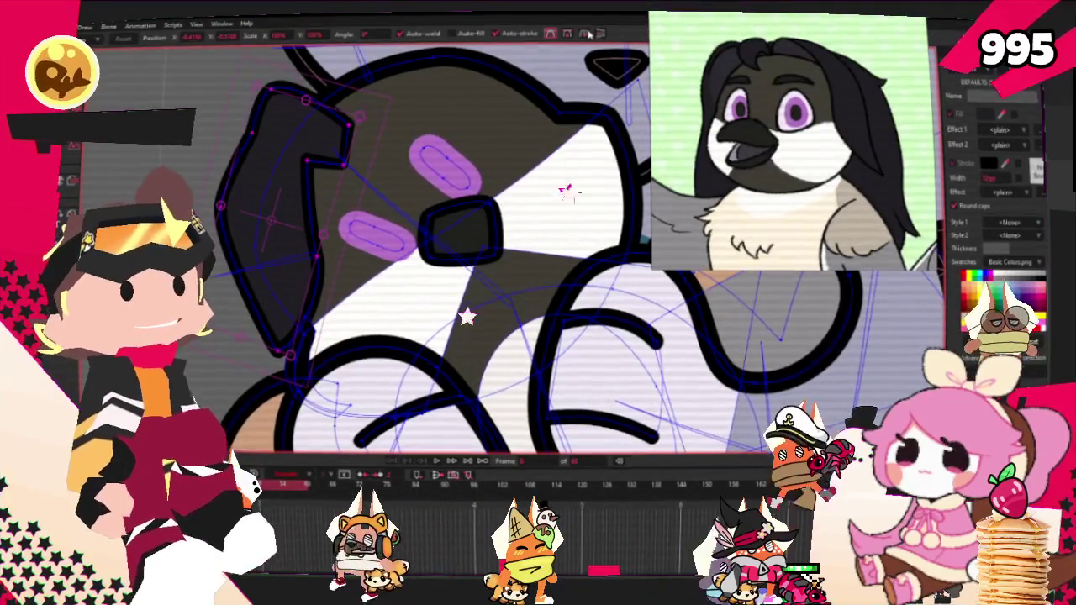
Drag the dark ear's lower points and a corner upward, clearing the purple markings.
{"action": "left_click_drag", "start_coordinate": [443, 202], "coordinate": [437, 52]}
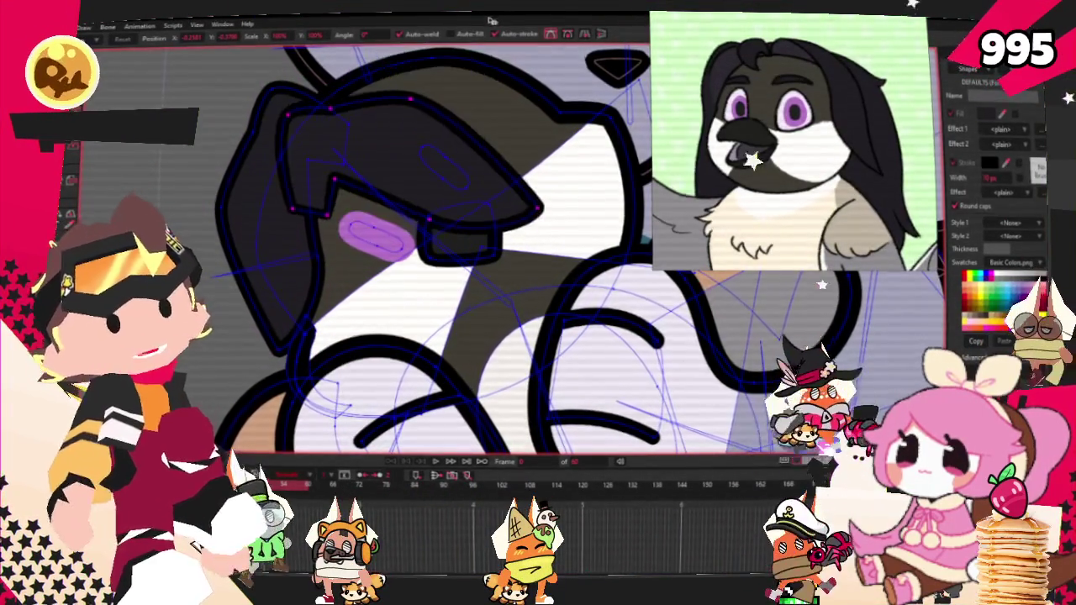
{"action": "scroll", "coordinate": [393, 264], "scroll_direction": "up", "scroll_amount": 3}
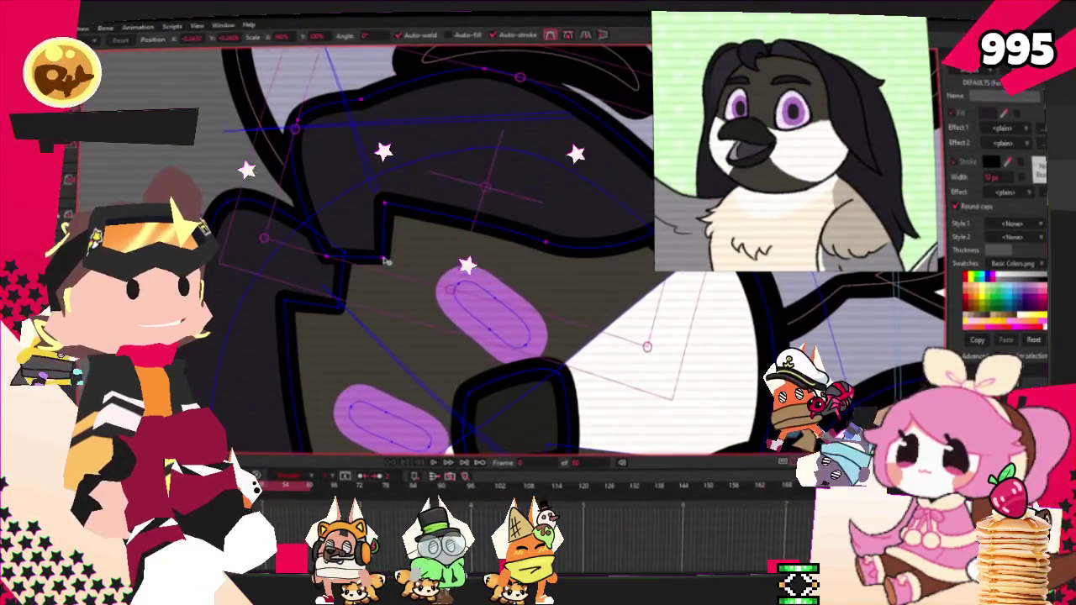
{"action": "left_click_drag", "start_coordinate": [320, 253], "coordinate": [273, 223]}
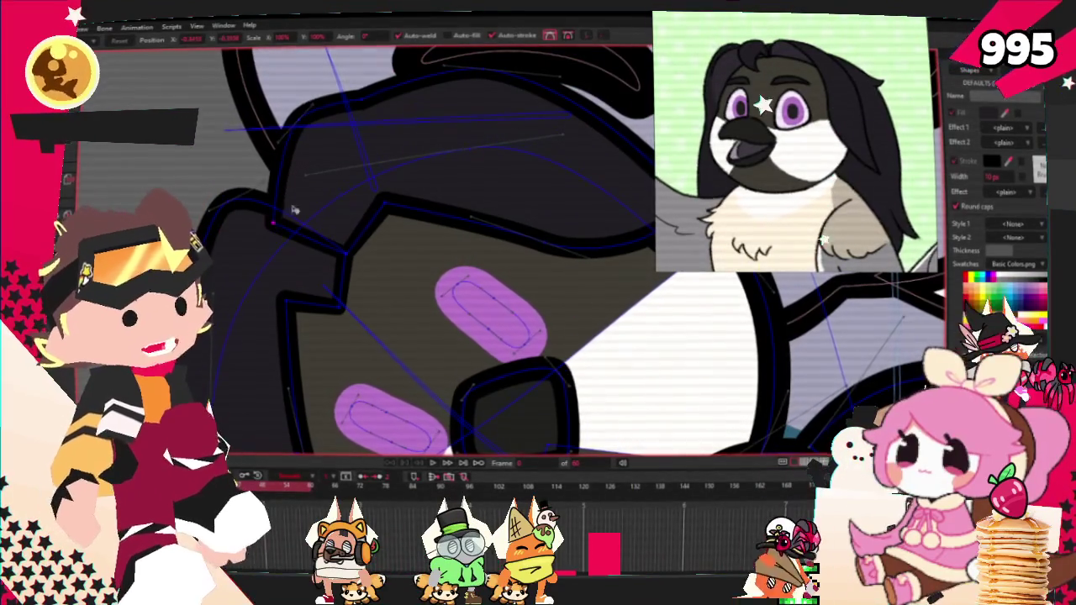
{"action": "scroll", "coordinate": [323, 73], "scroll_direction": "down", "scroll_amount": 3}
{"action": "scroll", "coordinate": [595, 259], "scroll_direction": "up", "scroll_amount": 3}
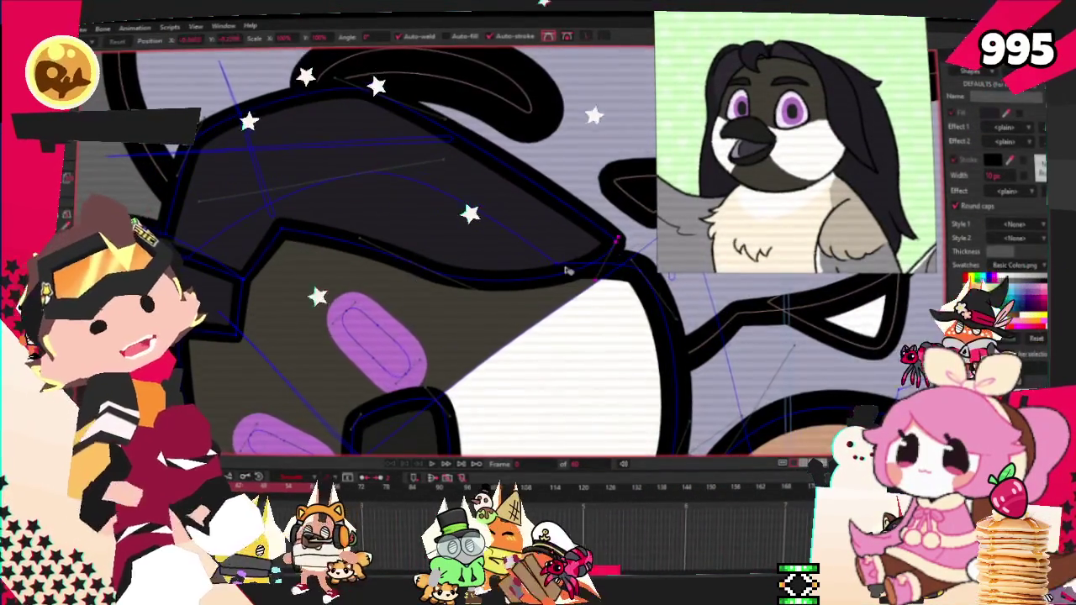
{"action": "scroll", "coordinate": [521, 243], "scroll_direction": "up", "scroll_amount": 3}
{"action": "scroll", "coordinate": [452, 222], "scroll_direction": "down", "scroll_amount": 2}
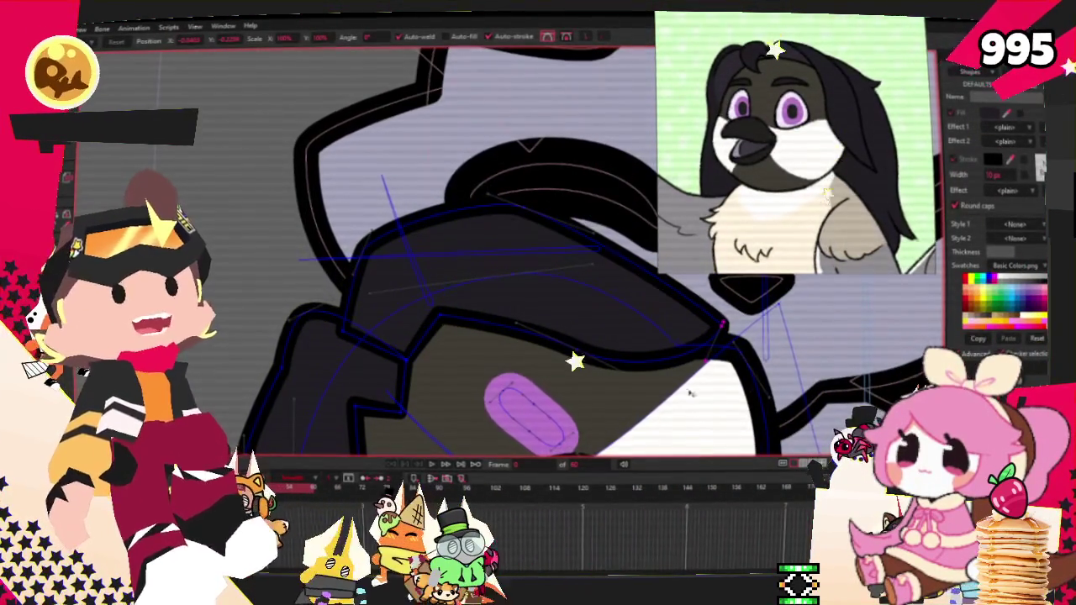
{"action": "left_click_drag", "start_coordinate": [578, 355], "coordinate": [577, 329]}
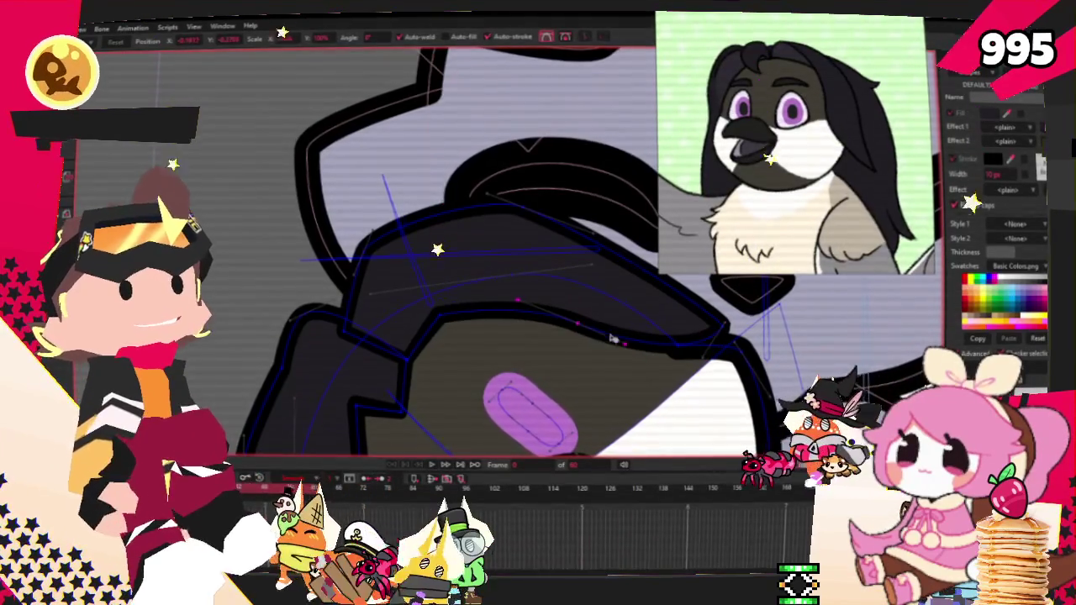
Select individual points along the ear's lower curve, then select the whole dark ear shape.
{"action": "left_click", "coordinate": [433, 316]}
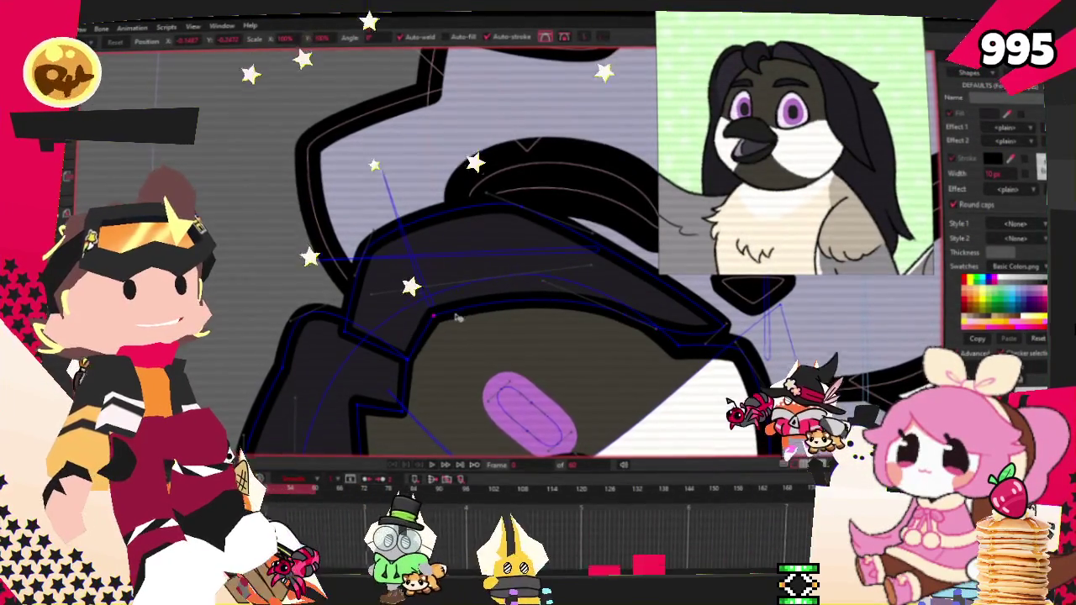
{"action": "left_click", "coordinate": [575, 193]}
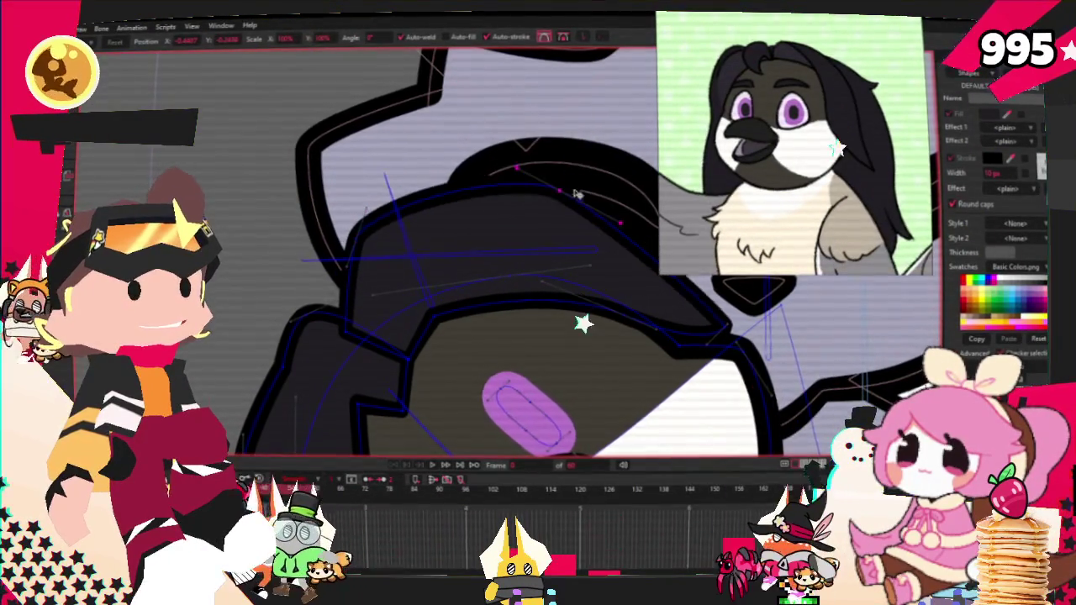
{"action": "scroll", "coordinate": [536, 266], "scroll_direction": "up", "scroll_amount": 2}
{"action": "left_click", "coordinate": [539, 316]}
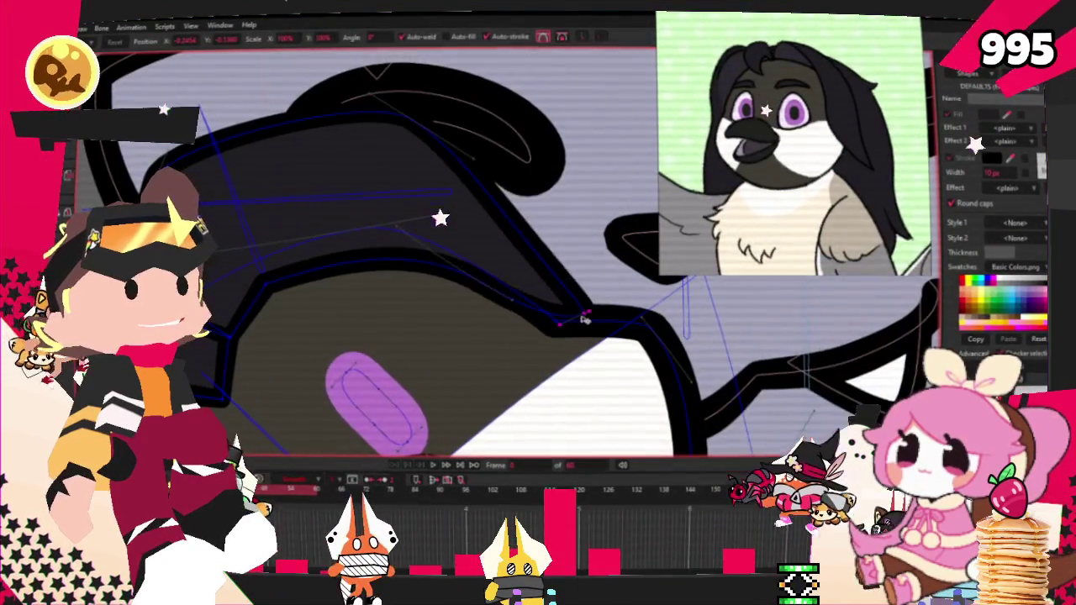
{"action": "left_click", "coordinate": [417, 263]}
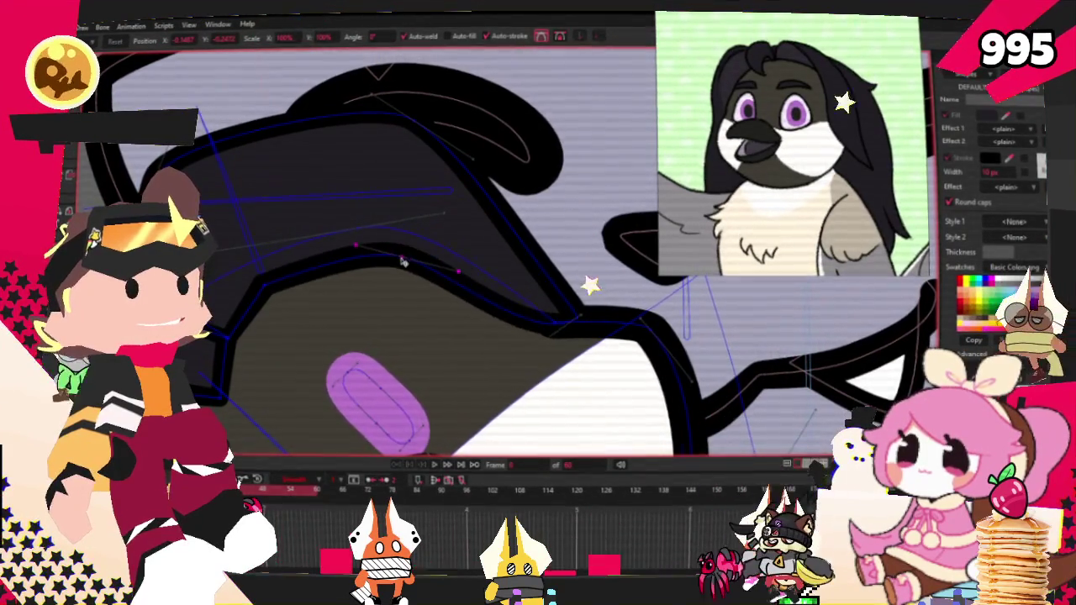
{"action": "left_click", "coordinate": [415, 256]}
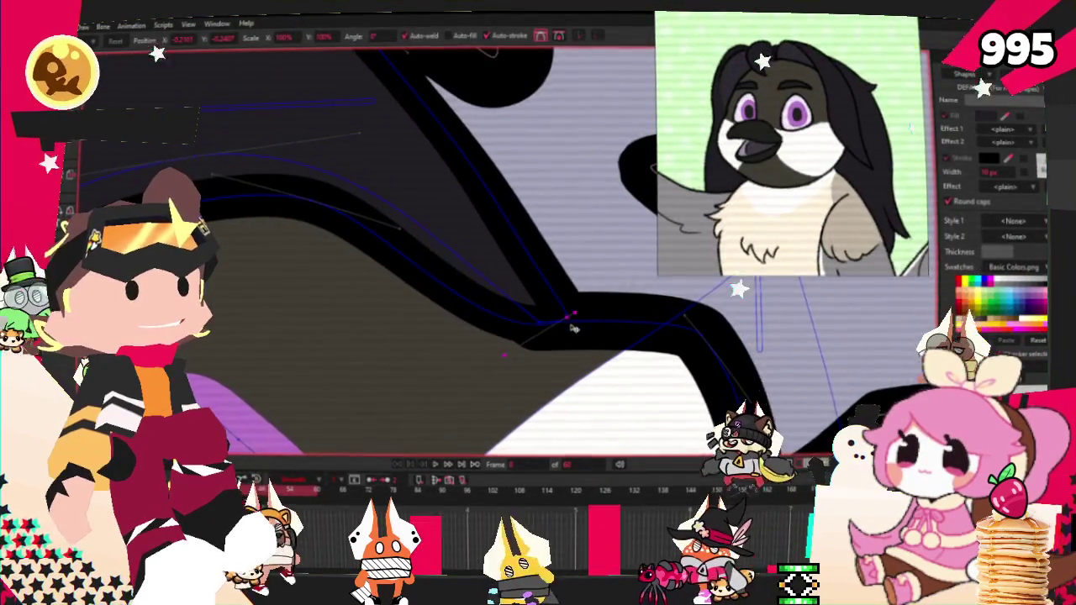
{"action": "scroll", "coordinate": [428, 236], "scroll_direction": "down", "scroll_amount": 1}
{"action": "scroll", "coordinate": [428, 237], "scroll_direction": "down", "scroll_amount": 3}
{"action": "scroll", "coordinate": [428, 236], "scroll_direction": "up", "scroll_amount": 3}
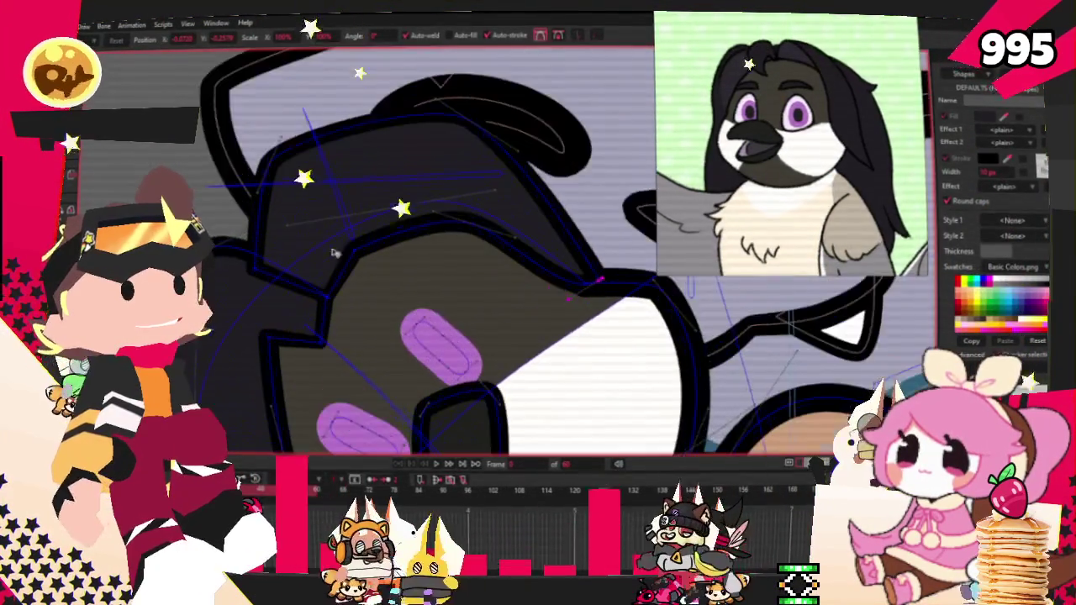
{"action": "key", "text": "q"}
{"action": "left_click", "coordinate": [311, 173]}
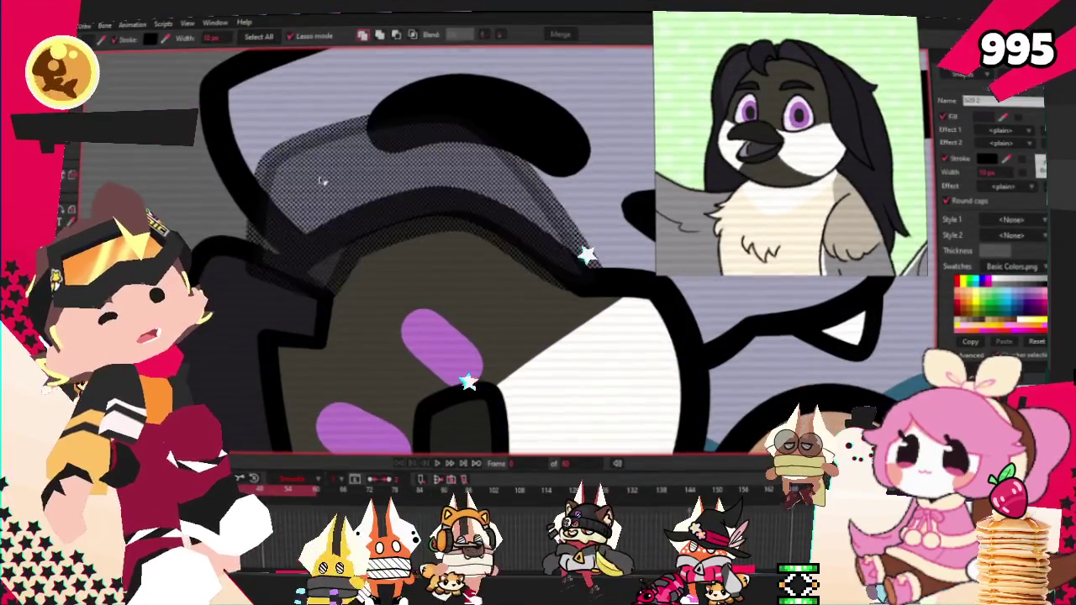
{"action": "scroll", "coordinate": [341, 193], "scroll_direction": "down", "scroll_amount": 3}
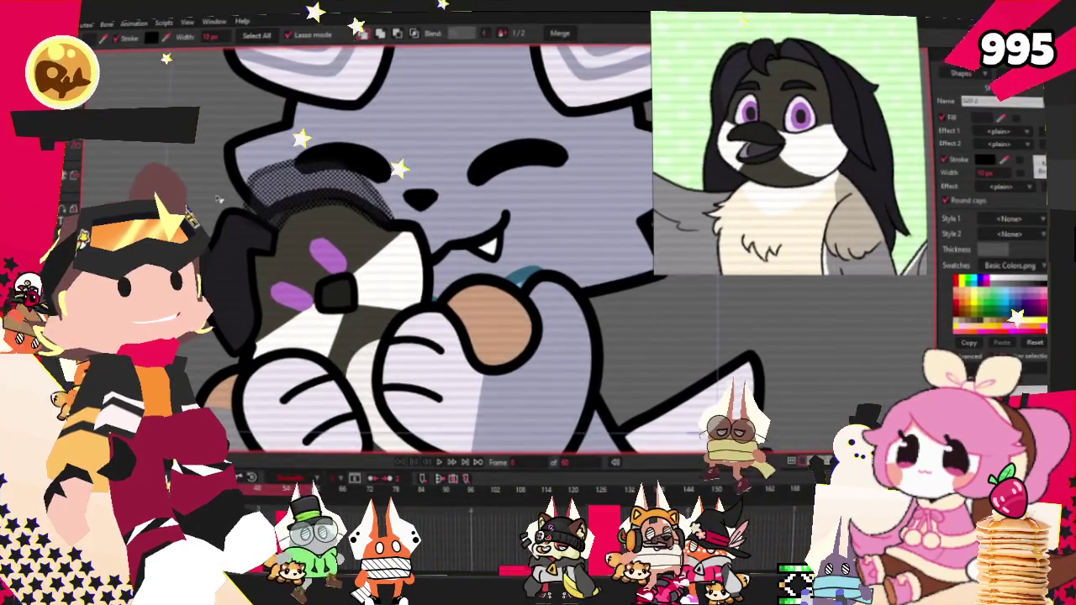
{"action": "scroll", "coordinate": [252, 200], "scroll_direction": "down", "scroll_amount": 3}
{"action": "scroll", "coordinate": [403, 244], "scroll_direction": "up", "scroll_amount": 2}
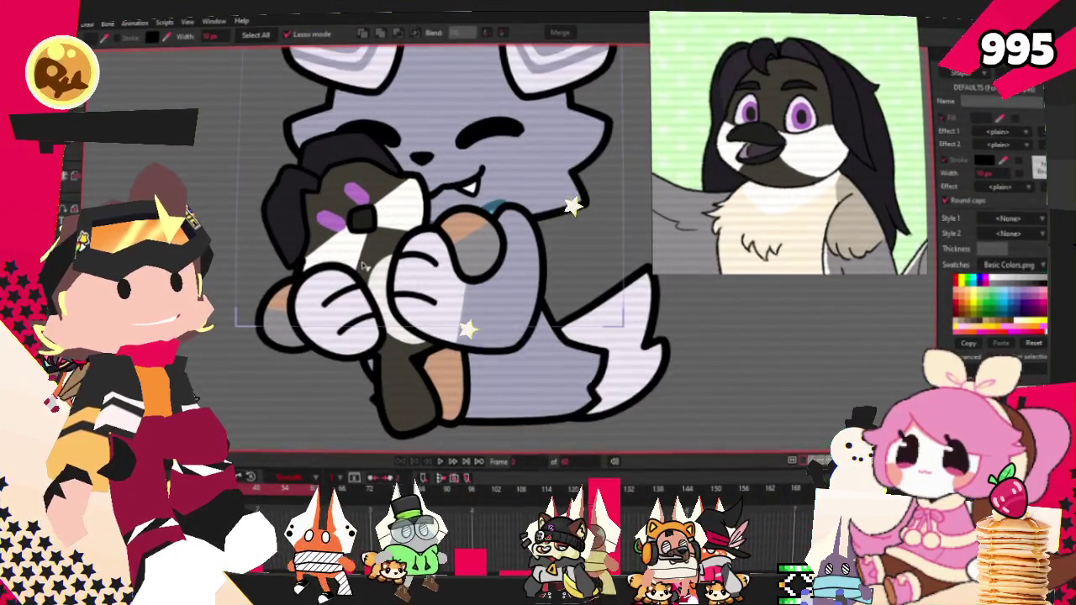
{"action": "scroll", "coordinate": [459, 219], "scroll_direction": "up", "scroll_amount": 2}
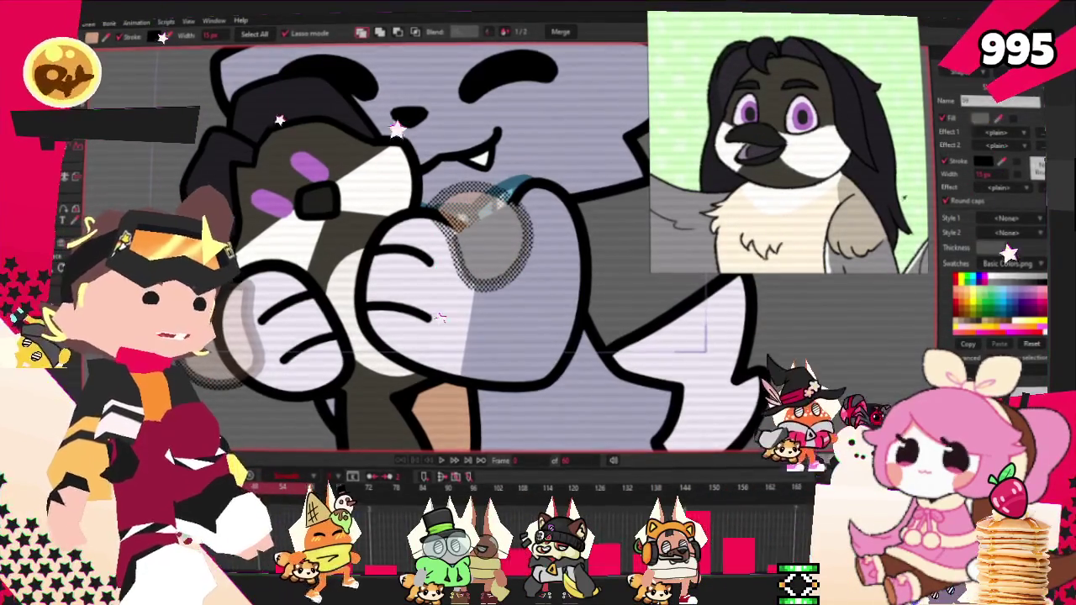
{"action": "scroll", "coordinate": [395, 193], "scroll_direction": "down", "scroll_amount": 3}
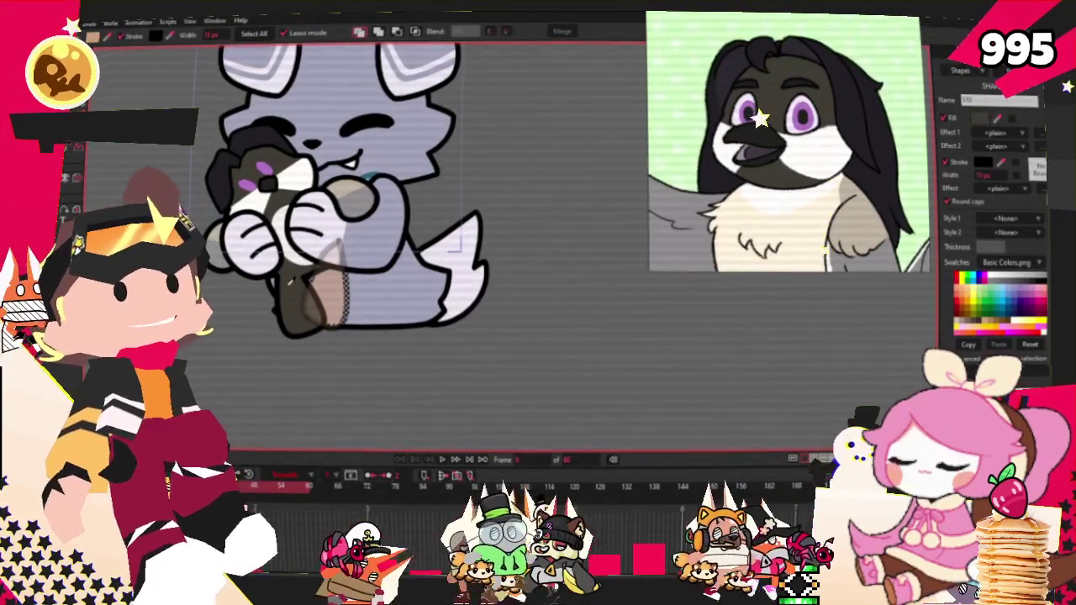
{"action": "scroll", "coordinate": [323, 210], "scroll_direction": "up", "scroll_amount": 2}
{"action": "scroll", "coordinate": [322, 210], "scroll_direction": "up", "scroll_amount": 2}
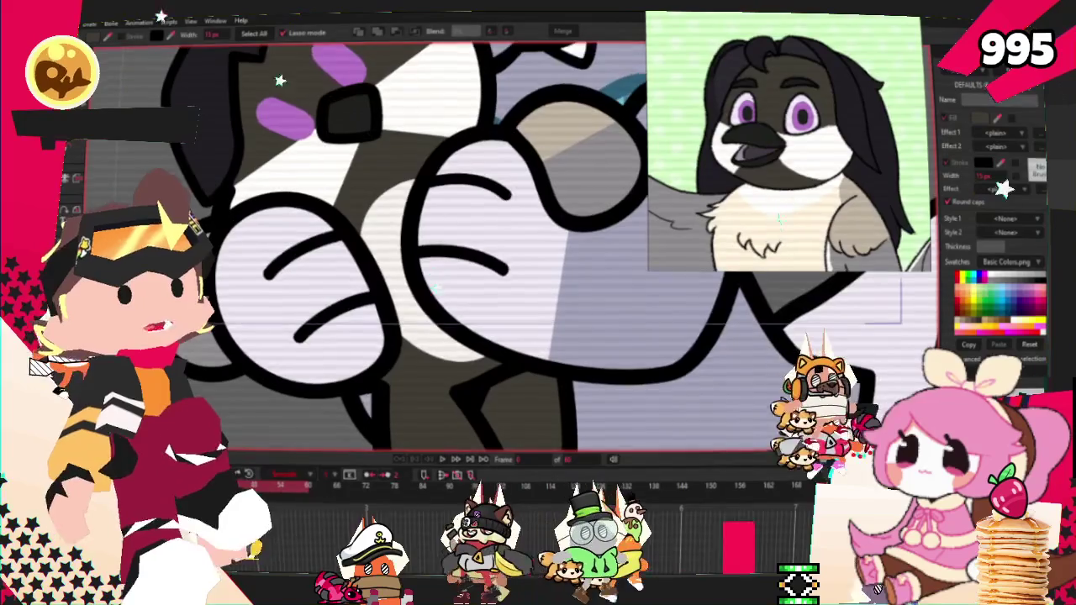
{"action": "scroll", "coordinate": [323, 210], "scroll_direction": "up", "scroll_amount": 2}
{"action": "key", "text": "t"}
{"action": "key", "text": "ctrl+a"}
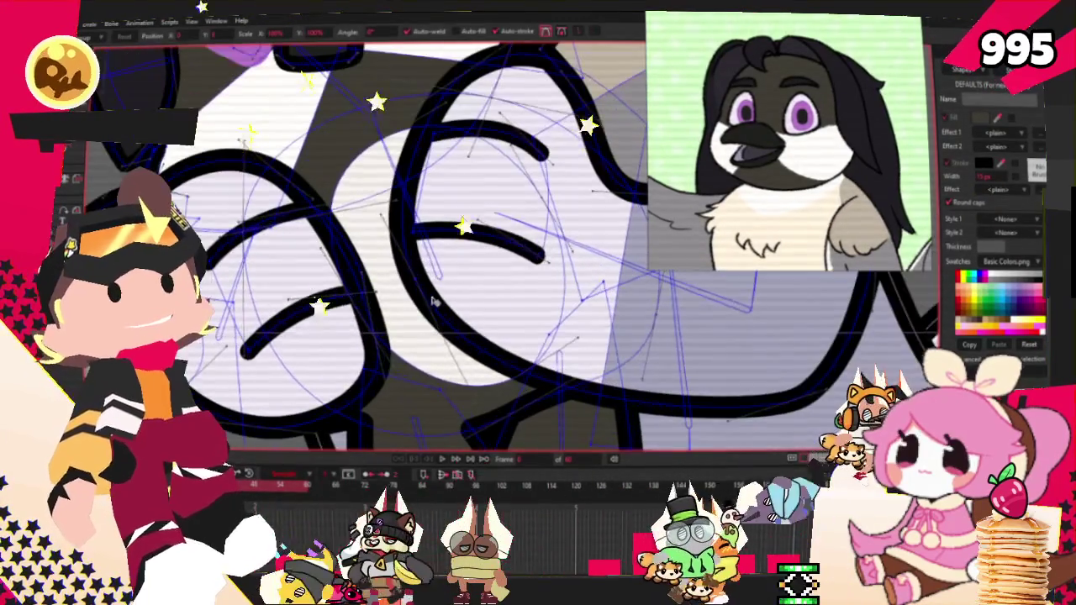
{"action": "left_click", "coordinate": [357, 312]}
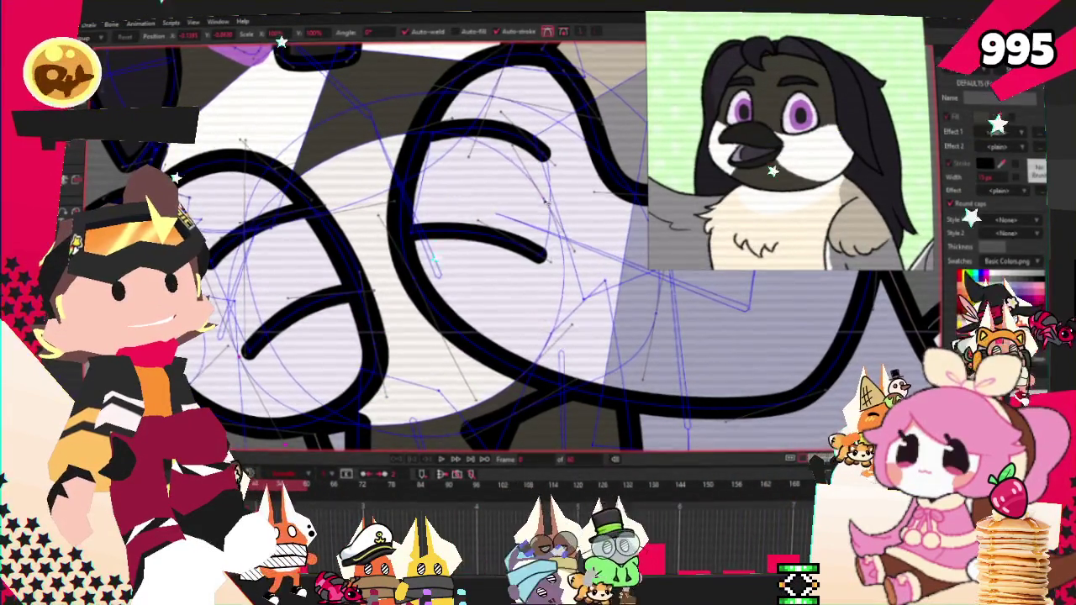
{"action": "scroll", "coordinate": [655, 206], "scroll_direction": "down", "scroll_amount": 3}
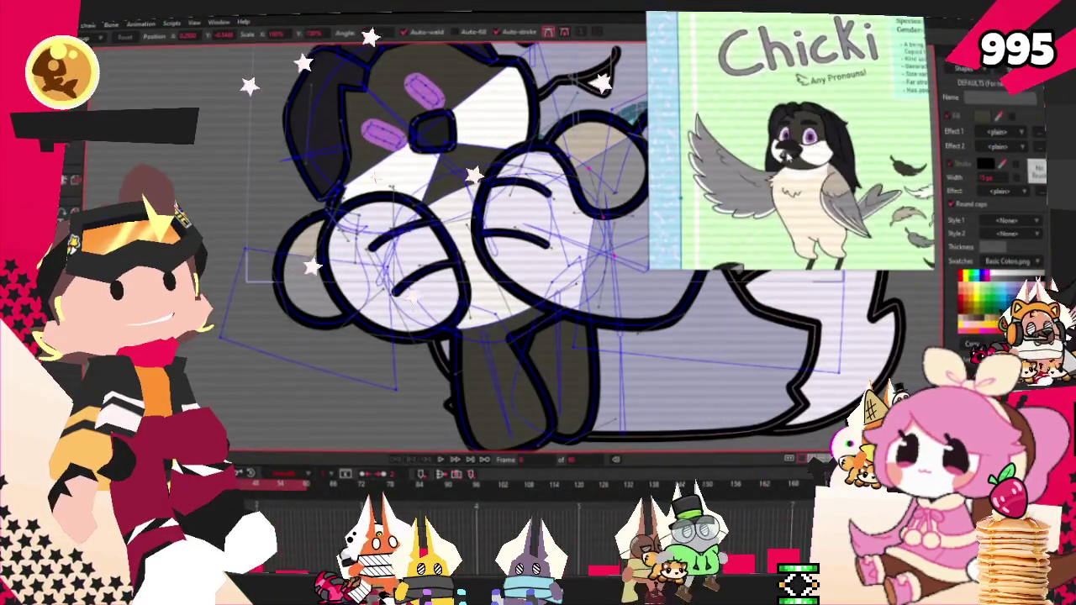
{"action": "scroll", "coordinate": [545, 318], "scroll_direction": "up", "scroll_amount": 3}
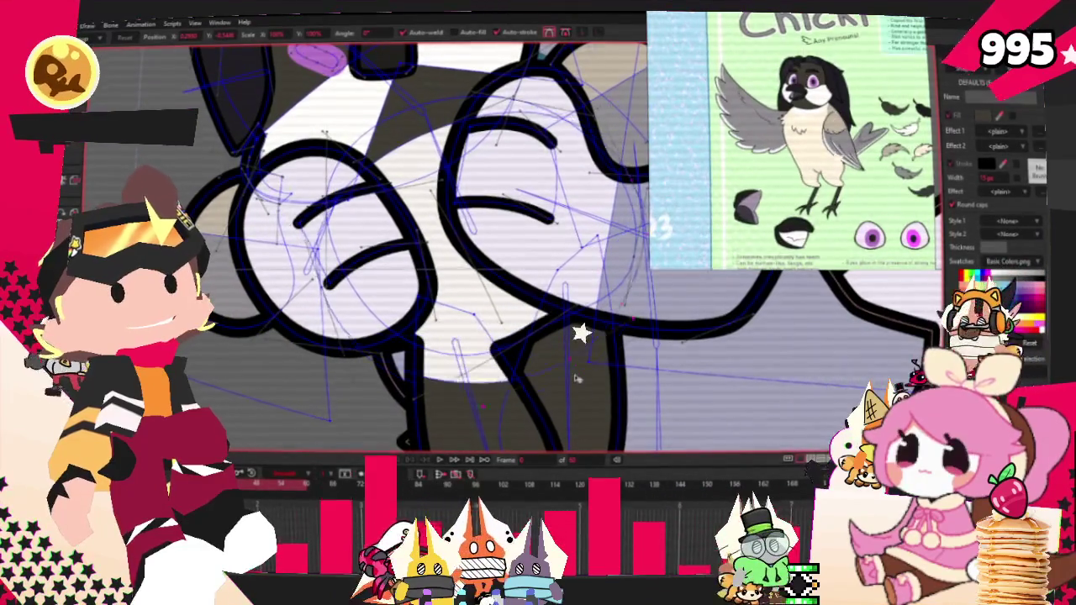
{"action": "scroll", "coordinate": [574, 383], "scroll_direction": "down", "scroll_amount": 3}
{"action": "scroll", "coordinate": [504, 294], "scroll_direction": "down", "scroll_amount": 1}
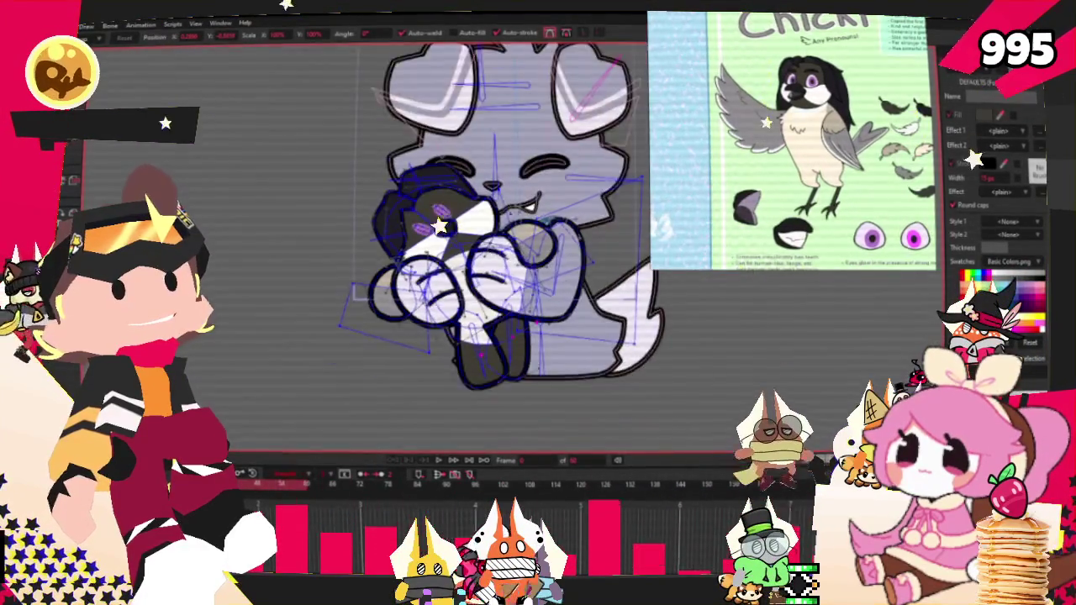
{"action": "scroll", "coordinate": [424, 211], "scroll_direction": "up", "scroll_amount": 3}
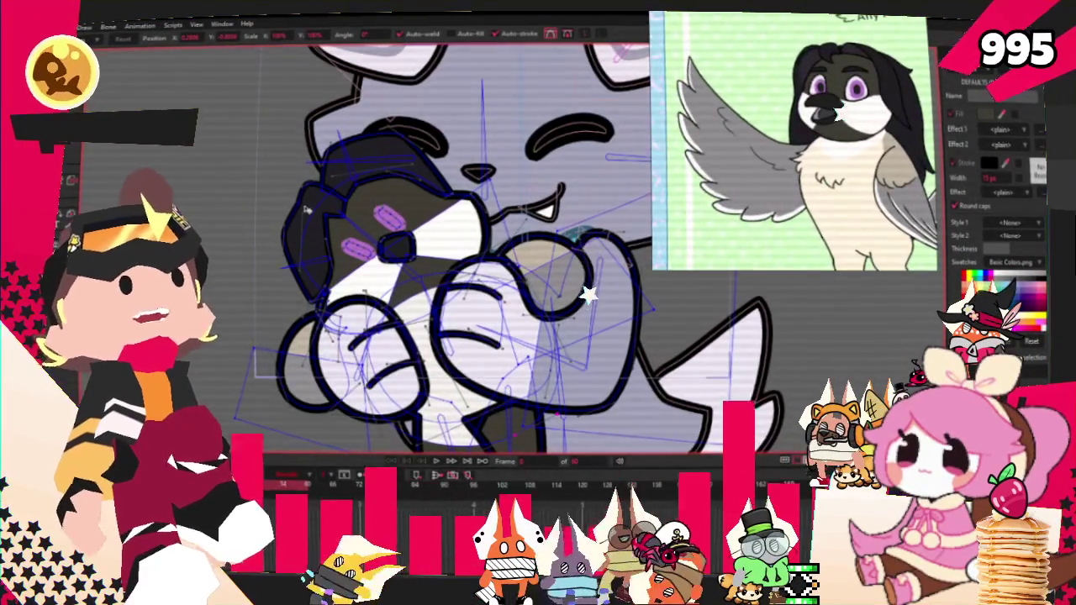
{"action": "scroll", "coordinate": [319, 297], "scroll_direction": "up", "scroll_amount": 3}
{"action": "key", "text": "e"}
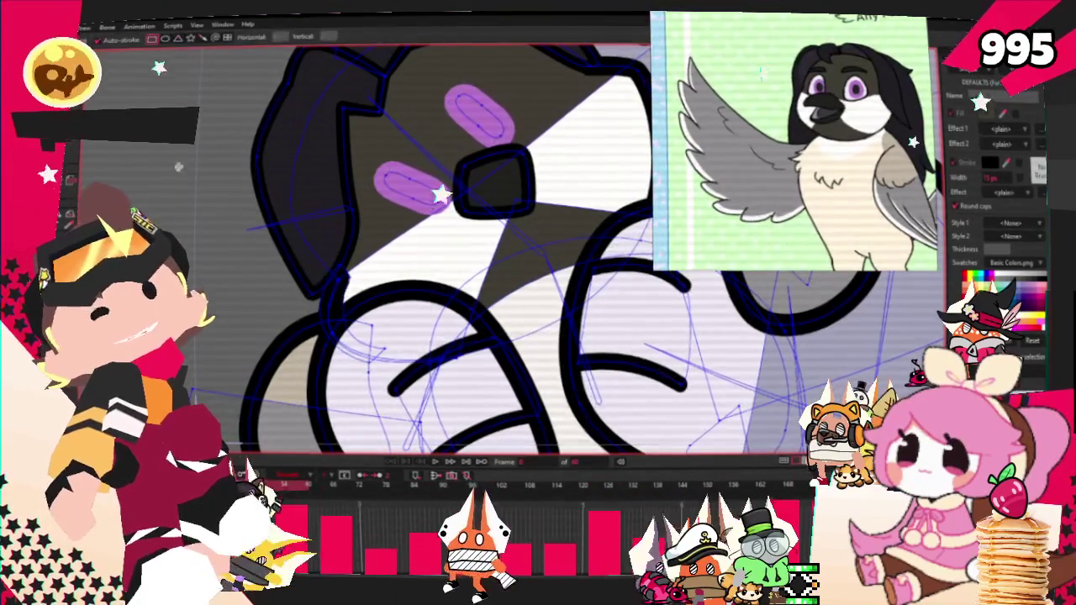
Draw a dark rectangle over the plush's left ear and shift it up and left.
{"action": "left_click_drag", "start_coordinate": [239, 167], "coordinate": [358, 360]}
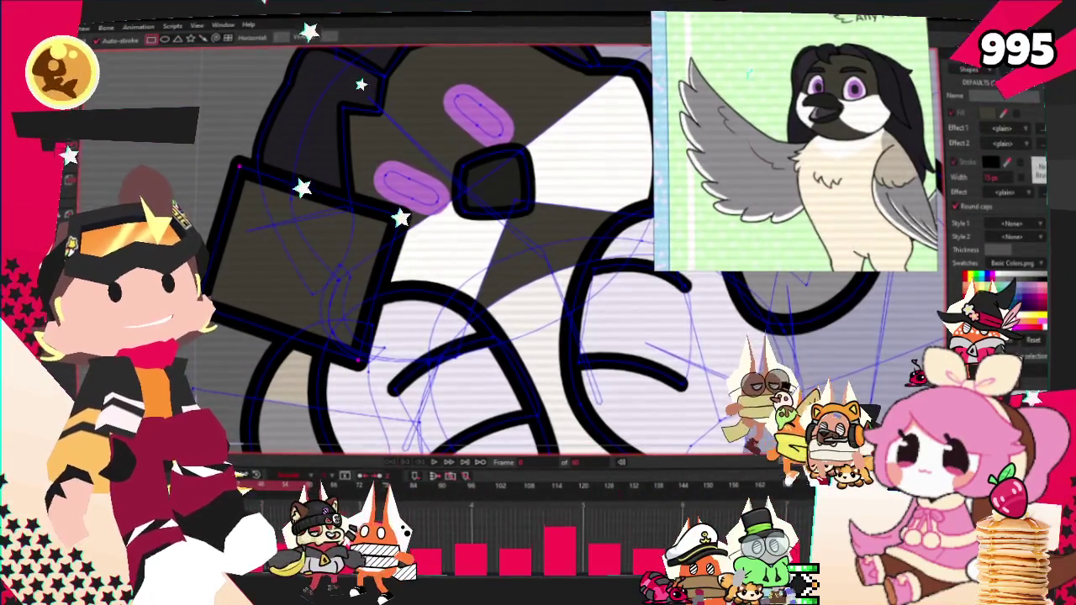
{"action": "key", "text": "g"}
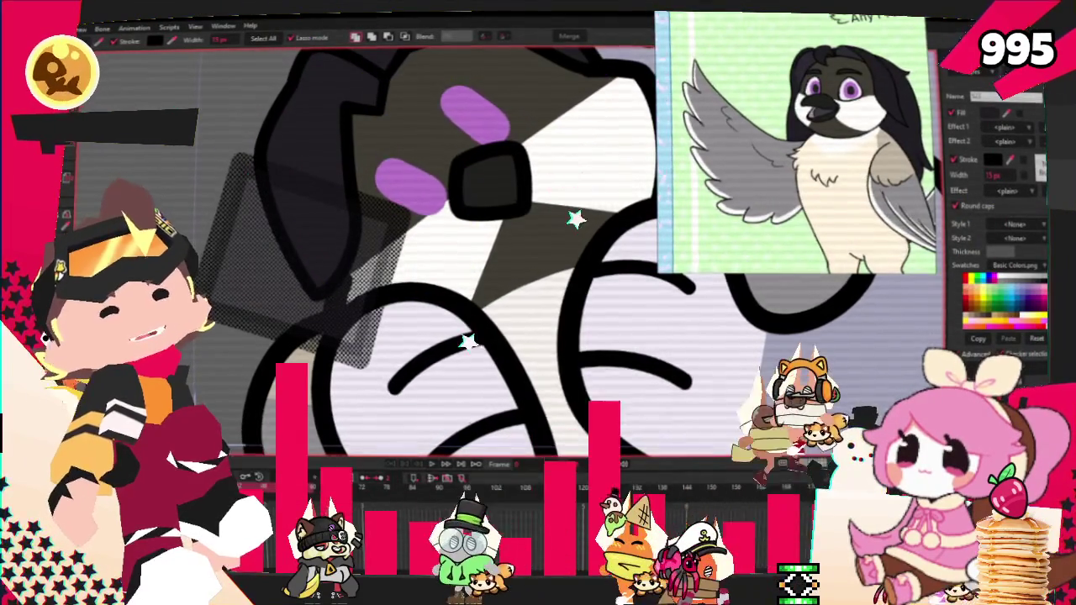
{"action": "left_click_drag", "start_coordinate": [217, 332], "coordinate": [211, 298]}
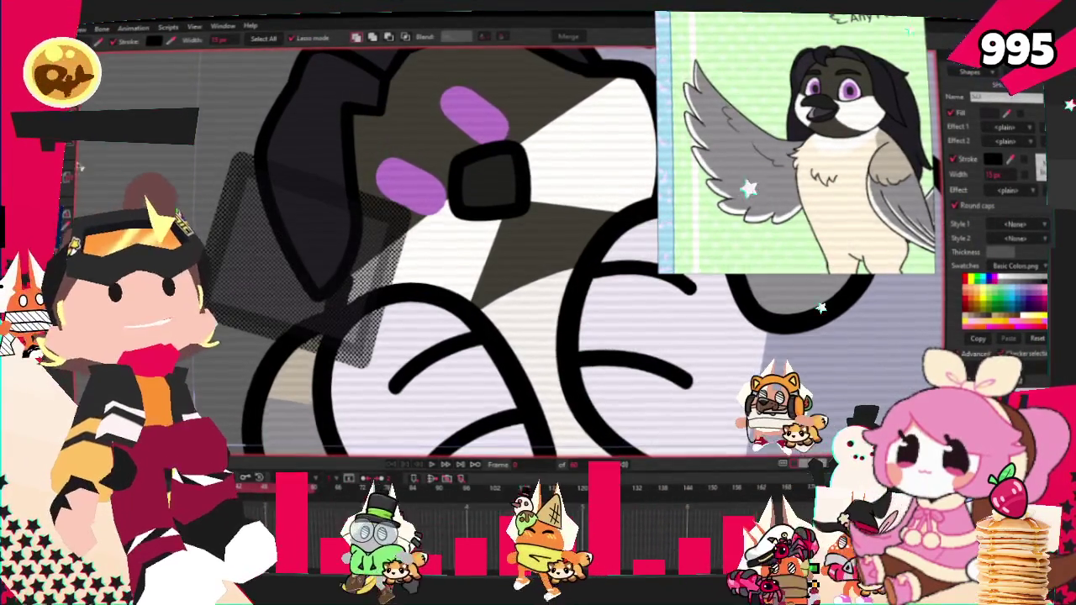
Reshape the rectangle's points into the plush's left-side dark region and select its fill.
{"action": "key", "text": "t"}
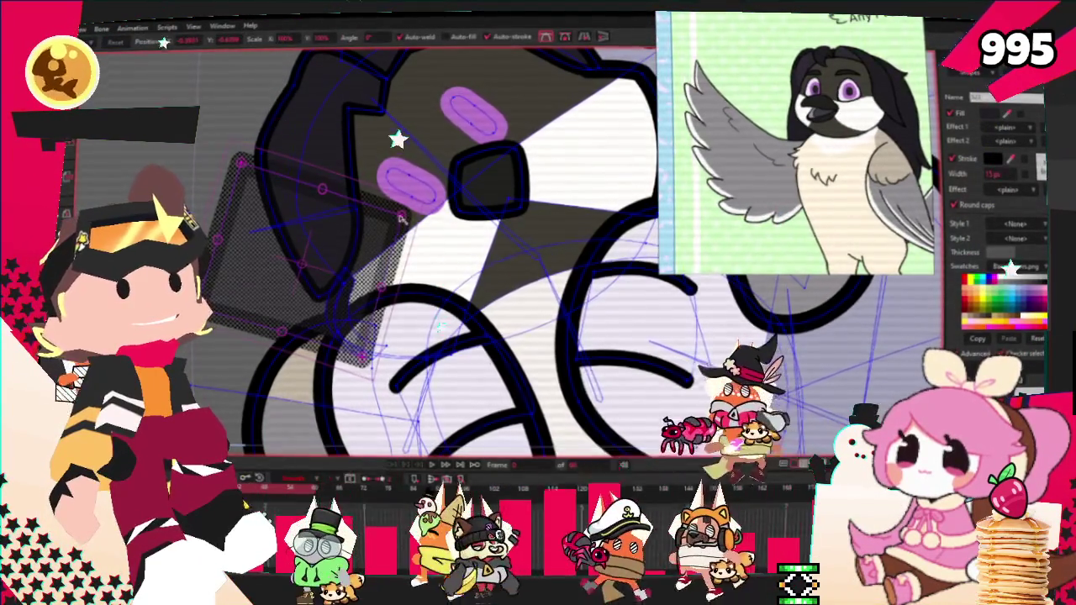
{"action": "left_click_drag", "start_coordinate": [401, 216], "coordinate": [311, 180]}
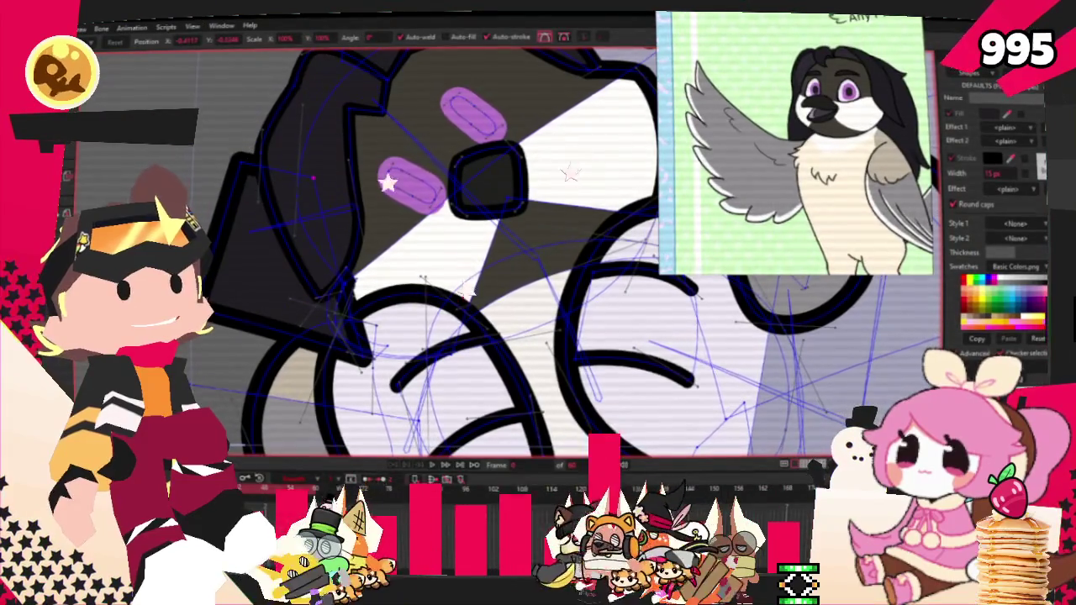
{"action": "key", "text": "q"}
{"action": "left_click", "coordinate": [267, 289]}
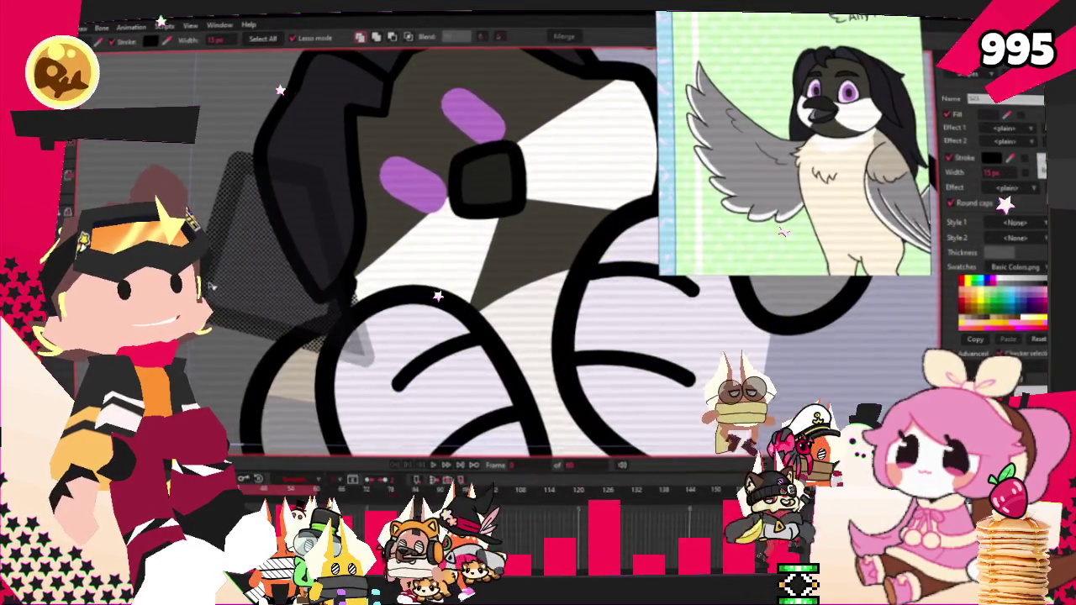
{"action": "scroll", "coordinate": [212, 285], "scroll_direction": "down", "scroll_amount": 3}
{"action": "scroll", "coordinate": [229, 287], "scroll_direction": "up", "scroll_amount": 2}
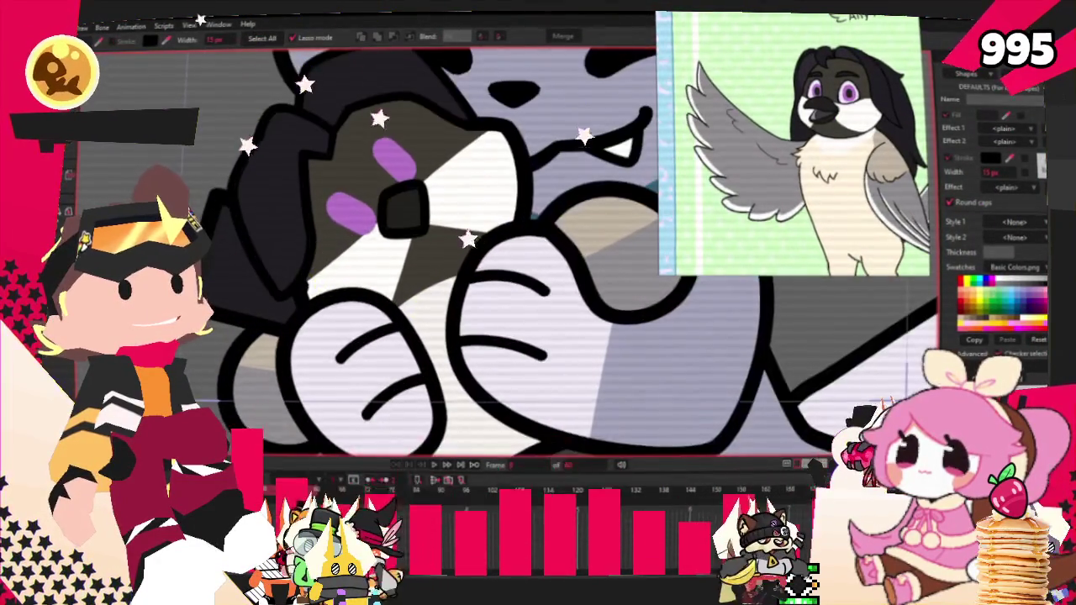
Soften the dark patch's corners with the Curvature tool, zoom out, and play the animation.
{"action": "key", "text": "t"}
{"action": "scroll", "coordinate": [378, 253], "scroll_direction": "up", "scroll_amount": 2}
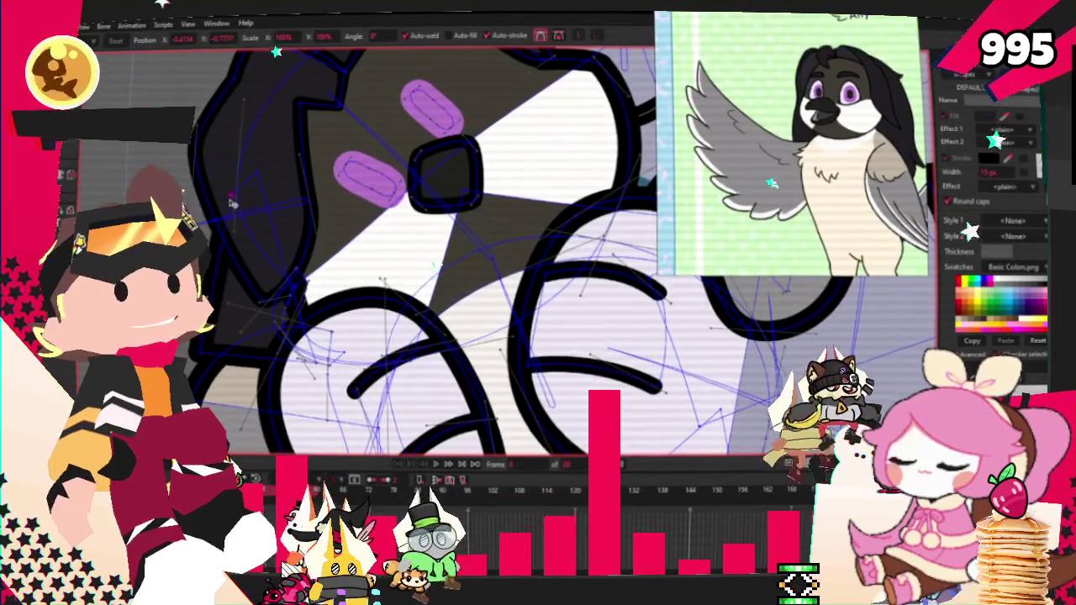
{"action": "key", "text": "c"}
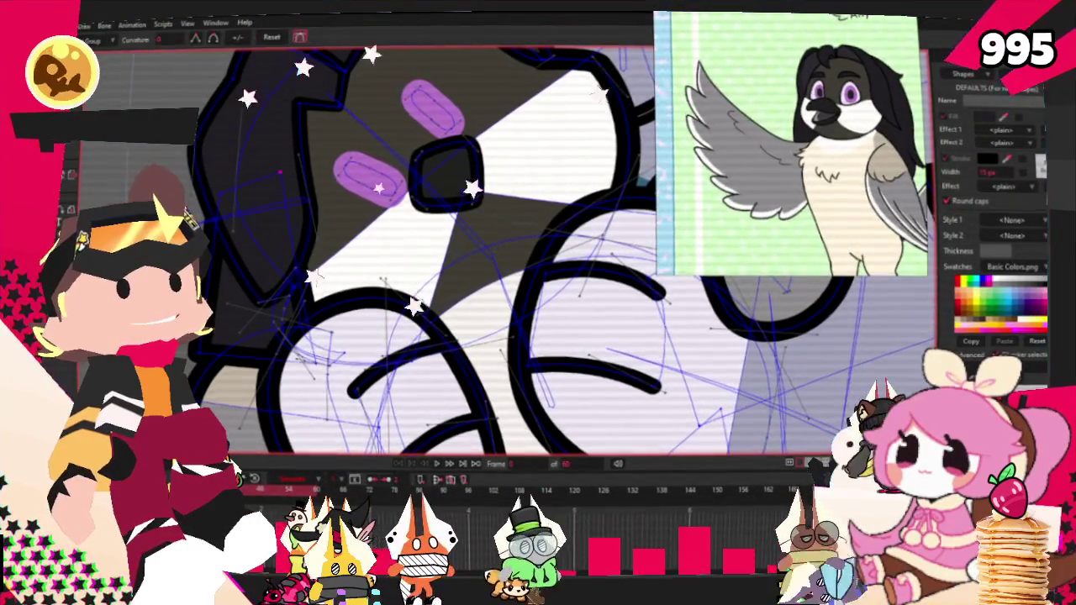
{"action": "scroll", "coordinate": [586, 286], "scroll_direction": "down", "scroll_amount": 2}
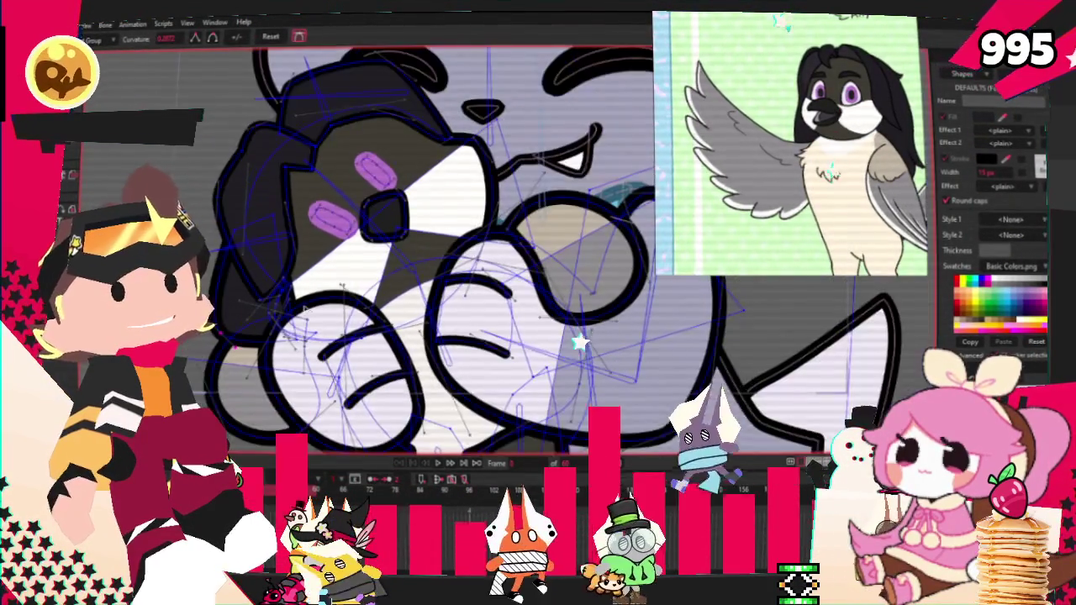
{"action": "key", "text": "space"}
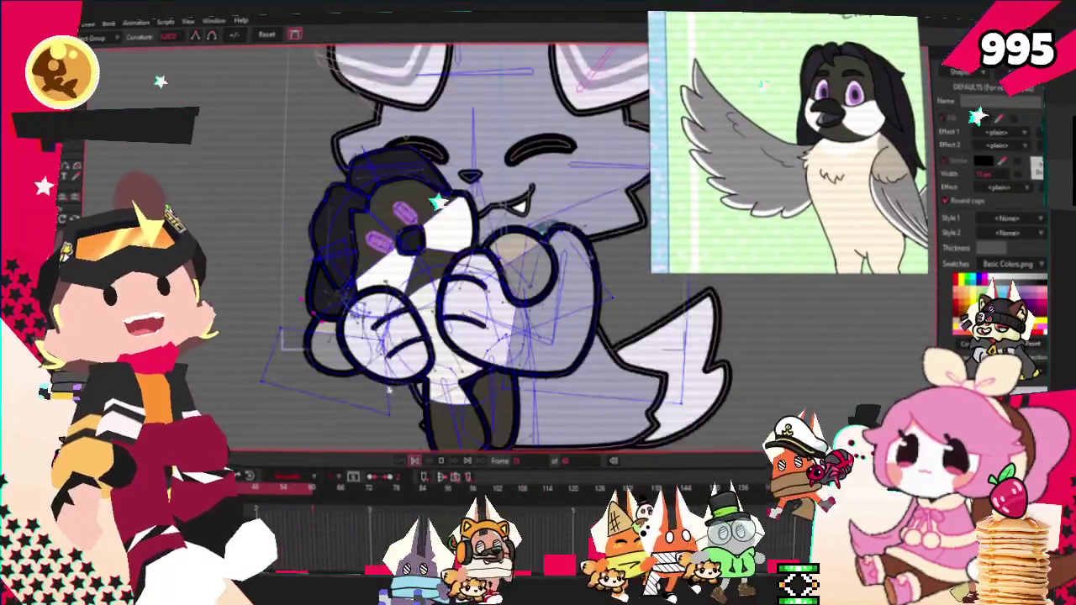
Stop playback at frame 0 and pick the rig bone to bind the plush's outline points to.
{"action": "left_click", "coordinate": [423, 465]}
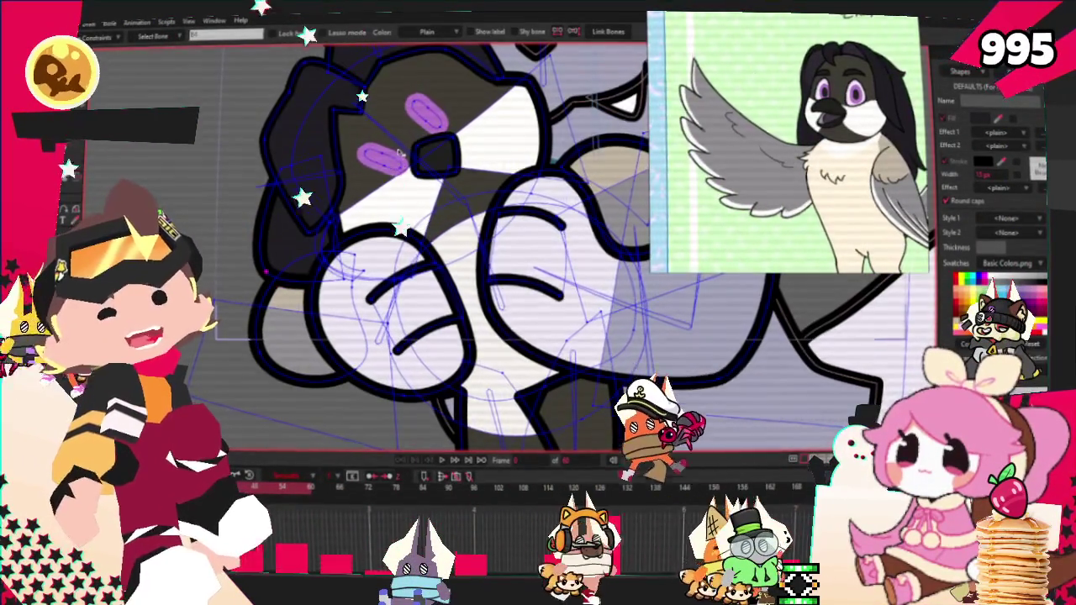
{"action": "left_click", "coordinate": [402, 153]}
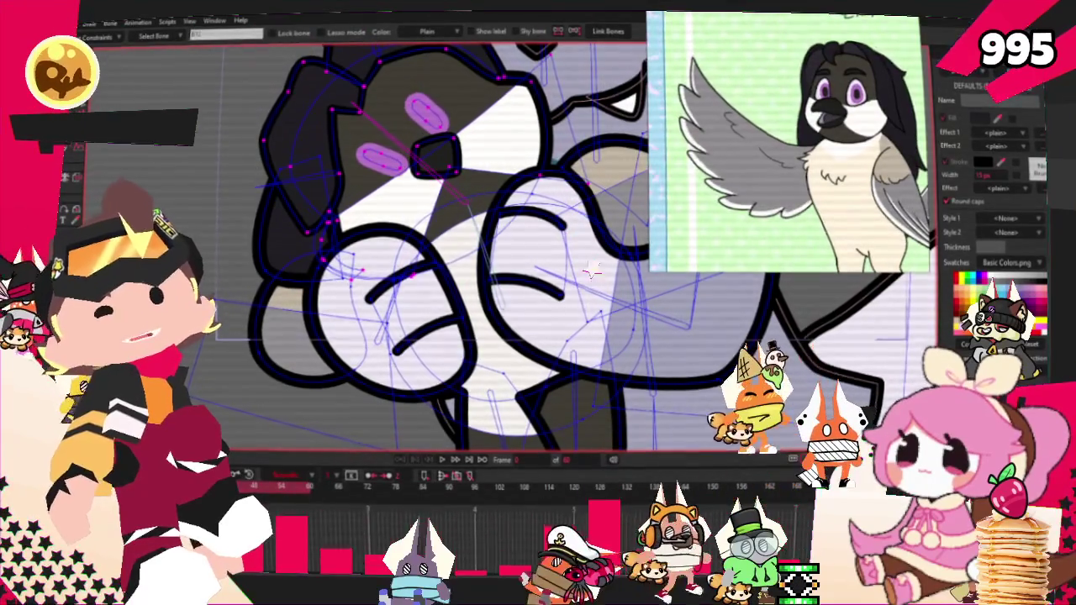
{"action": "scroll", "coordinate": [579, 328], "scroll_direction": "up", "scroll_amount": 2}
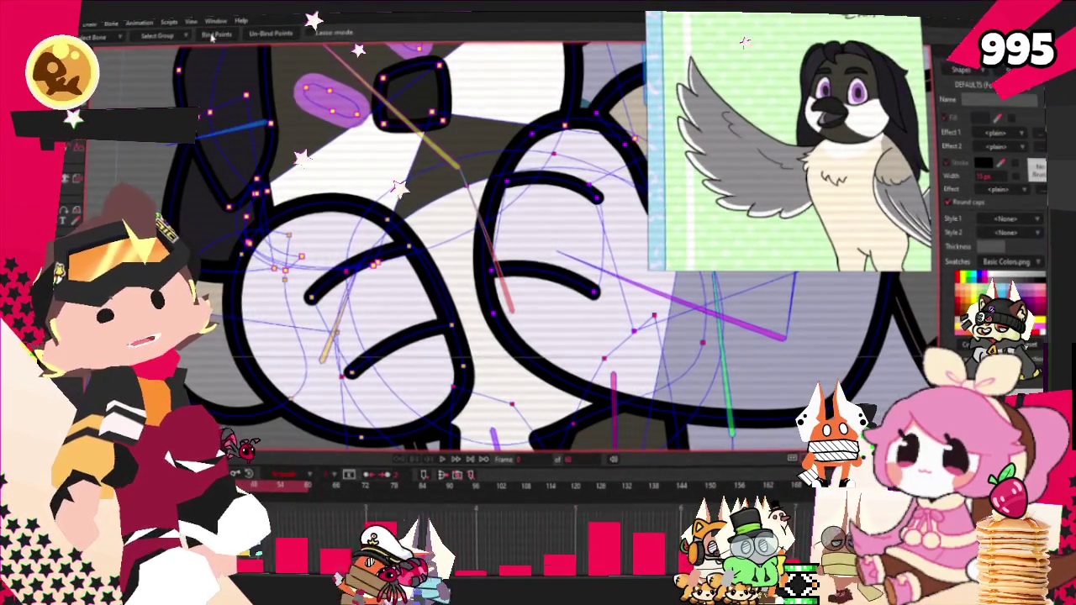
{"action": "scroll", "coordinate": [353, 252], "scroll_direction": "down", "scroll_amount": 3}
{"action": "scroll", "coordinate": [454, 378], "scroll_direction": "down", "scroll_amount": 2}
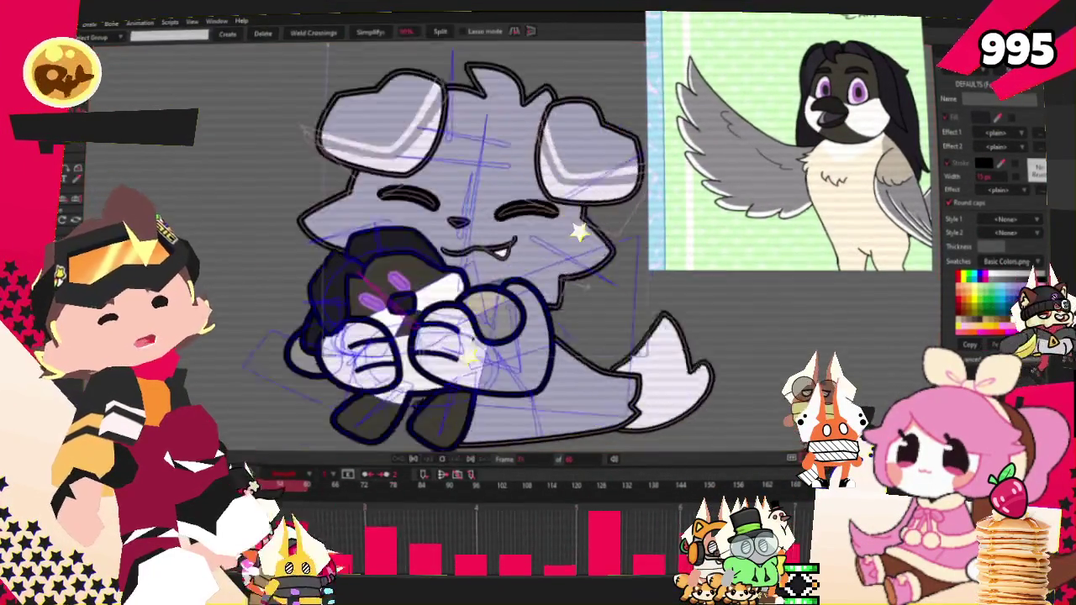
{"action": "scroll", "coordinate": [442, 287], "scroll_direction": "up", "scroll_amount": 3}
{"action": "scroll", "coordinate": [442, 287], "scroll_direction": "down", "scroll_amount": 2}
{"action": "scroll", "coordinate": [382, 267], "scroll_direction": "up", "scroll_amount": 2}
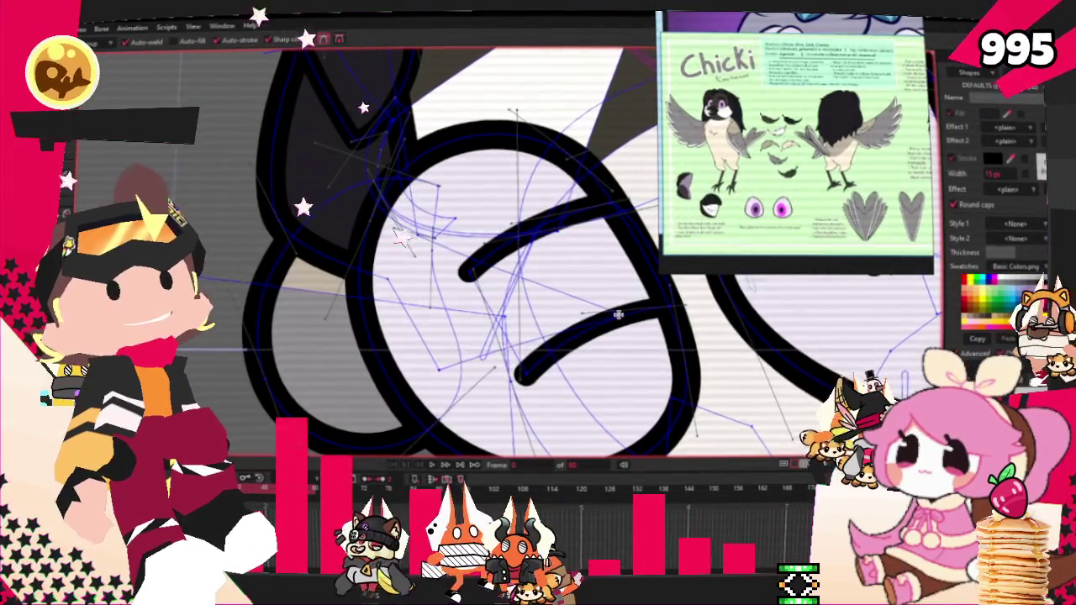
Switch from the Curvature to the Transform Points tool, zoom out and play the full hug animation.
{"action": "key", "text": "c"}
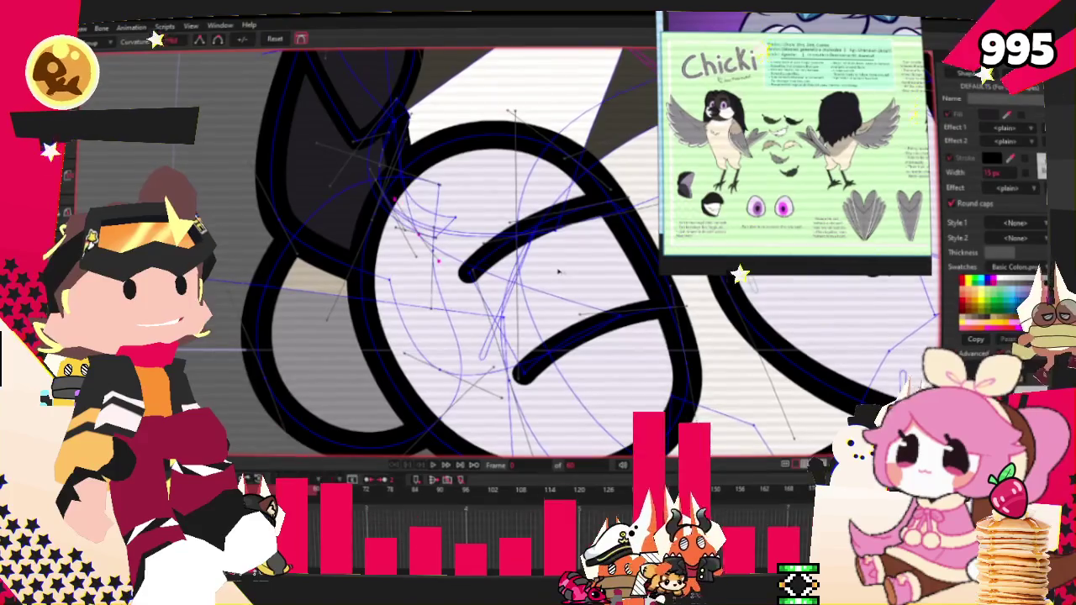
{"action": "key", "text": "t"}
{"action": "scroll", "coordinate": [505, 261], "scroll_direction": "up", "scroll_amount": 2}
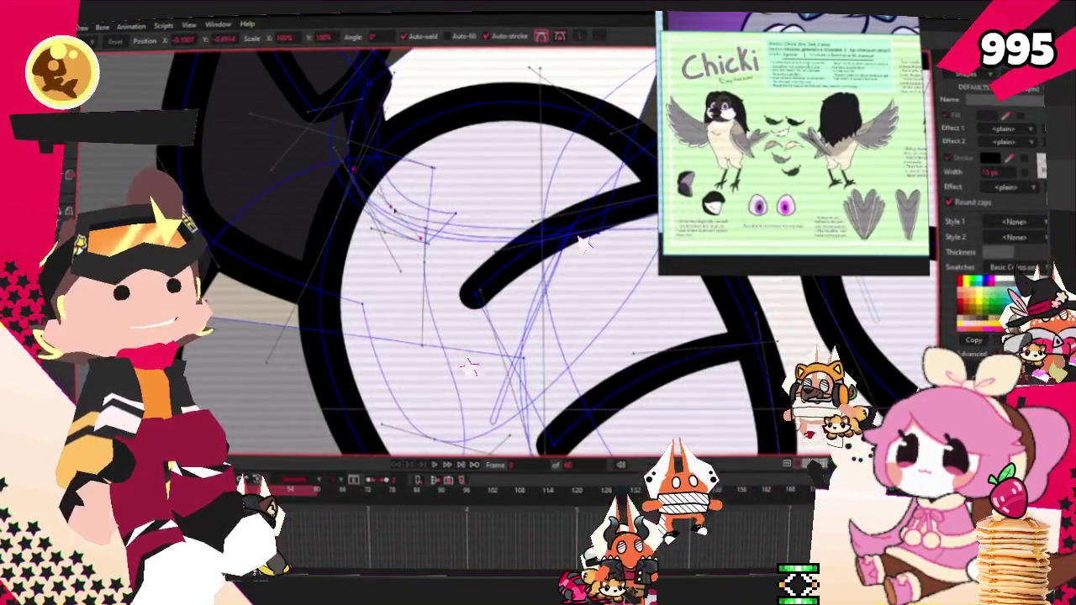
{"action": "scroll", "coordinate": [462, 277], "scroll_direction": "down", "scroll_amount": 2}
{"action": "left_click", "coordinate": [448, 467]}
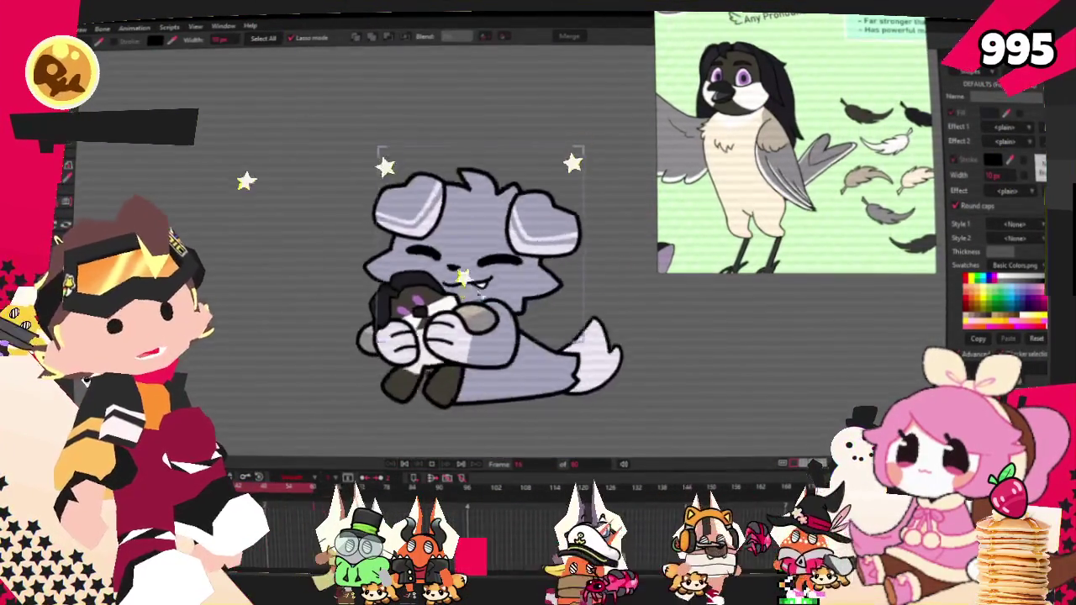
Stop at the base pose, hide the plush to check the blue plaid bow tie, then show it again.
{"action": "left_click", "coordinate": [409, 463]}
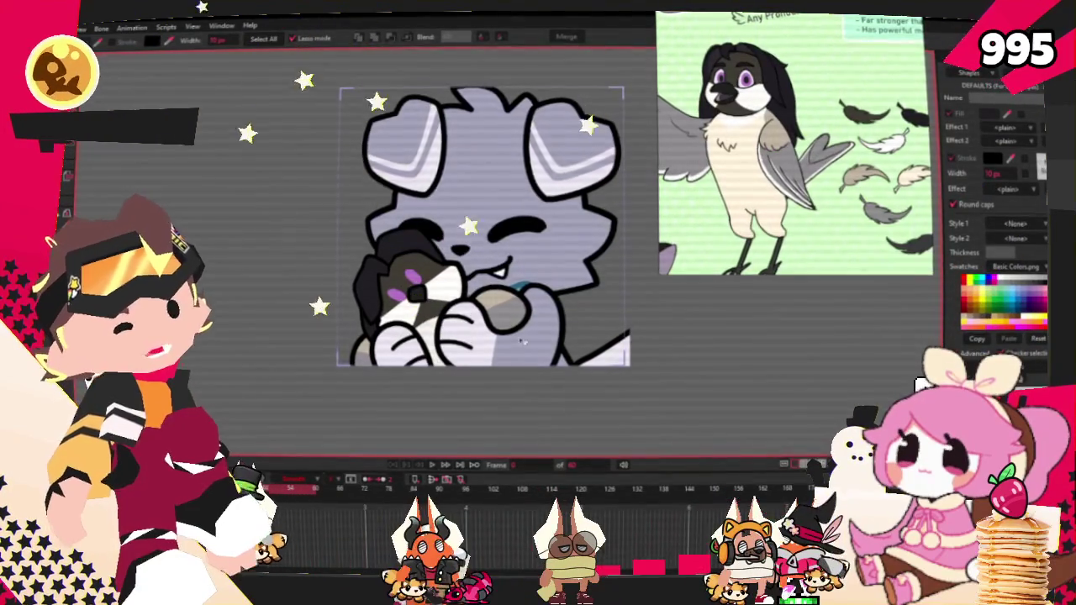
{"action": "scroll", "coordinate": [522, 340], "scroll_direction": "up", "scroll_amount": 3}
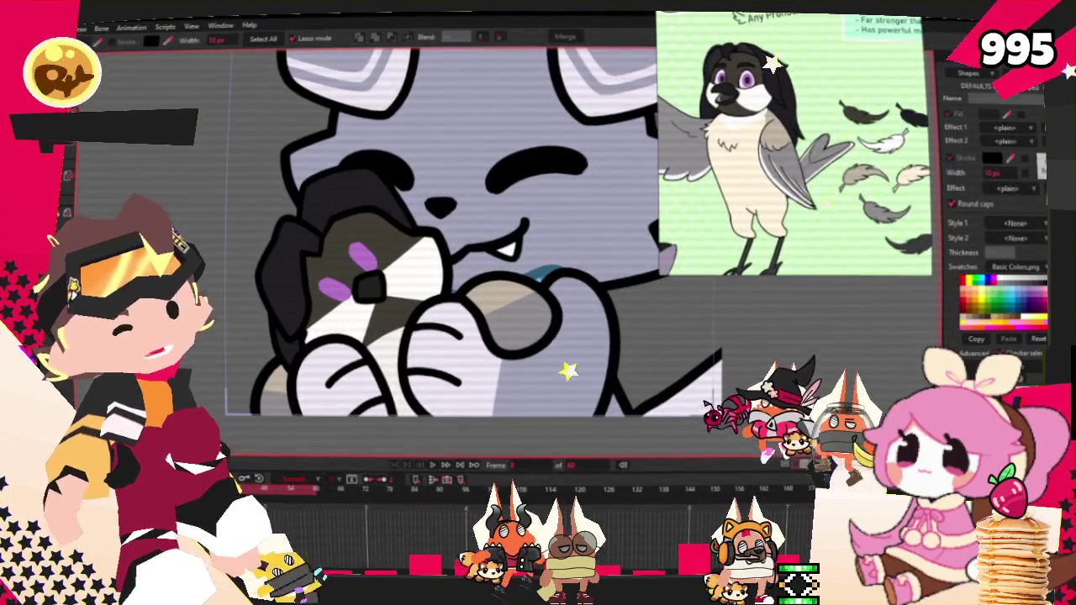
{"action": "key", "text": "ctrl+z"}
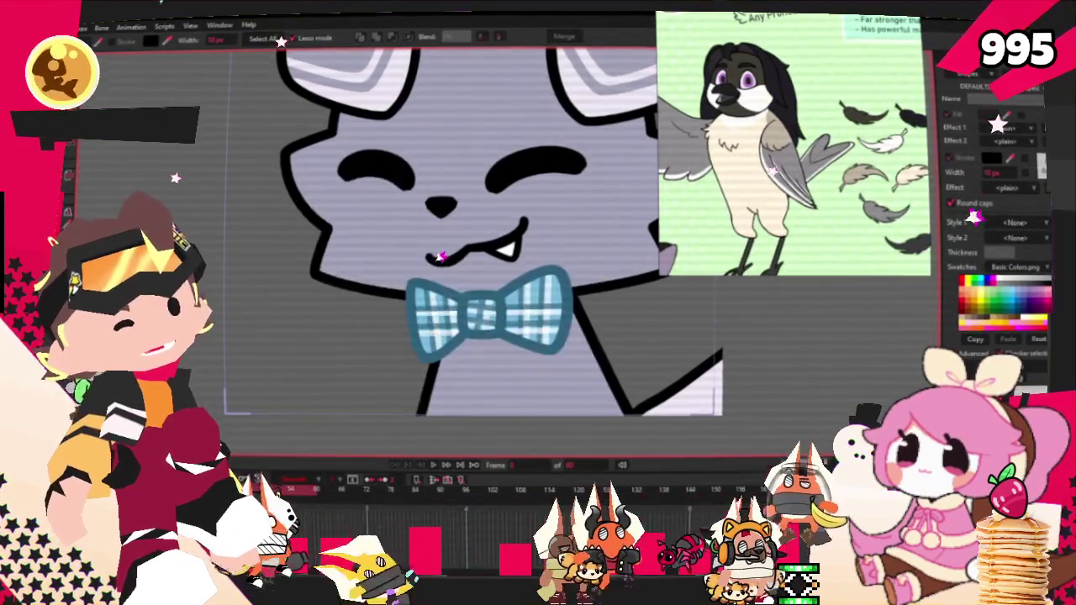
{"action": "scroll", "coordinate": [535, 410], "scroll_direction": "up", "scroll_amount": 2}
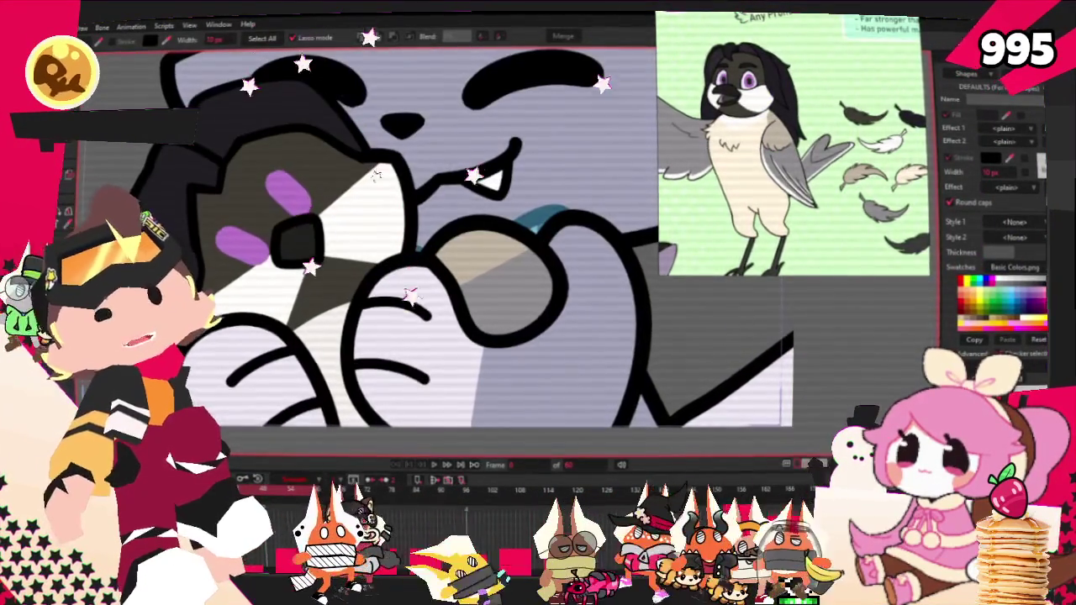
{"action": "key", "text": "u"}
{"action": "key", "text": "t"}
{"action": "scroll", "coordinate": [583, 327], "scroll_direction": "up", "scroll_amount": 2}
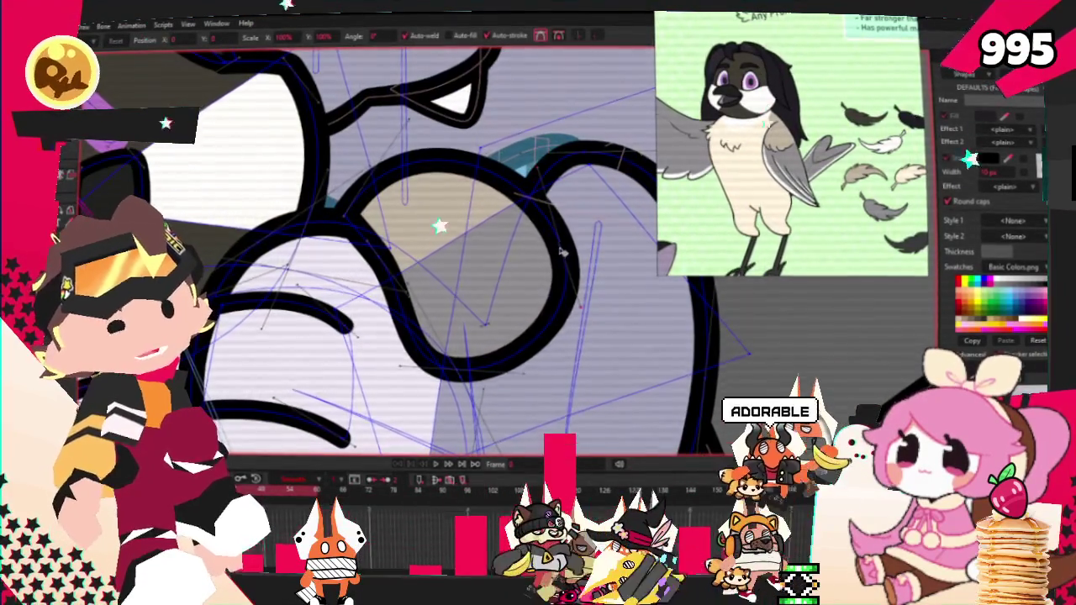
{"action": "left_click_drag", "start_coordinate": [560, 252], "coordinate": [505, 319]}
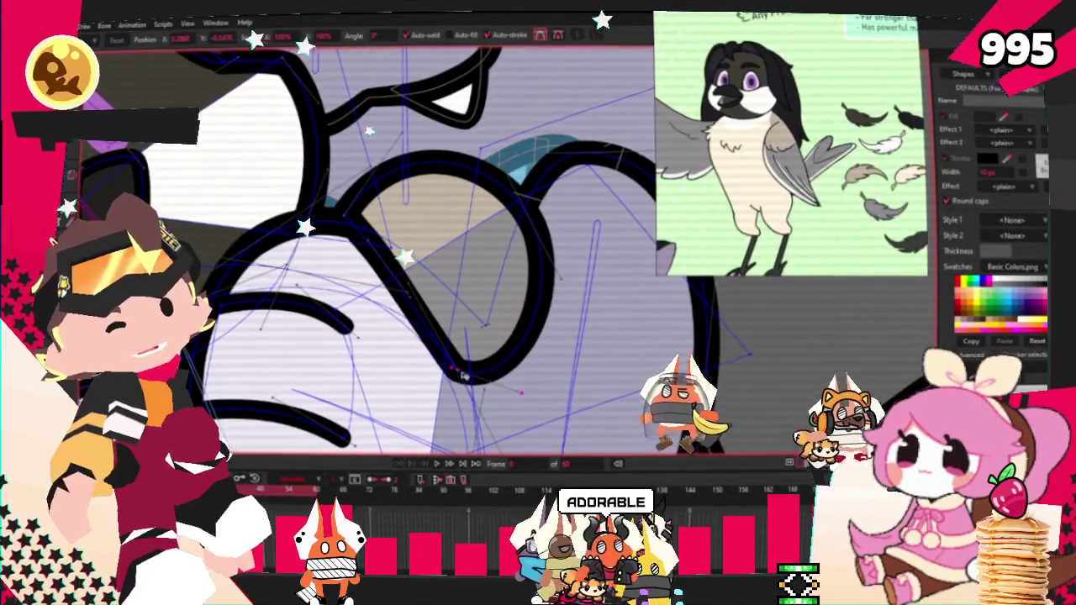
{"action": "scroll", "coordinate": [464, 375], "scroll_direction": "down", "scroll_amount": 2}
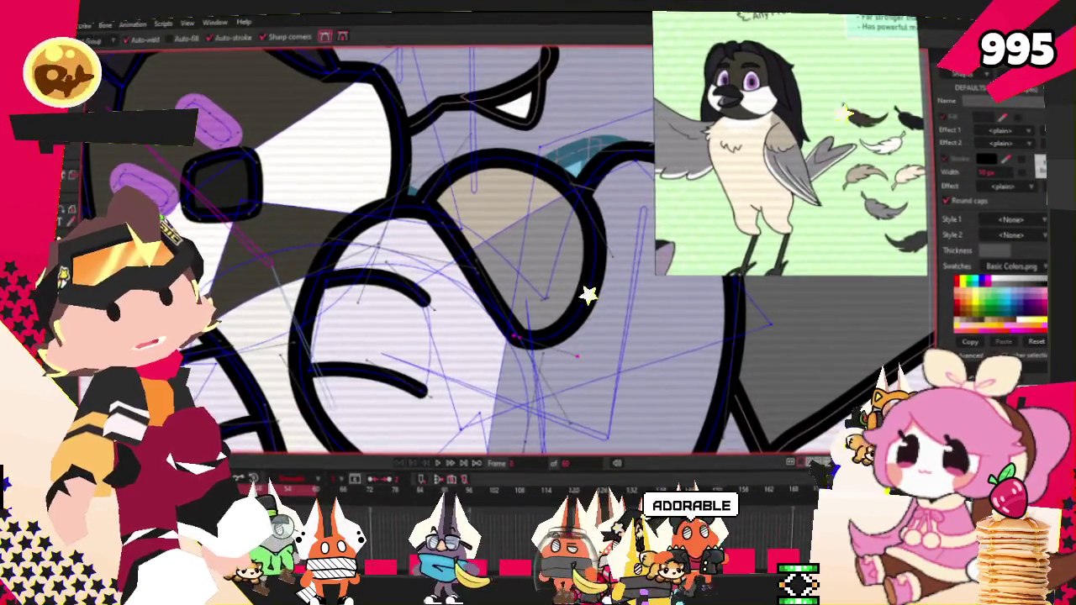
{"action": "scroll", "coordinate": [587, 336], "scroll_direction": "up", "scroll_amount": 2}
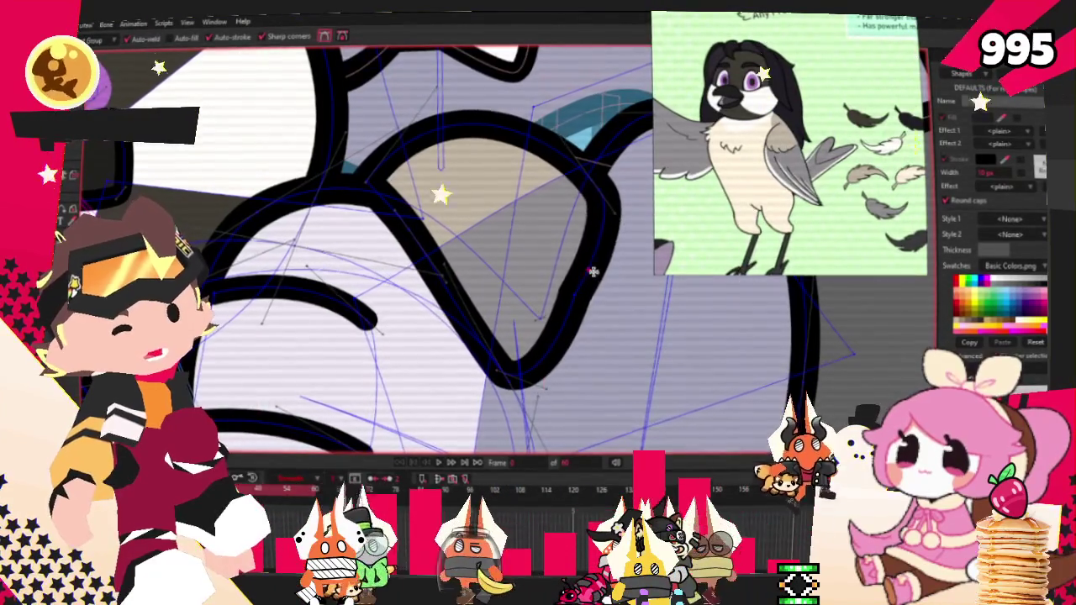
{"action": "left_click_drag", "start_coordinate": [610, 334], "coordinate": [639, 310]}
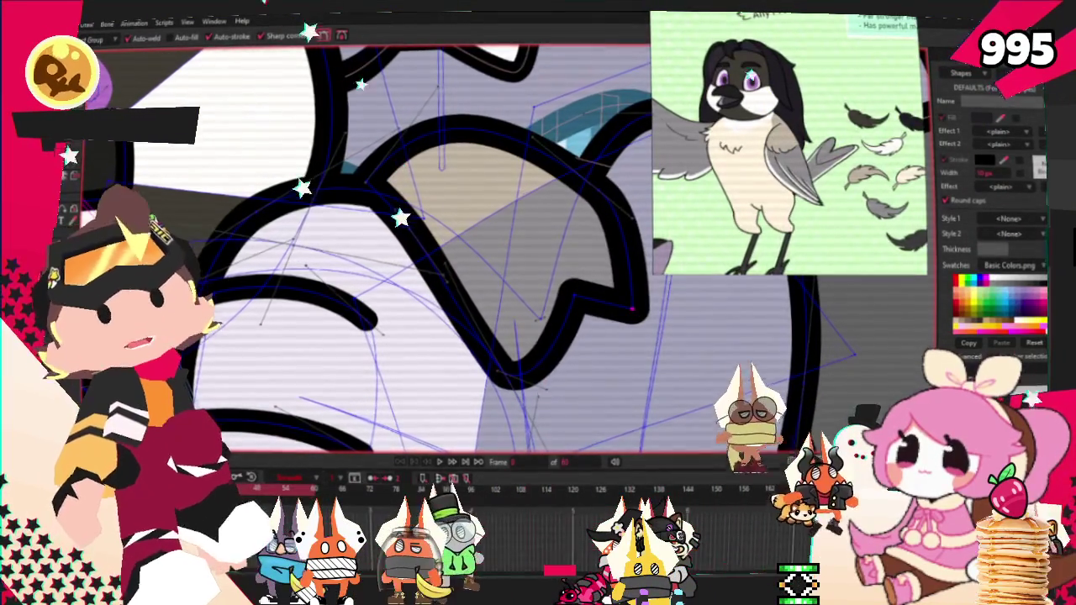
{"action": "key", "text": "c"}
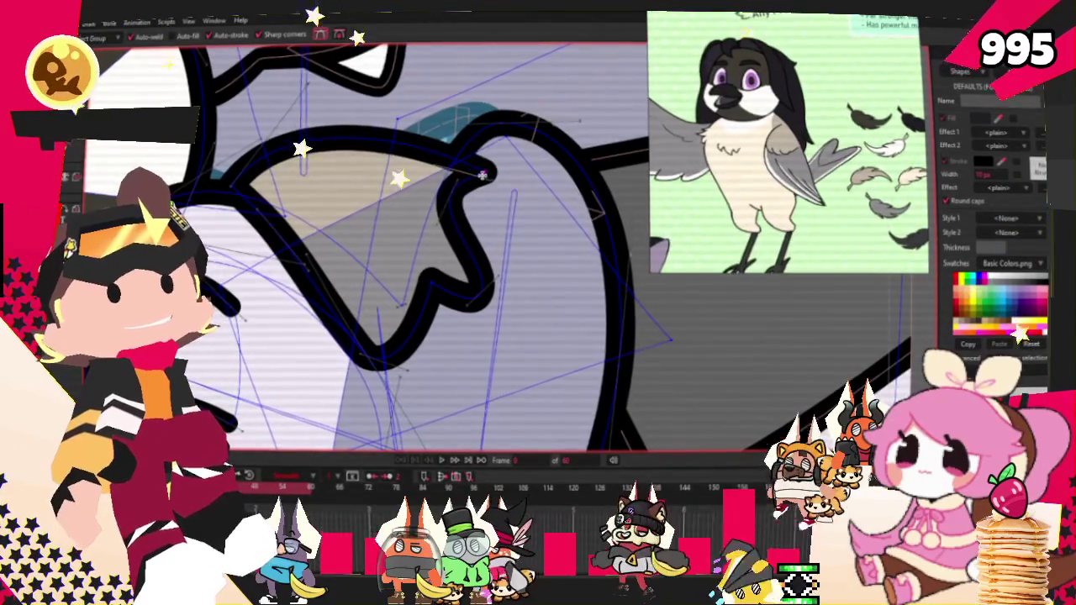
{"action": "scroll", "coordinate": [370, 244], "scroll_direction": "up", "scroll_amount": 2}
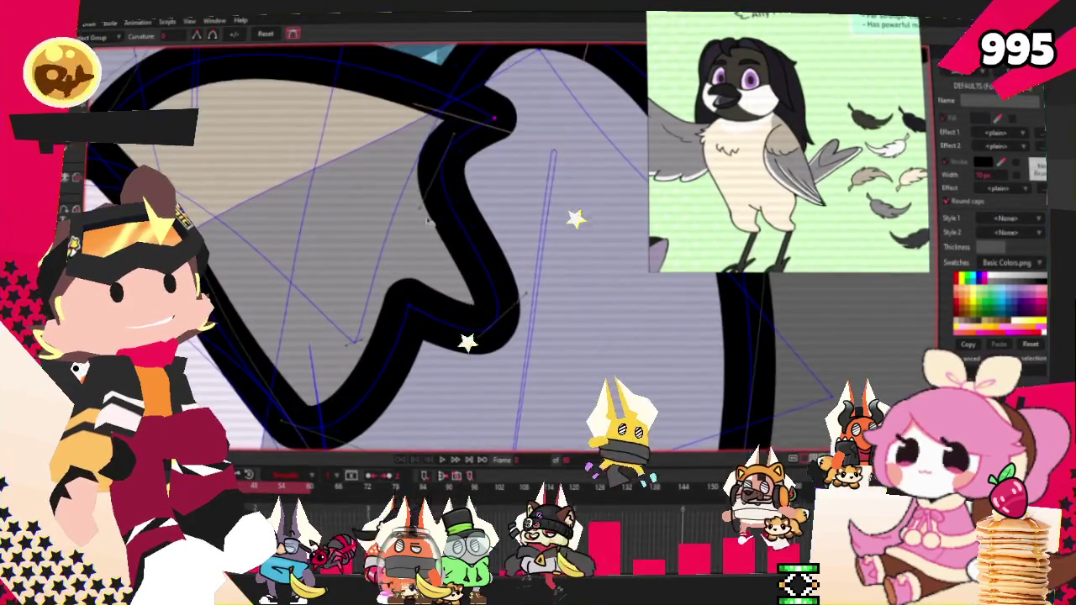
{"action": "scroll", "coordinate": [519, 191], "scroll_direction": "down", "scroll_amount": 3}
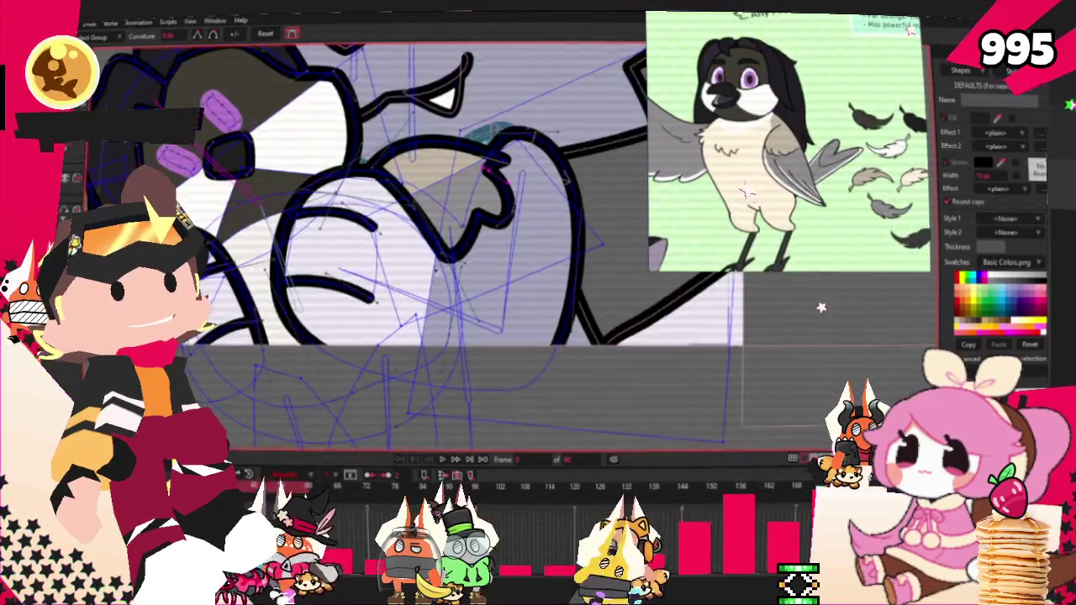
{"action": "scroll", "coordinate": [504, 210], "scroll_direction": "up", "scroll_amount": 2}
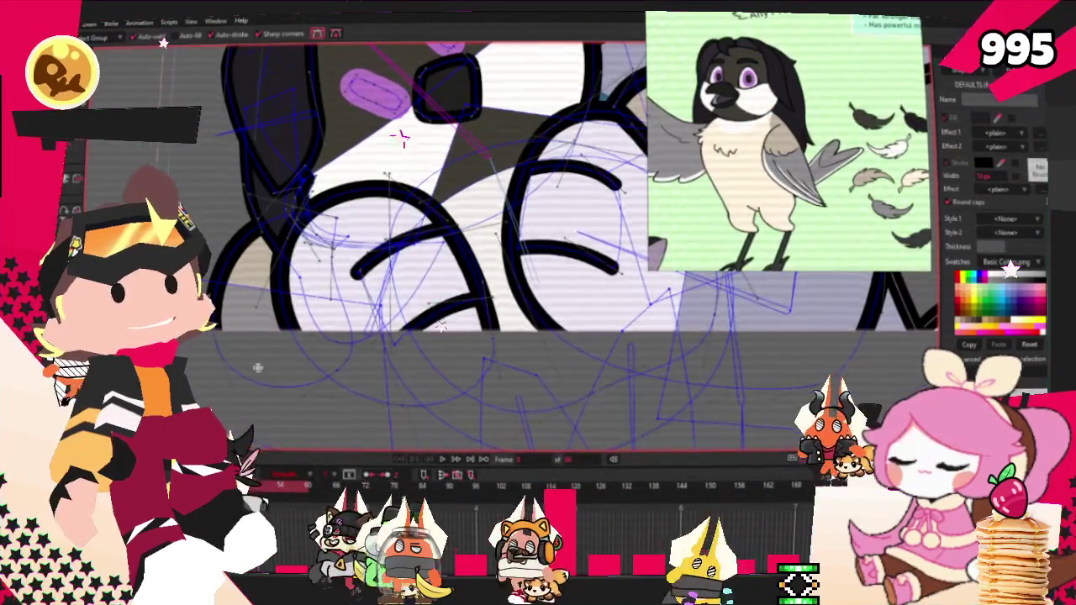
{"action": "scroll", "coordinate": [402, 137], "scroll_direction": "up", "scroll_amount": 2}
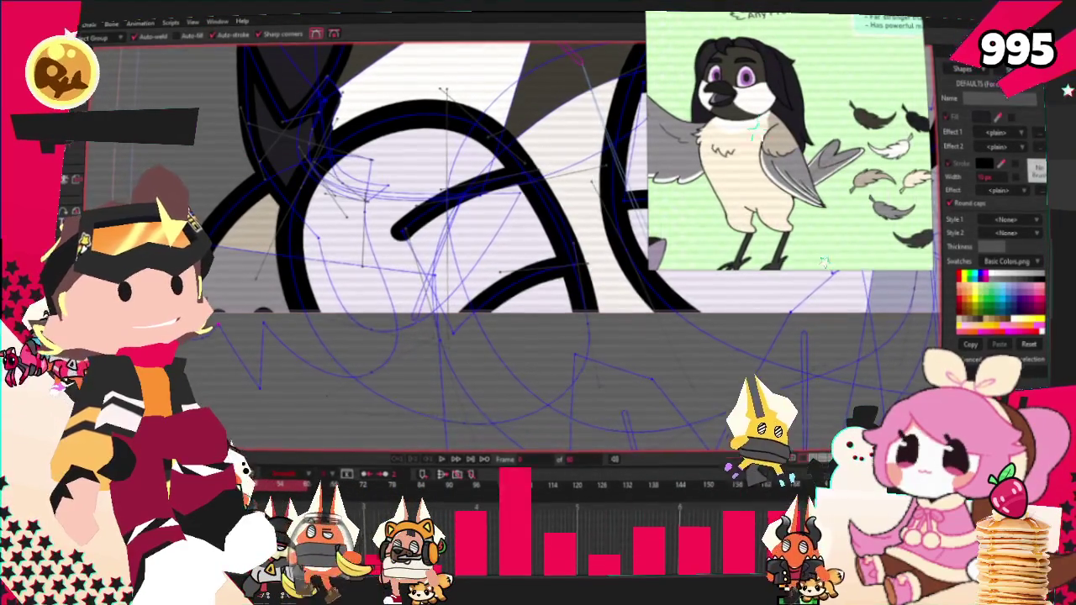
{"action": "key", "text": "t"}
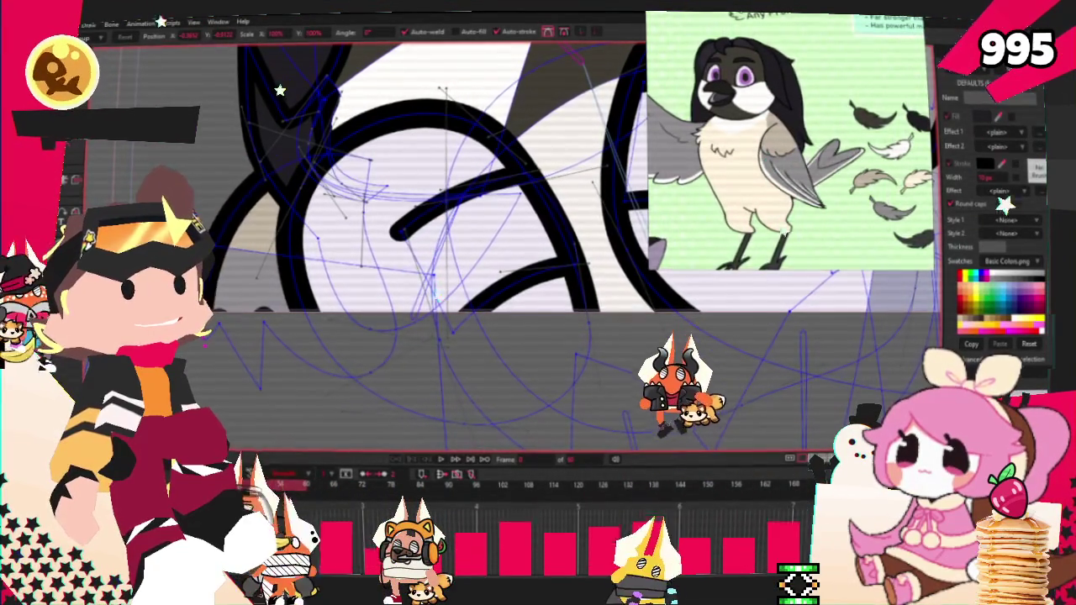
{"action": "key", "text": "c"}
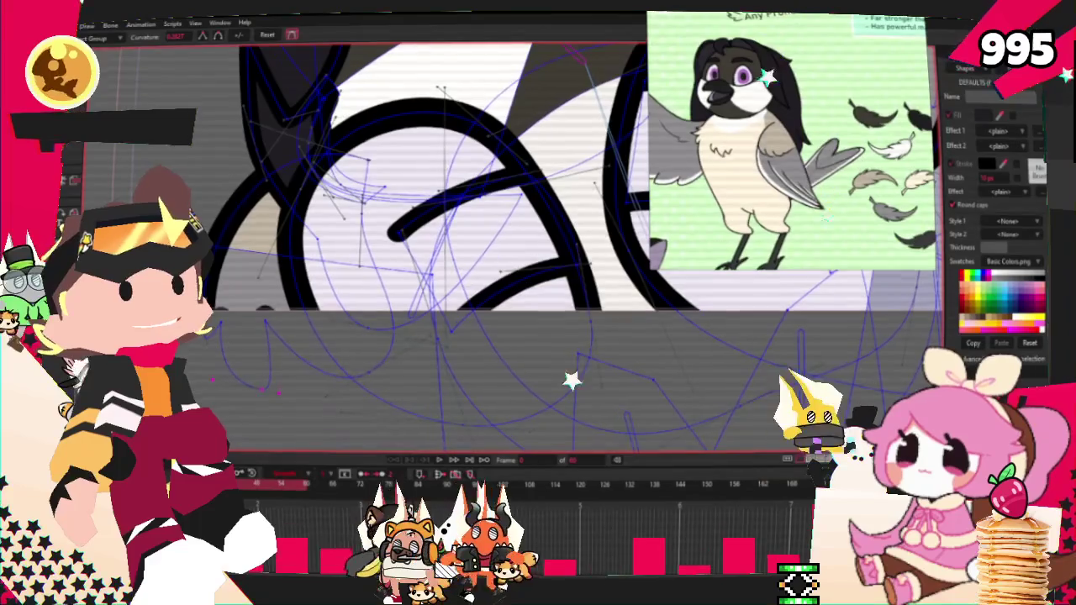
{"action": "key", "text": "g"}
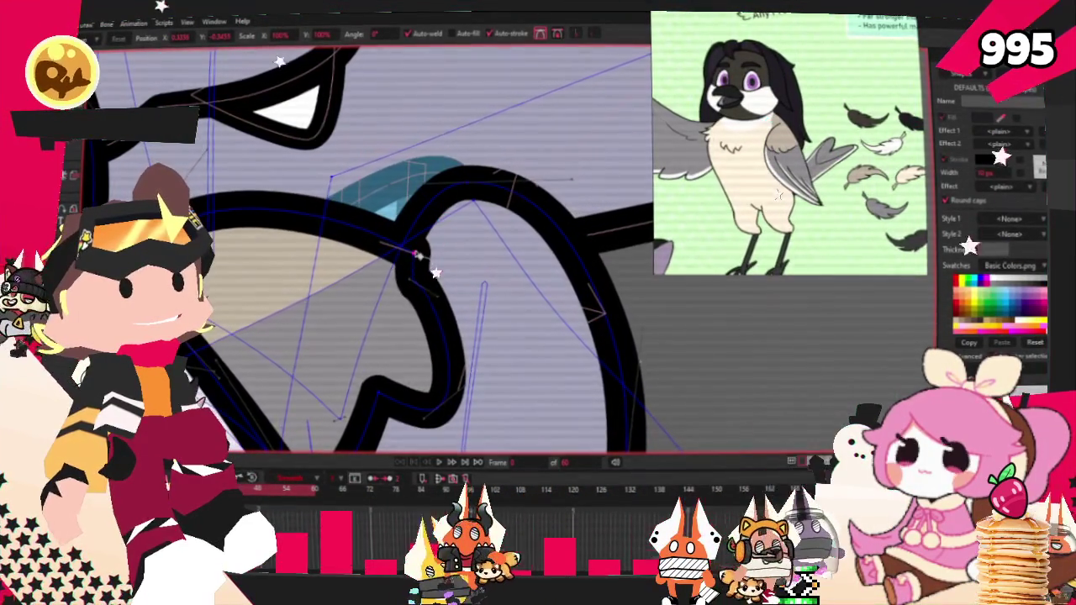
{"action": "key", "text": "c"}
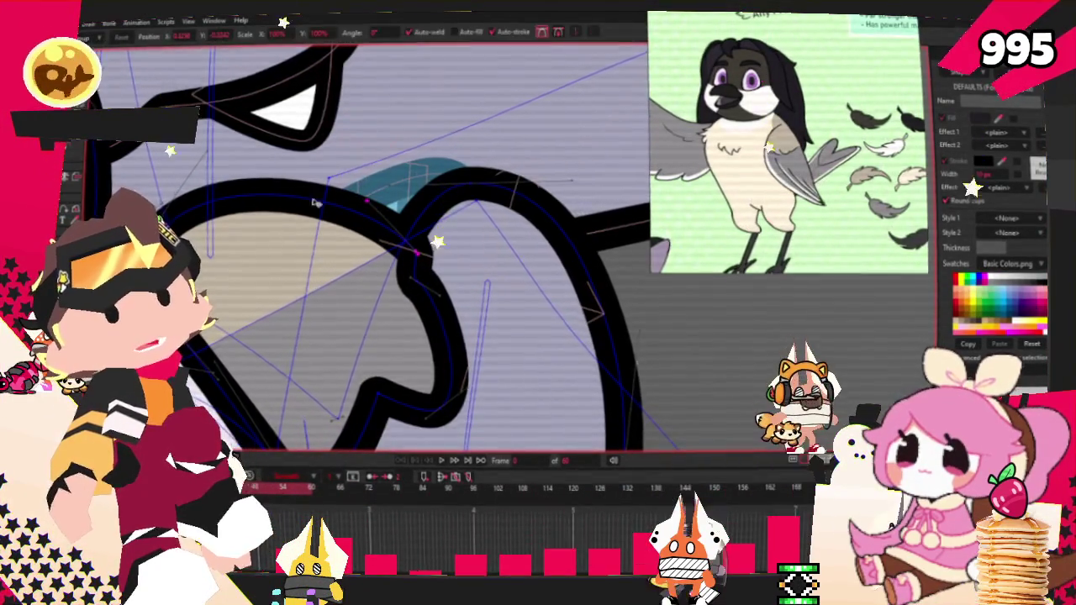
{"action": "scroll", "coordinate": [405, 290], "scroll_direction": "up", "scroll_amount": 1}
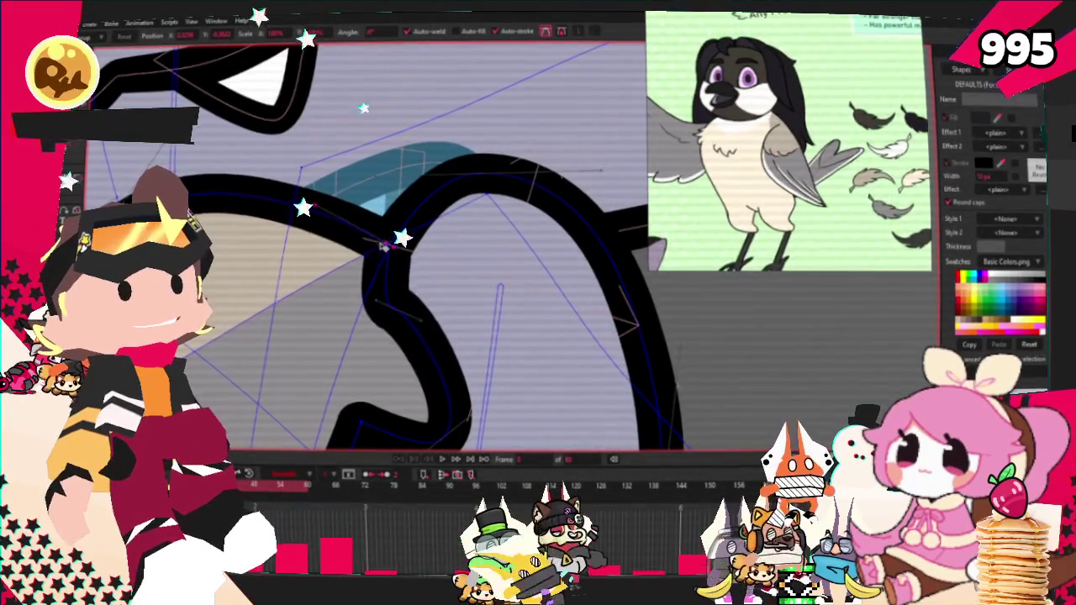
{"action": "scroll", "coordinate": [388, 248], "scroll_direction": "down", "scroll_amount": 2}
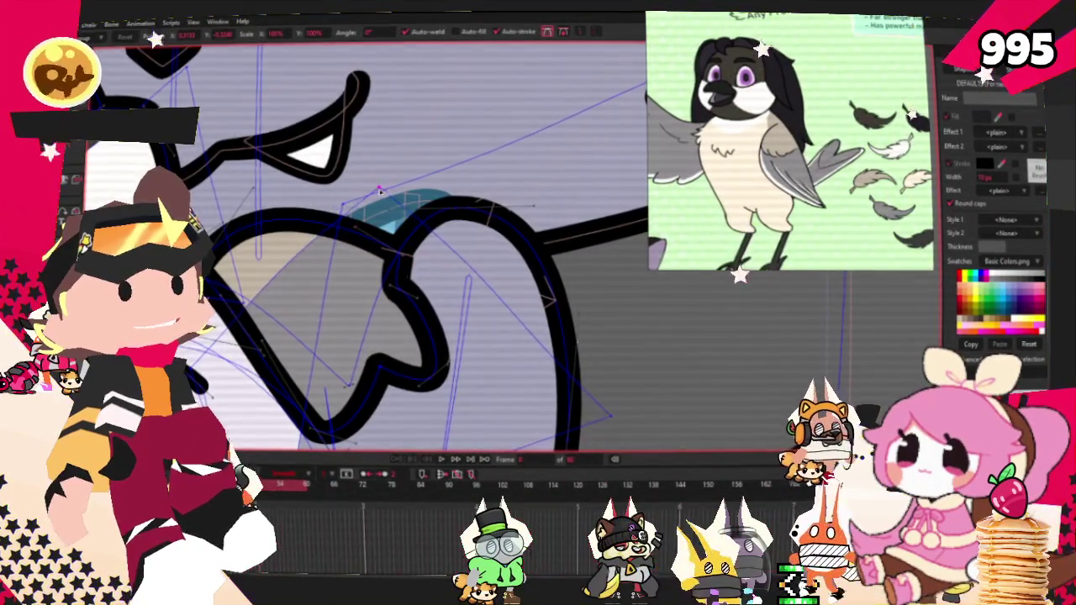
{"action": "scroll", "coordinate": [379, 190], "scroll_direction": "down", "scroll_amount": 2}
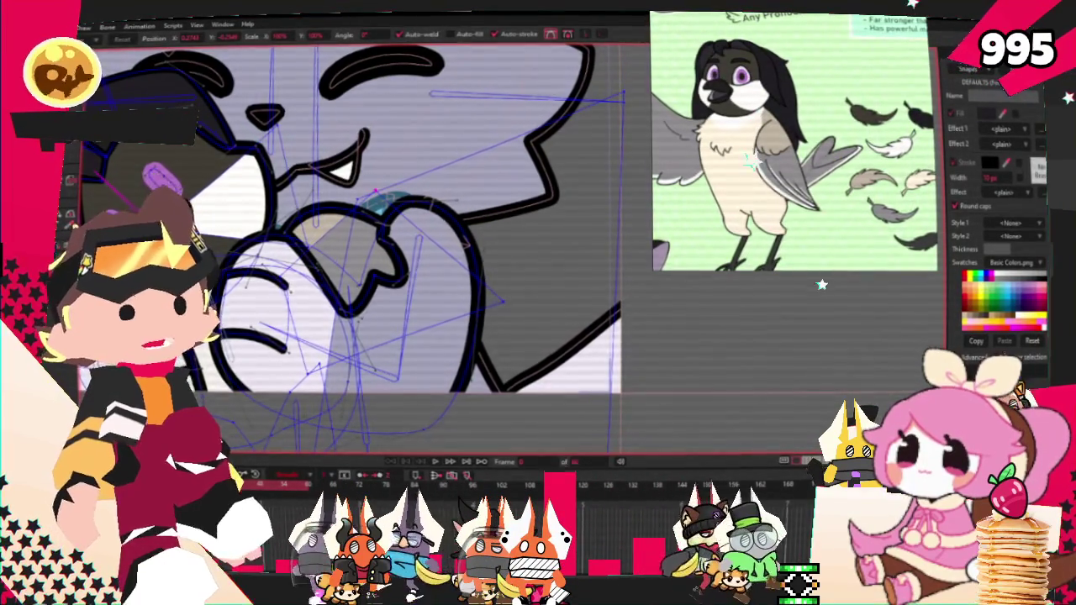
Pull the plush ear's tip point up and left and adjust its outline near the base.
{"action": "scroll", "coordinate": [353, 253], "scroll_direction": "down", "scroll_amount": 5}
{"action": "scroll", "coordinate": [352, 253], "scroll_direction": "up", "scroll_amount": 5}
{"action": "scroll", "coordinate": [353, 252], "scroll_direction": "up", "scroll_amount": 2}
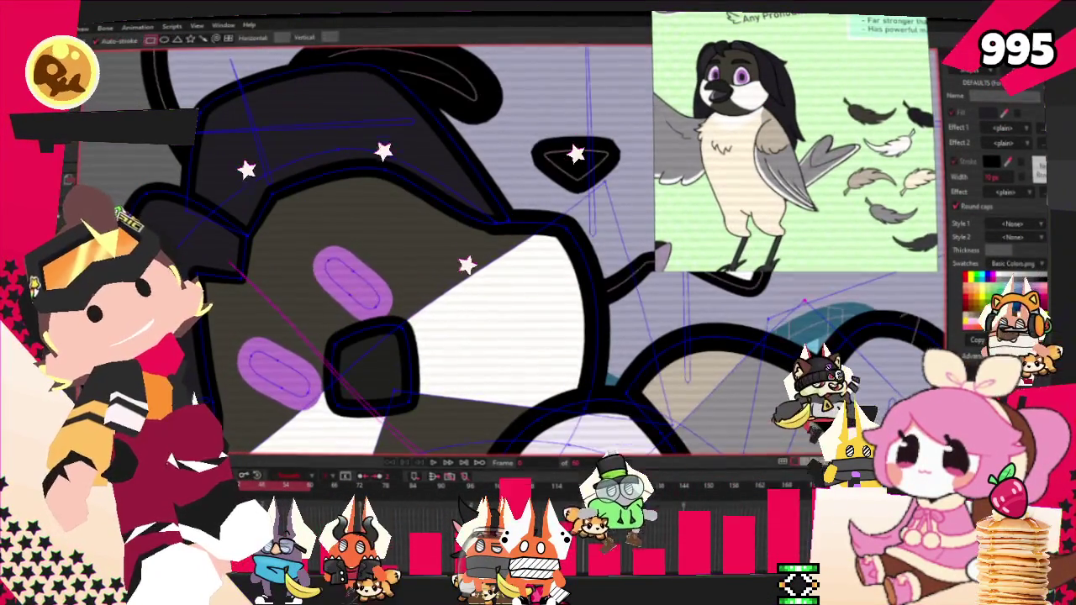
{"action": "scroll", "coordinate": [288, 138], "scroll_direction": "up", "scroll_amount": 1}
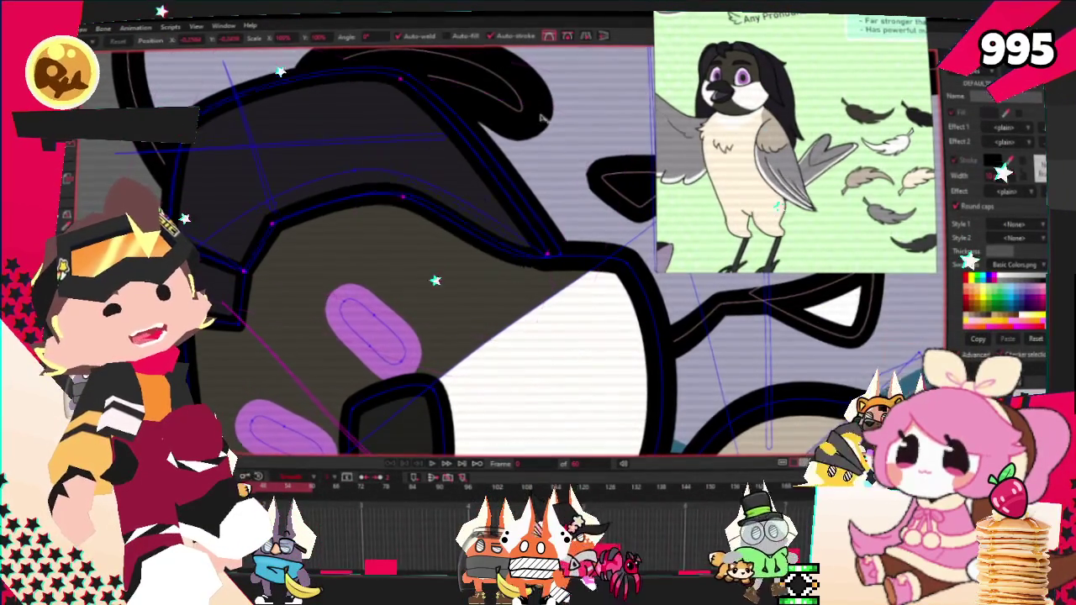
{"action": "scroll", "coordinate": [328, 202], "scroll_direction": "up", "scroll_amount": 2}
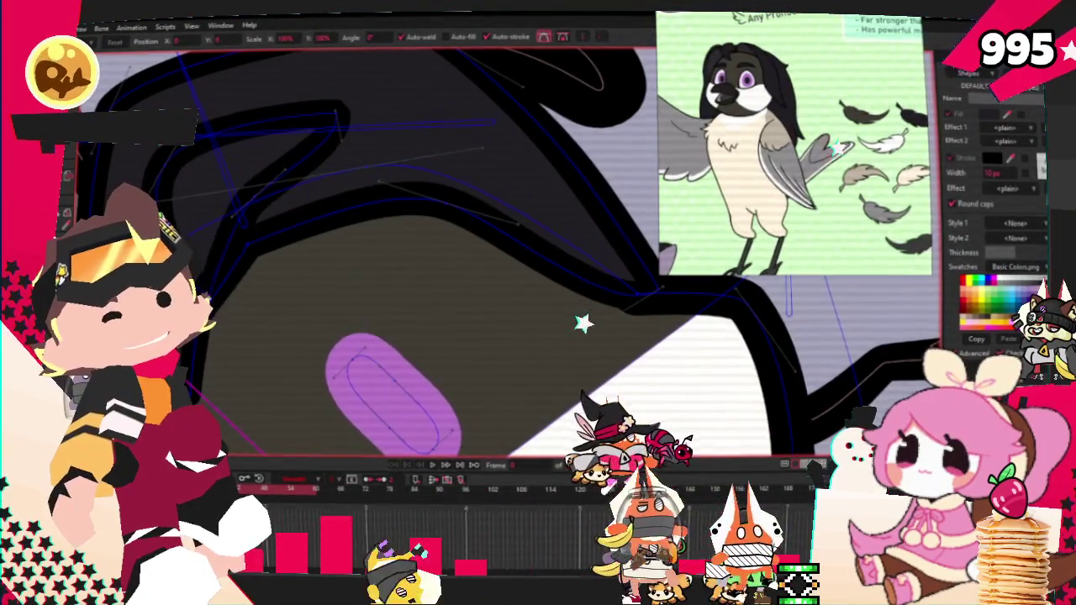
{"action": "scroll", "coordinate": [179, 168], "scroll_direction": "down", "scroll_amount": 2}
{"action": "scroll", "coordinate": [179, 222], "scroll_direction": "down", "scroll_amount": 2}
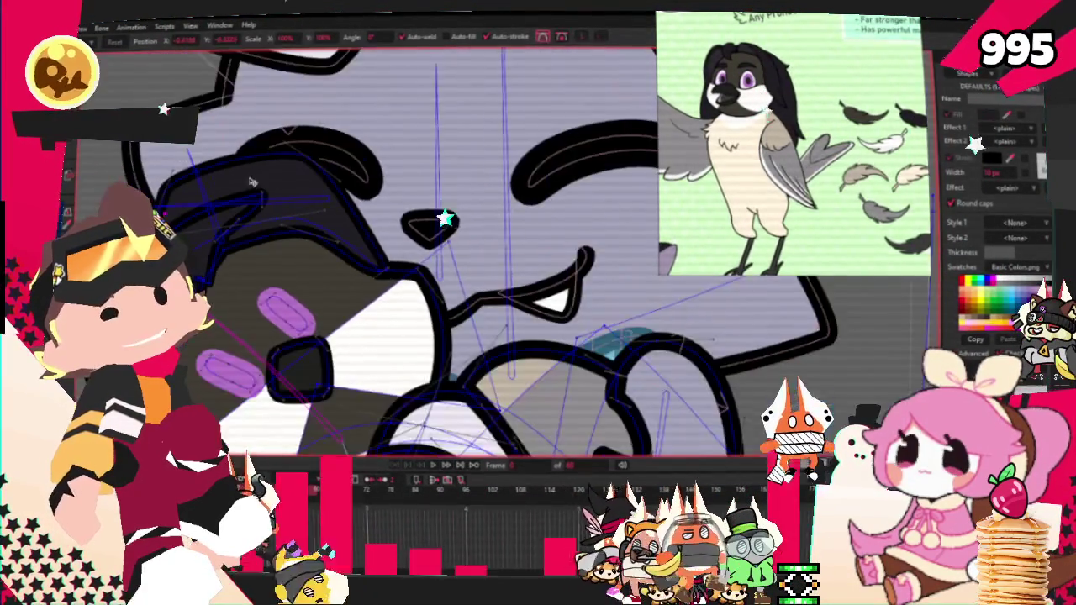
{"action": "scroll", "coordinate": [328, 273], "scroll_direction": "up", "scroll_amount": 2}
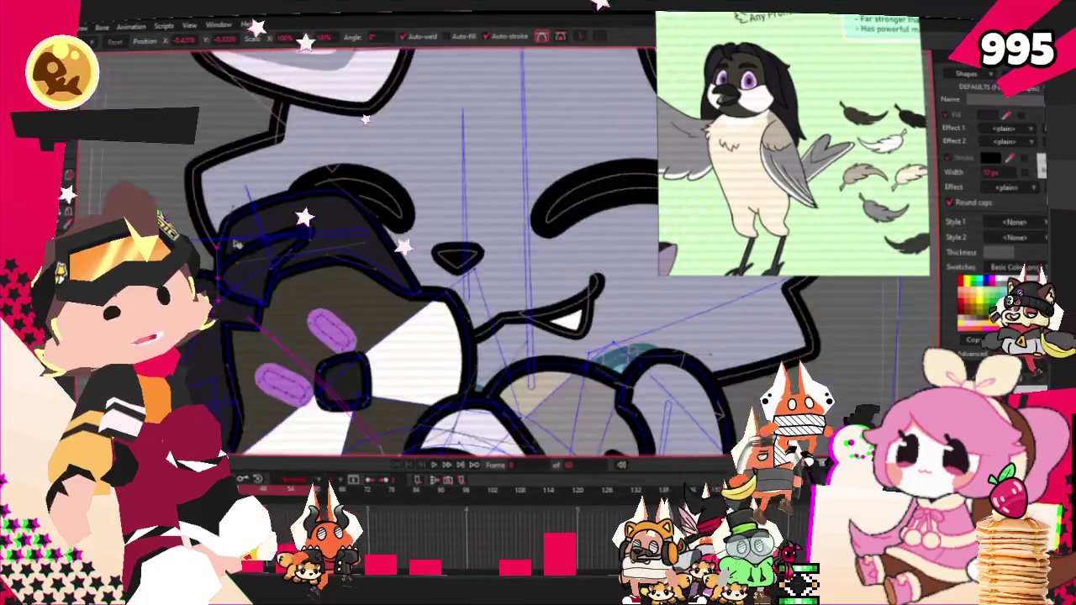
{"action": "scroll", "coordinate": [328, 273], "scroll_direction": "up", "scroll_amount": 2}
{"action": "left_click_drag", "start_coordinate": [471, 212], "coordinate": [380, 165]}
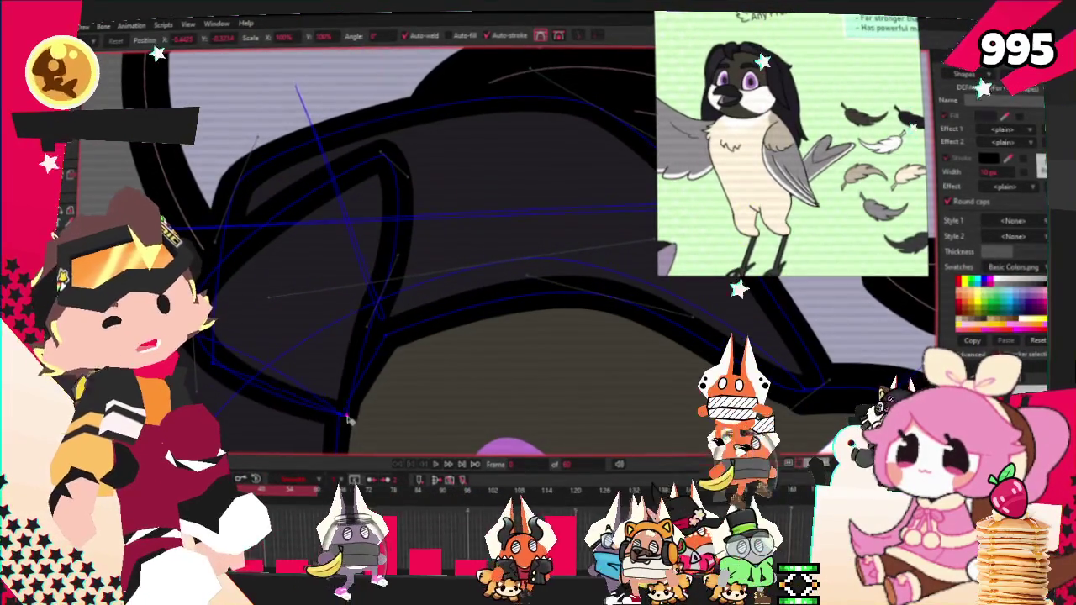
{"action": "left_click_drag", "start_coordinate": [375, 296], "coordinate": [358, 307]}
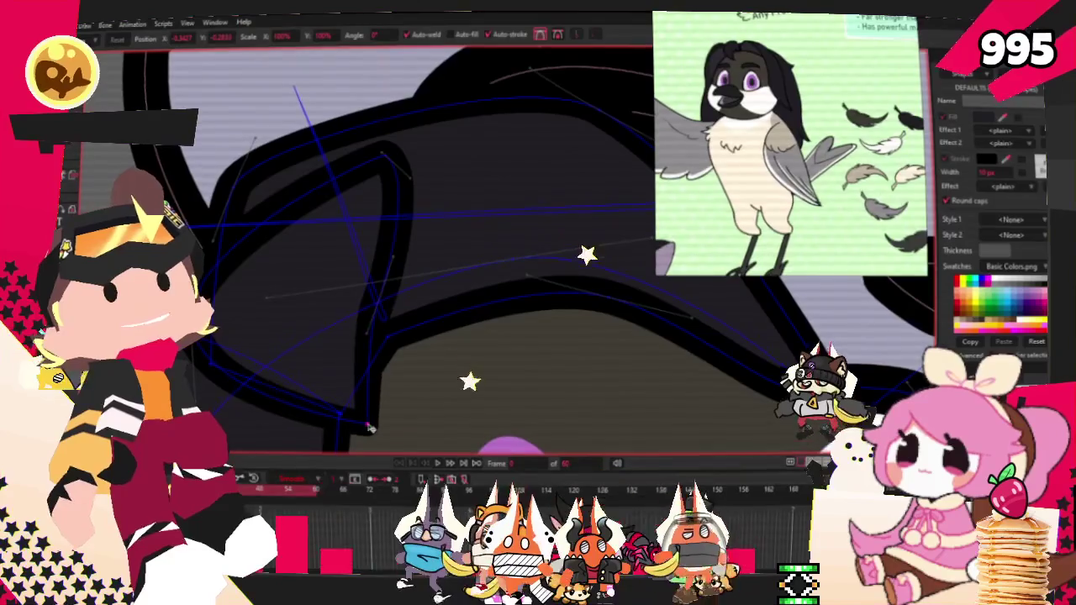
{"action": "scroll", "coordinate": [271, 280], "scroll_direction": "down", "scroll_amount": 3}
{"action": "scroll", "coordinate": [371, 296], "scroll_direction": "up", "scroll_amount": 3}
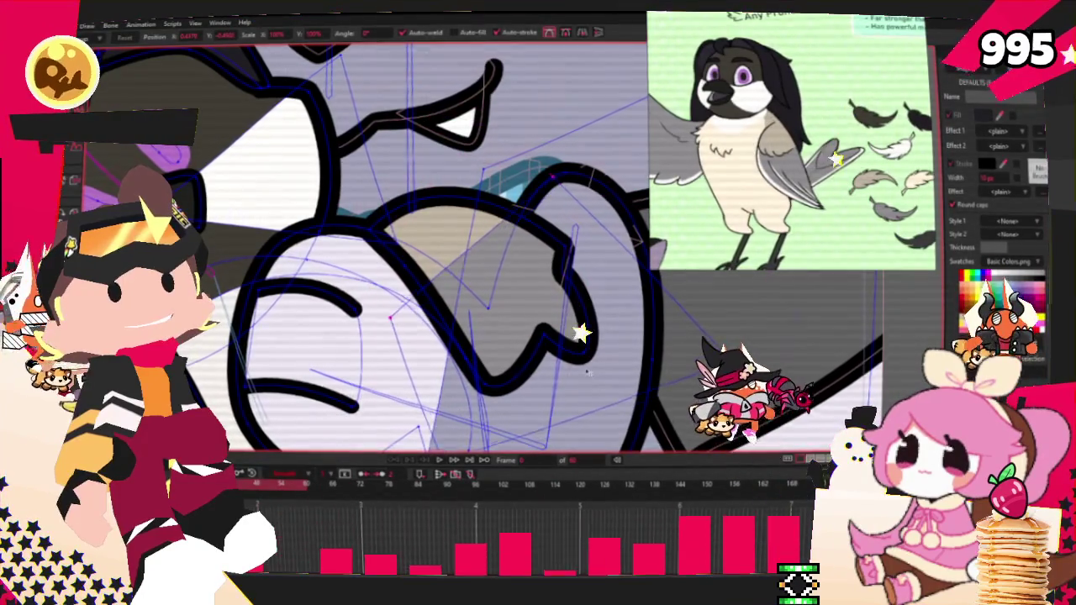
Preview the hug animation with the reshaped paw outline curling over the plush.
{"action": "left_click", "coordinate": [467, 461]}
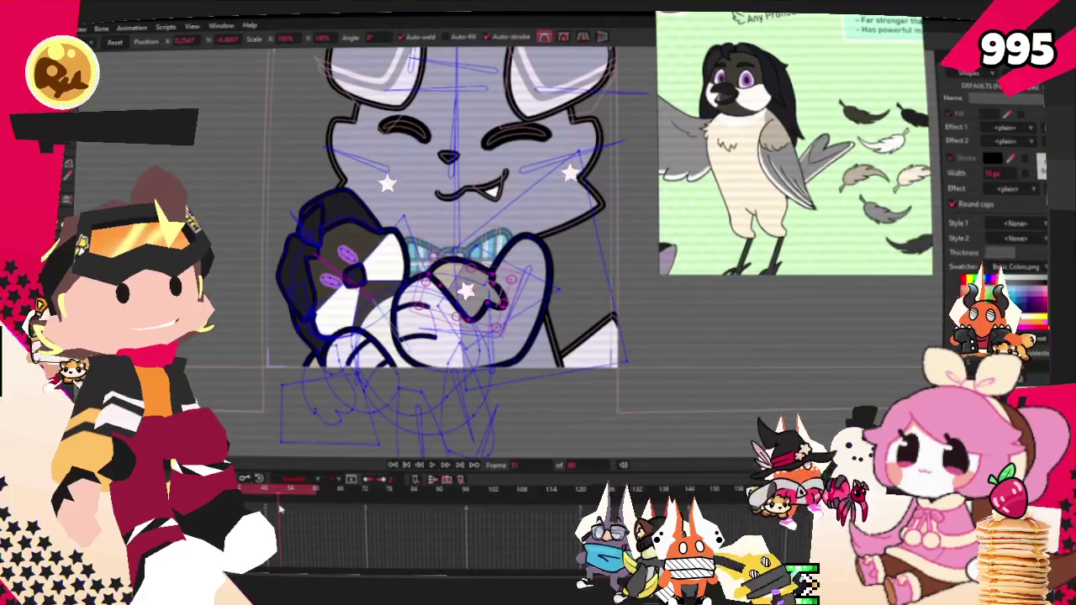
{"action": "left_click", "coordinate": [67, 30]}
{"action": "left_click", "coordinate": [201, 246]}
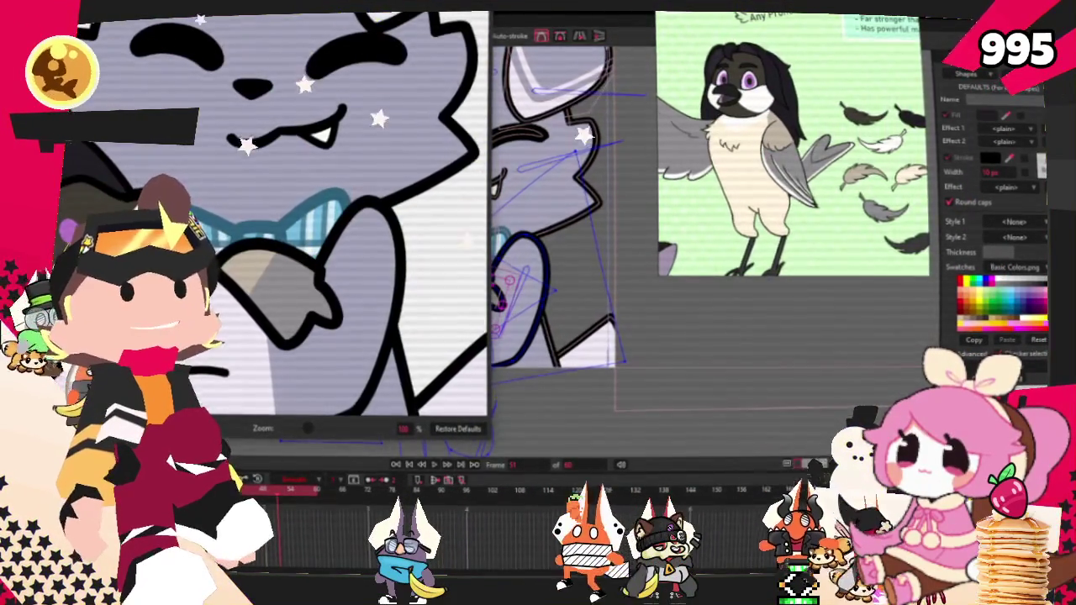
{"action": "key", "text": "Escape"}
{"action": "left_click", "coordinate": [67, 30]}
{"action": "key", "text": "Escape"}
{"action": "scroll", "coordinate": [545, 315], "scroll_direction": "down", "scroll_amount": 5}
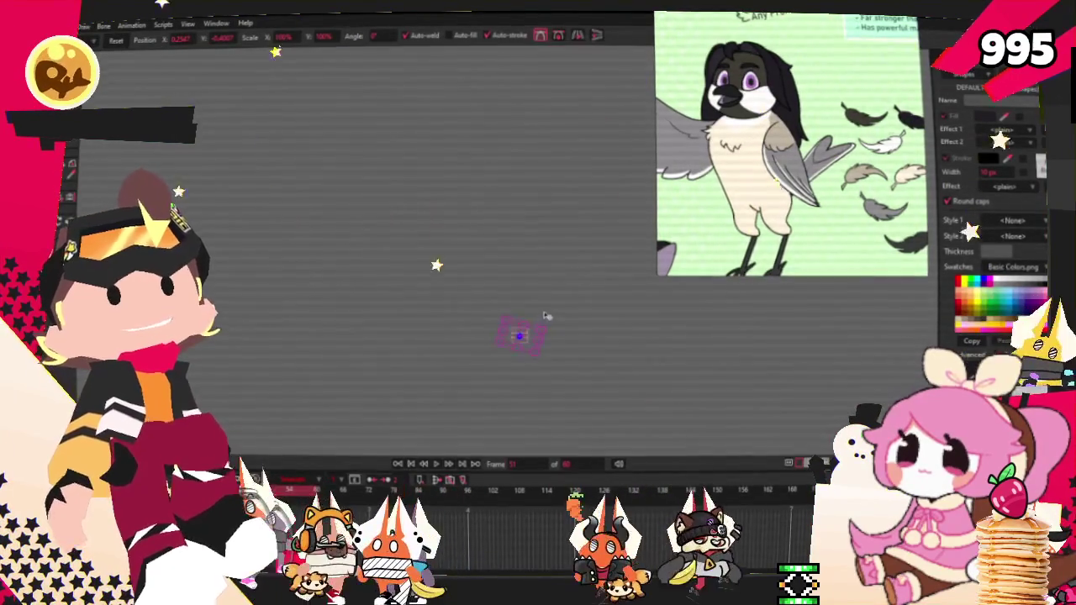
{"action": "scroll", "coordinate": [521, 336], "scroll_direction": "up", "scroll_amount": 2}
{"action": "scroll", "coordinate": [521, 337], "scroll_direction": "up", "scroll_amount": 2}
{"action": "scroll", "coordinate": [521, 336], "scroll_direction": "up", "scroll_amount": 2}
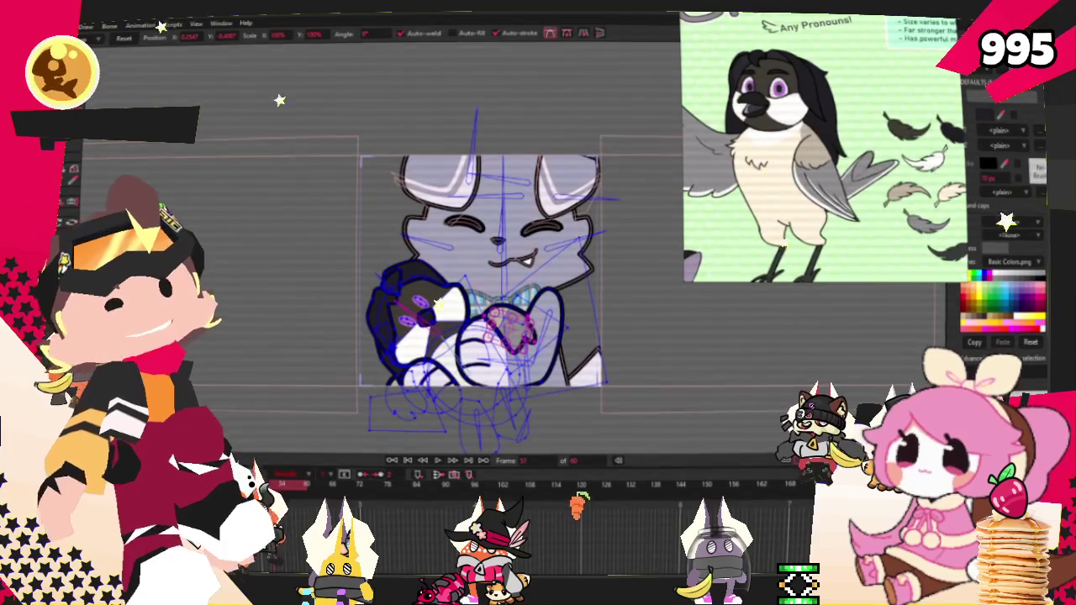
Save the puppy project from the File menu.
{"action": "key", "text": "alt+f"}
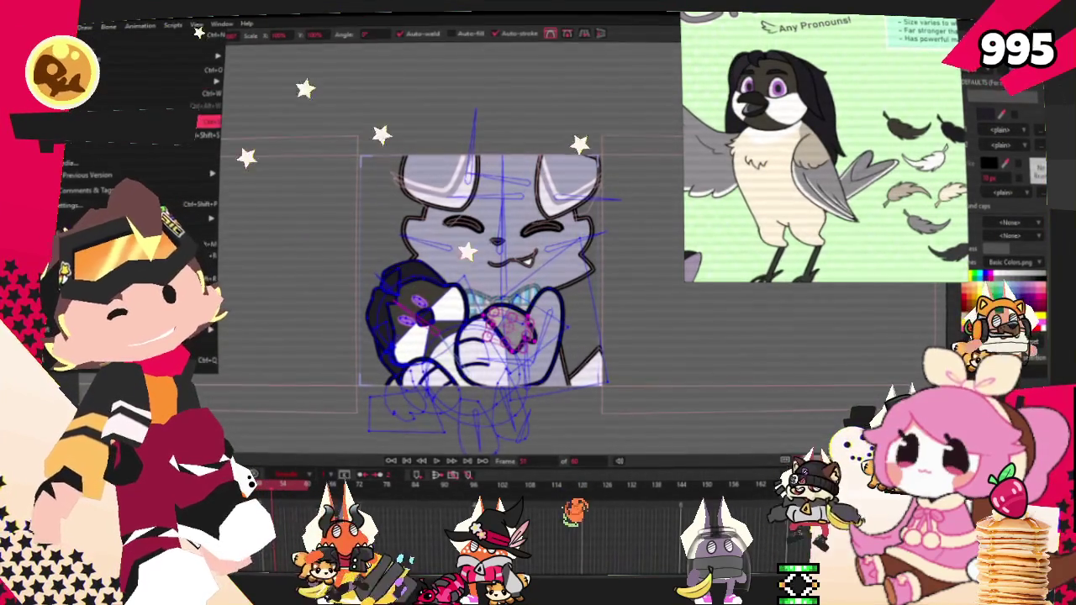
{"action": "key", "text": "Escape"}
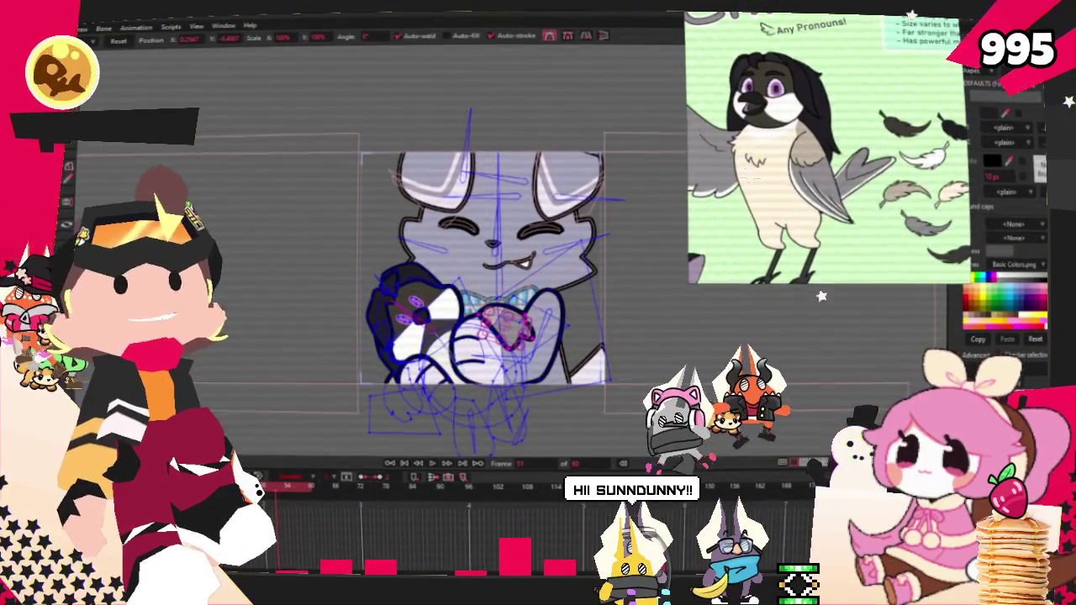
{"action": "right_click", "coordinate": [874, 87]}
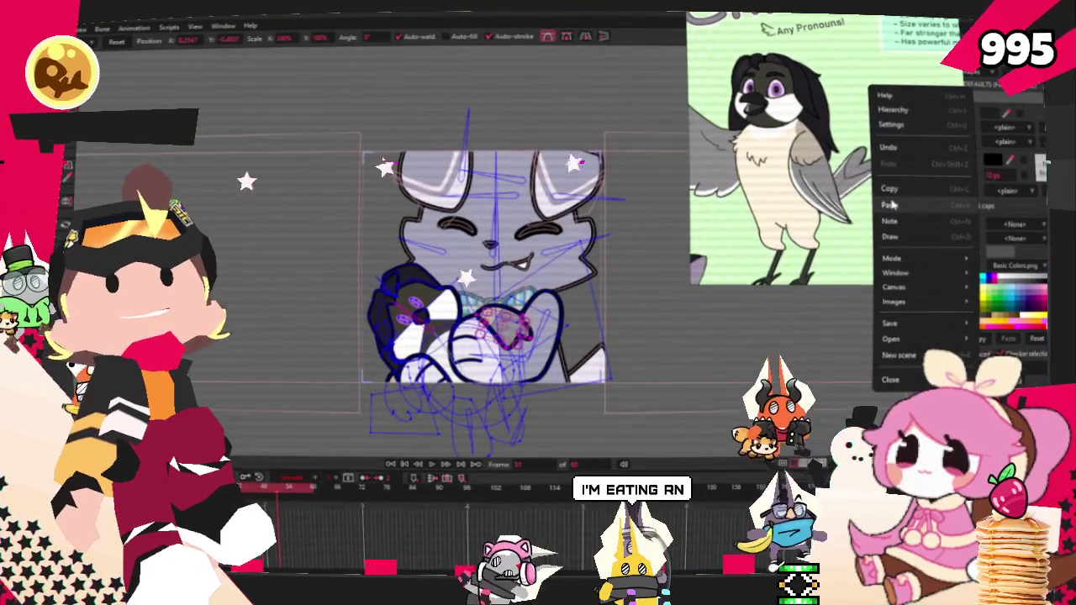
Clear the bird reference with New scene and load the white canine character reference sheet.
{"action": "left_click", "coordinate": [897, 355]}
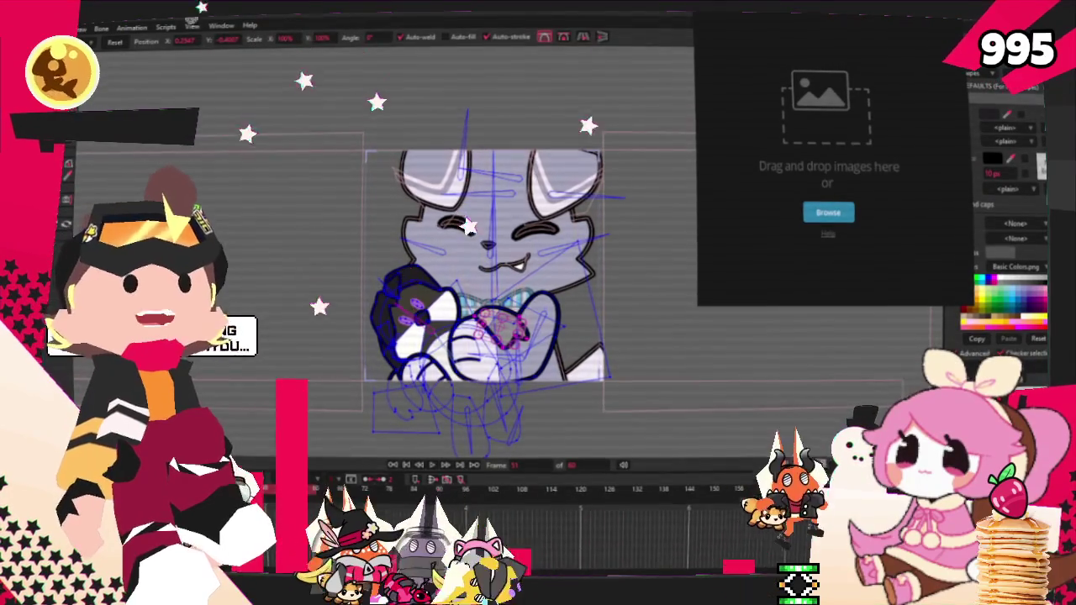
{"action": "left_click_drag", "start_coordinate": [824, 120], "coordinate": [824, 120]}
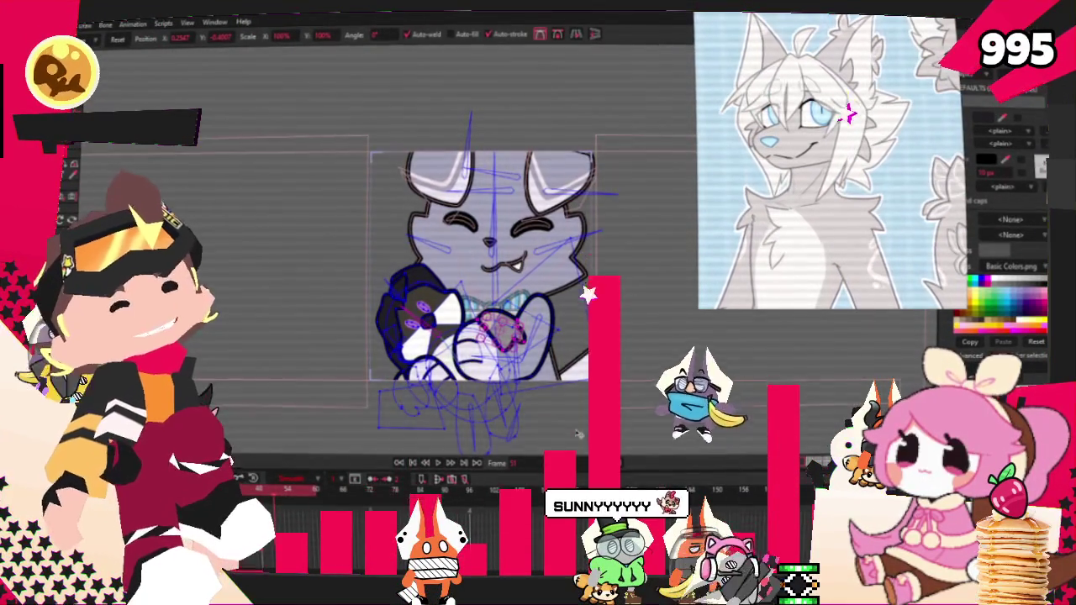
Settle on the Select Bone tool and open Layer Settings for the puppy's Ando 2 layer.
{"action": "scroll", "coordinate": [578, 433], "scroll_direction": "down", "scroll_amount": 2}
{"action": "scroll", "coordinate": [578, 433], "scroll_direction": "up", "scroll_amount": 3}
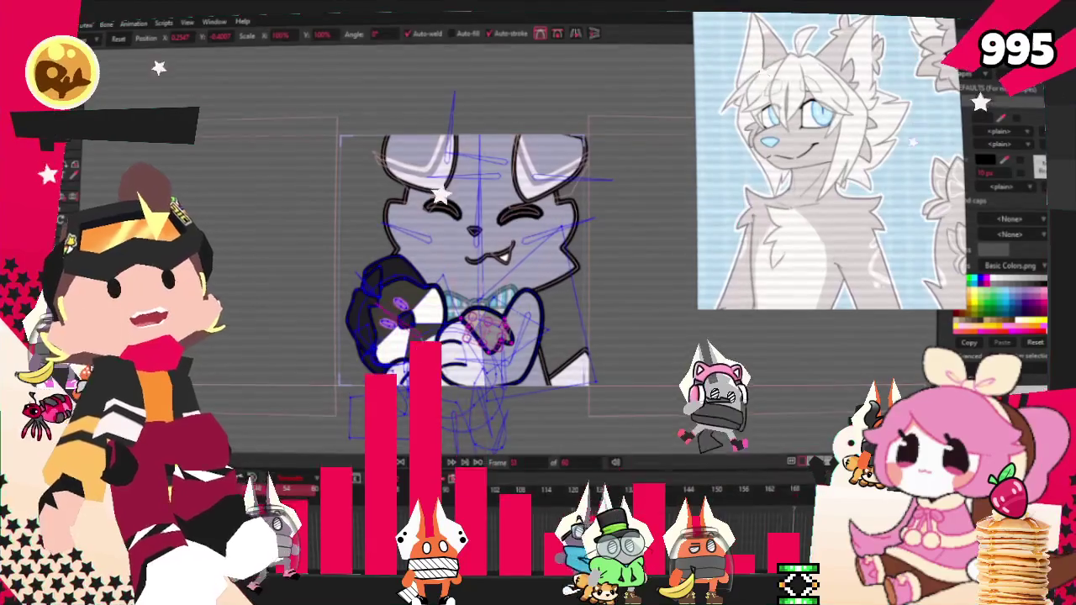
{"action": "key", "text": "z"}
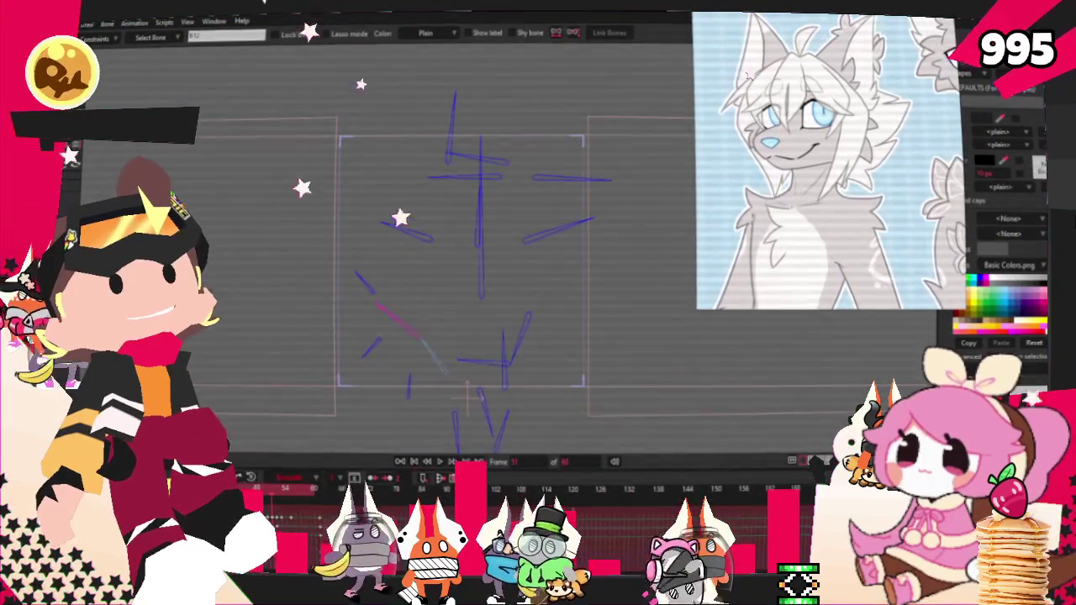
{"action": "key", "text": "t"}
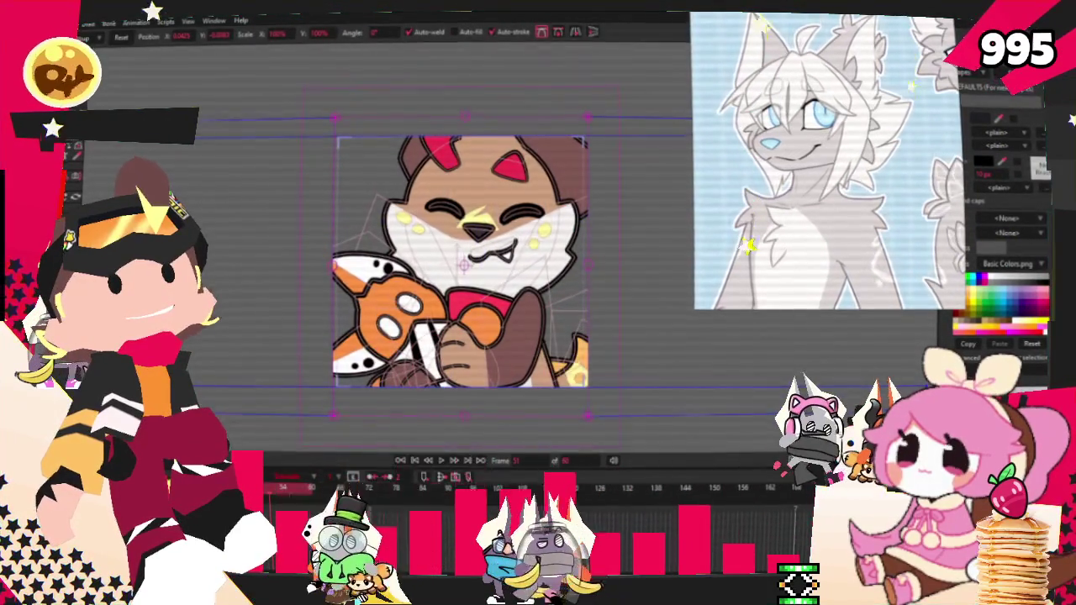
{"action": "key", "text": "z"}
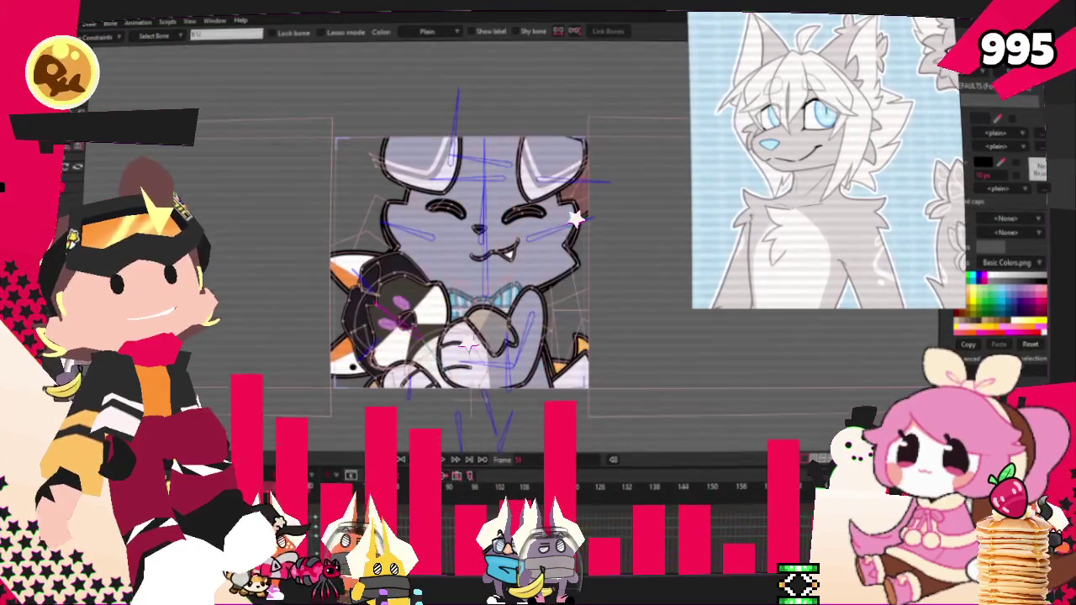
{"action": "key", "text": "ctrl+shift+l"}
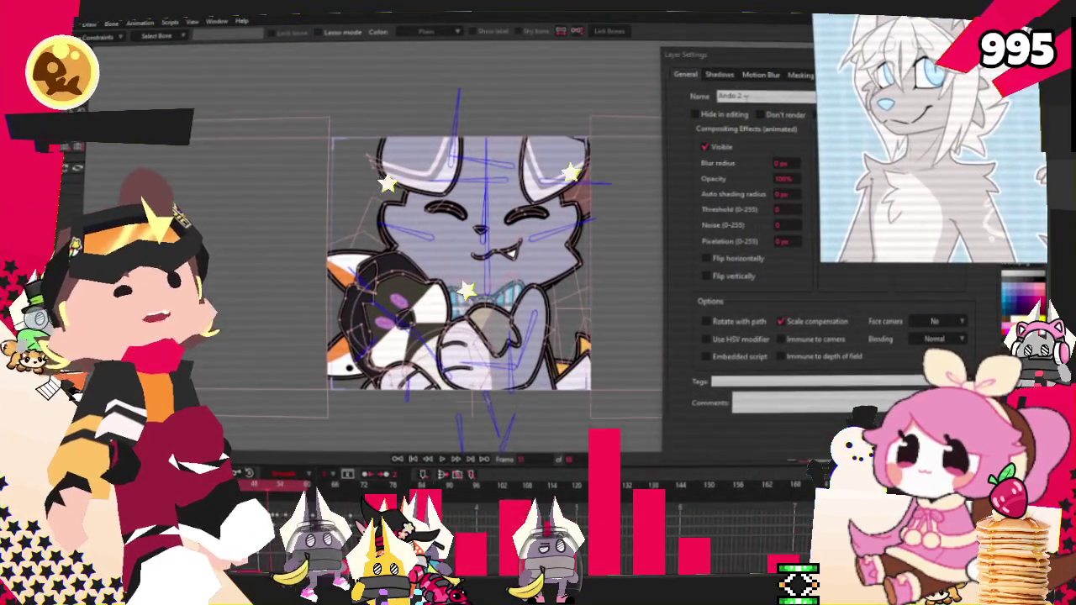
Rename the puppy layer from Ando 2 to 'Zaffre' and close Layer Settings.
{"action": "left_click", "coordinate": [771, 109]}
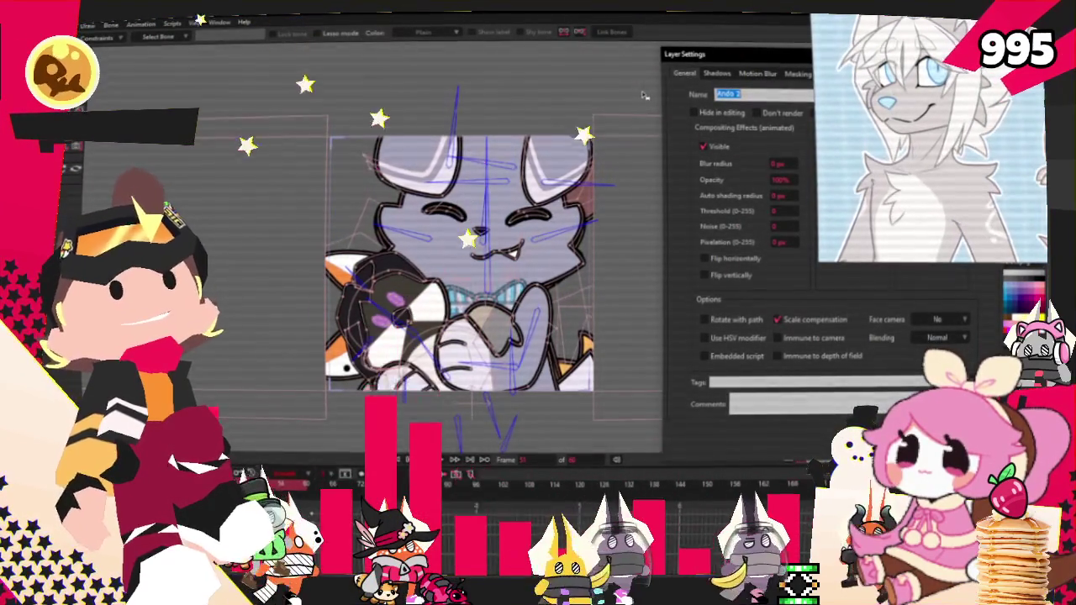
{"action": "type", "text": "Zaffre"}
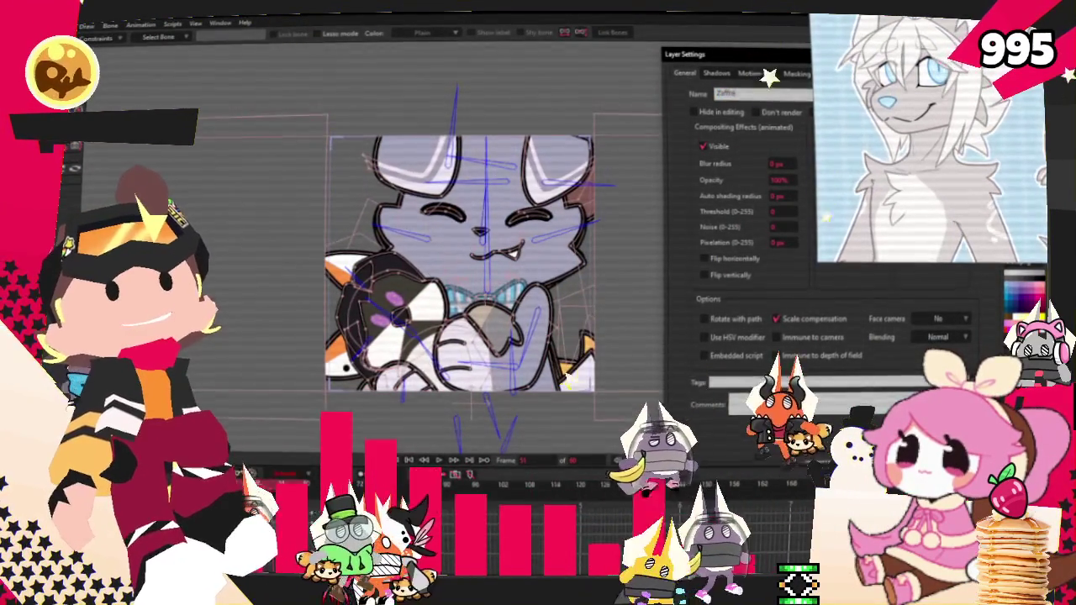
{"action": "key", "text": "Return"}
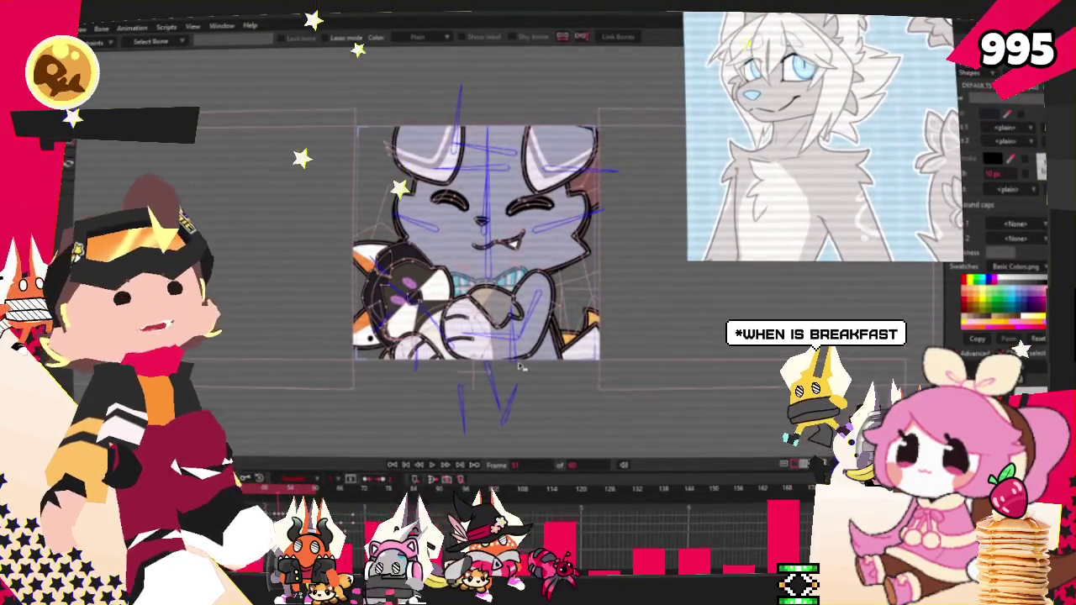
Zoom the canvas to frame the paws of the tan cat hugging the orange plush.
{"action": "scroll", "coordinate": [605, 399], "scroll_direction": "up", "scroll_amount": 1}
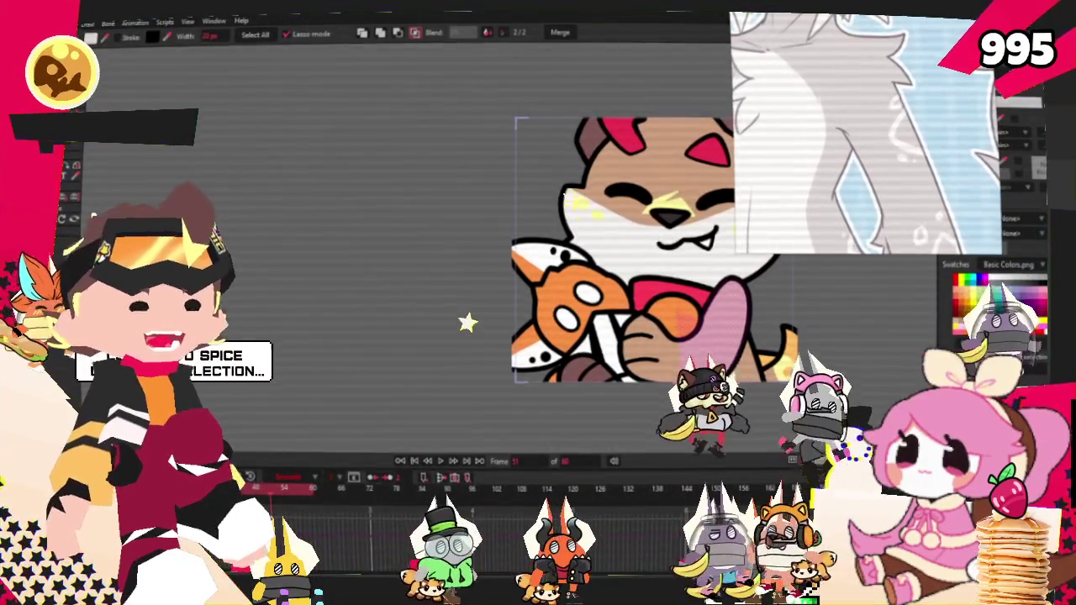
{"action": "scroll", "coordinate": [361, 249], "scroll_direction": "down", "scroll_amount": 1}
{"action": "scroll", "coordinate": [362, 250], "scroll_direction": "down", "scroll_amount": 2}
{"action": "scroll", "coordinate": [458, 282], "scroll_direction": "up", "scroll_amount": 2}
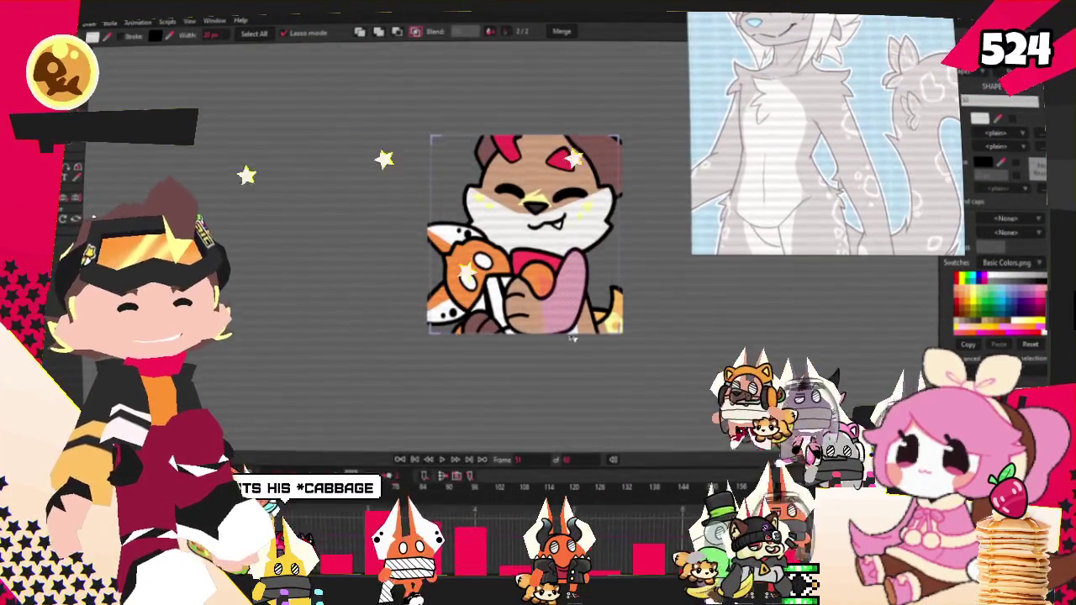
{"action": "scroll", "coordinate": [530, 308], "scroll_direction": "up", "scroll_amount": 2}
{"action": "scroll", "coordinate": [530, 308], "scroll_direction": "up", "scroll_amount": 2}
Recolour the pink paw gripping the orange plush white and clear the selection.
{"action": "left_click_drag", "start_coordinate": [531, 307], "coordinate": [621, 117]}
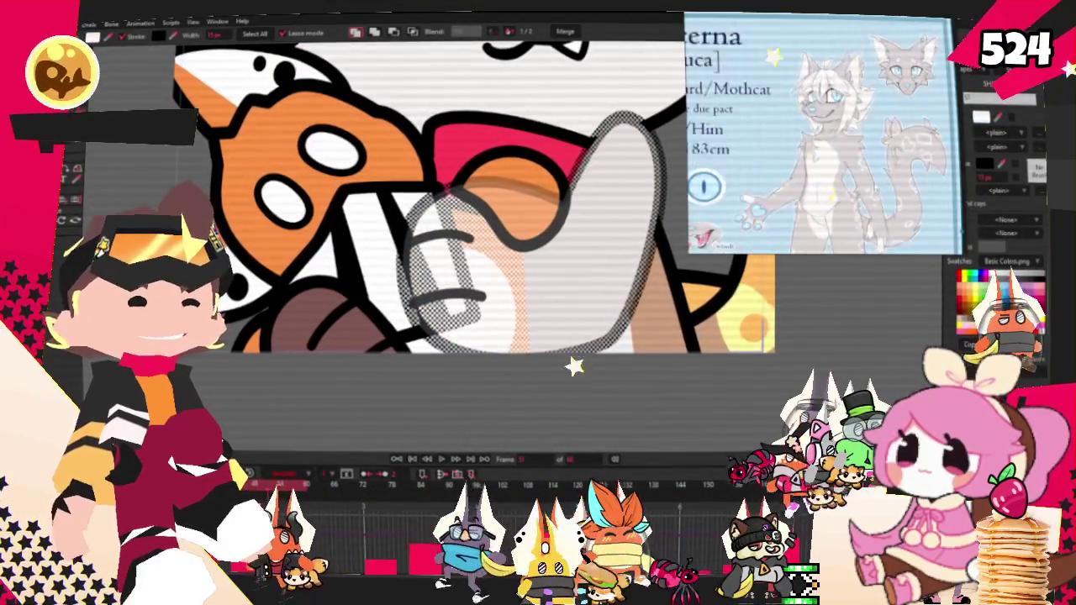
{"action": "left_click", "coordinate": [437, 254]}
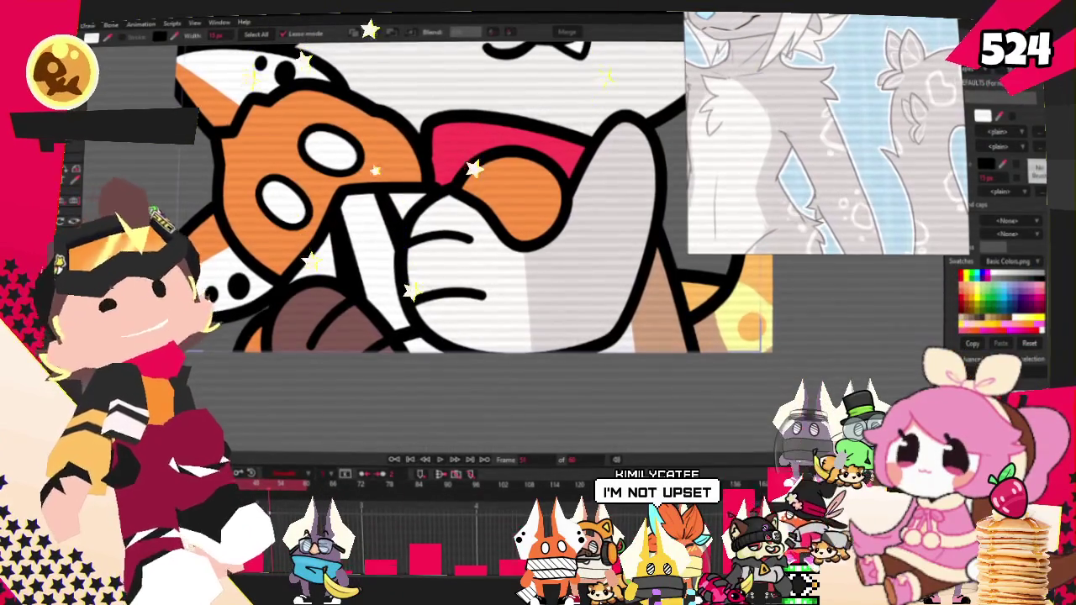
{"action": "key", "text": "t"}
{"action": "scroll", "coordinate": [590, 267], "scroll_direction": "up", "scroll_amount": 2}
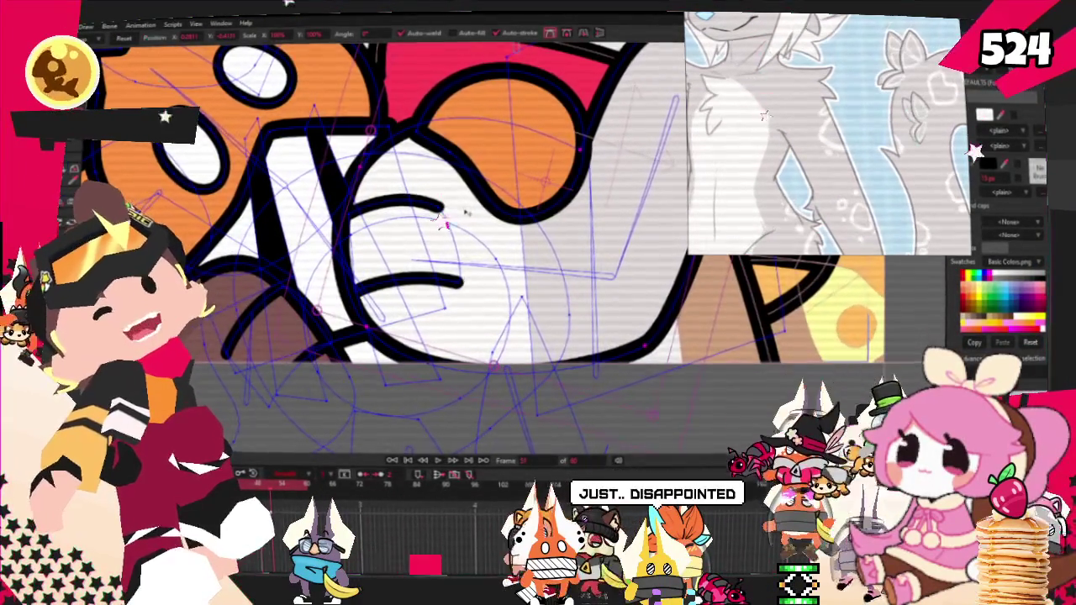
{"action": "scroll", "coordinate": [465, 208], "scroll_direction": "down", "scroll_amount": 2}
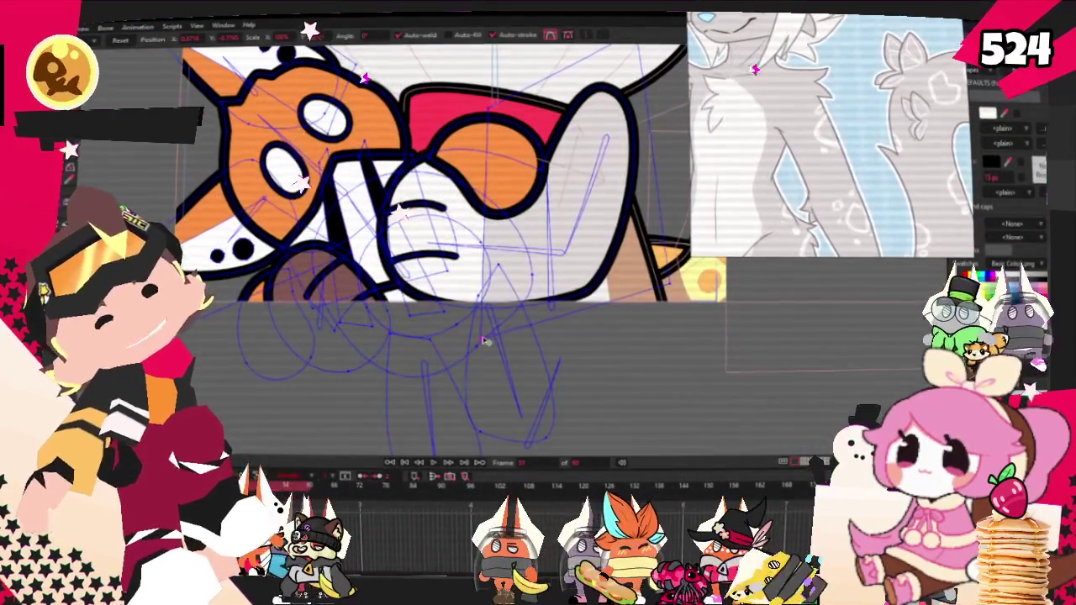
{"action": "scroll", "coordinate": [441, 336], "scroll_direction": "up", "scroll_amount": 3}
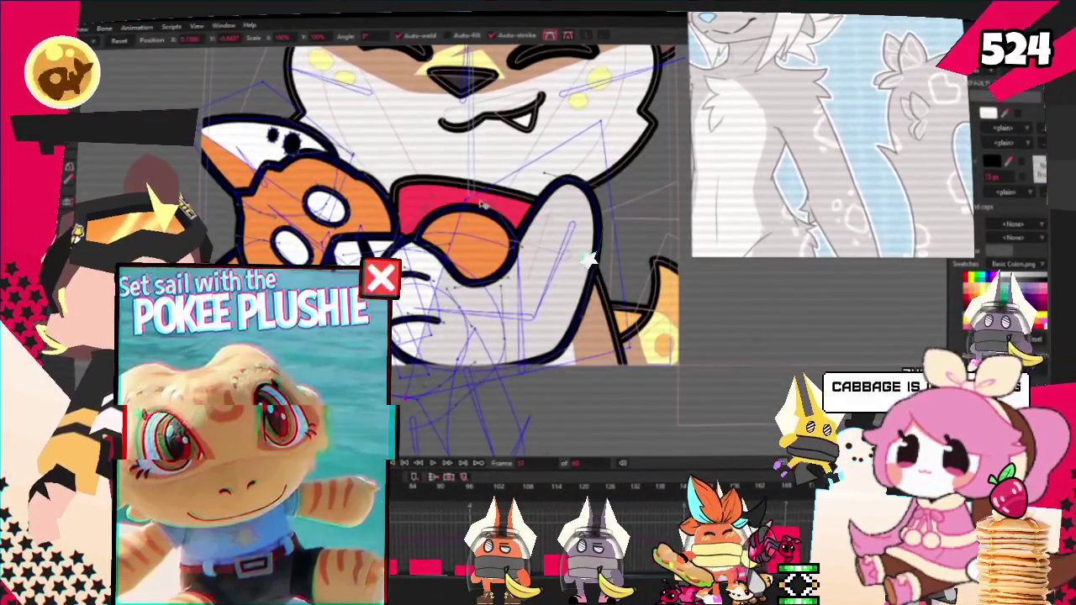
{"action": "scroll", "coordinate": [413, 196], "scroll_direction": "down", "scroll_amount": 5}
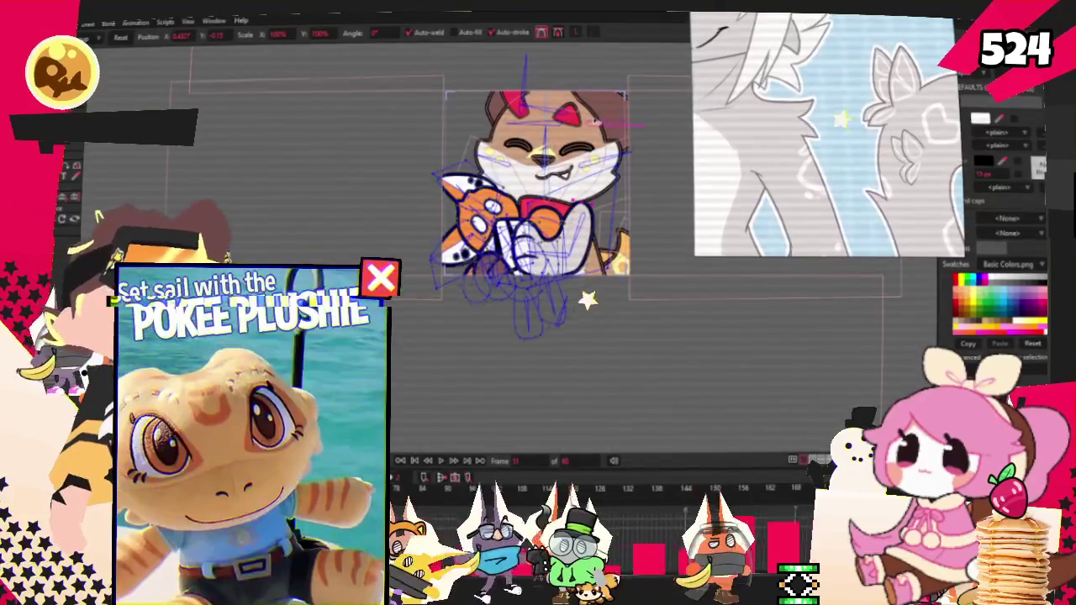
{"action": "scroll", "coordinate": [608, 93], "scroll_direction": "up", "scroll_amount": 3}
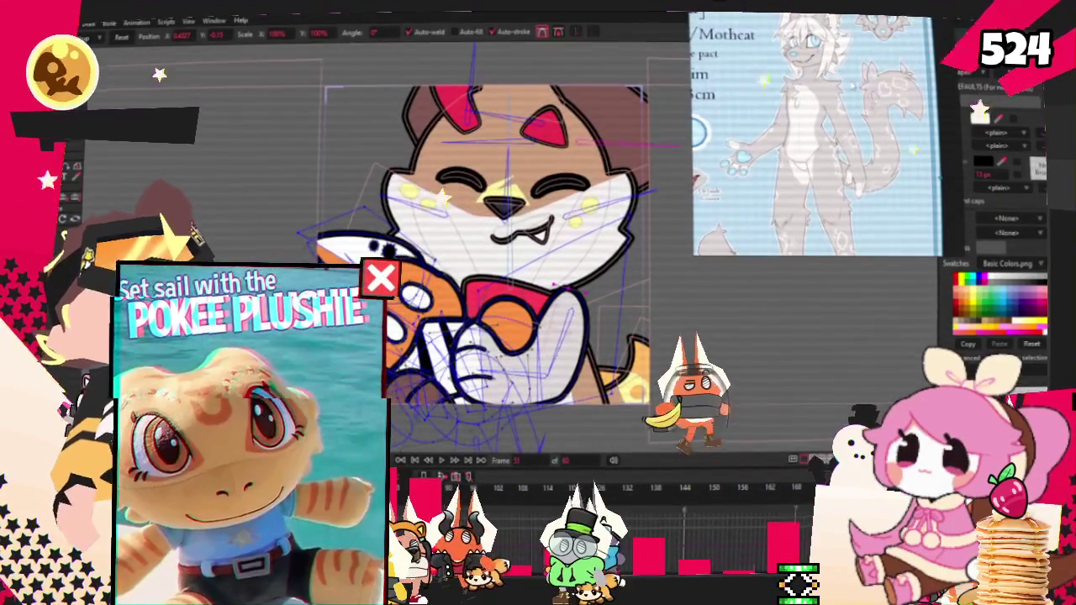
{"action": "scroll", "coordinate": [530, 269], "scroll_direction": "down", "scroll_amount": 3}
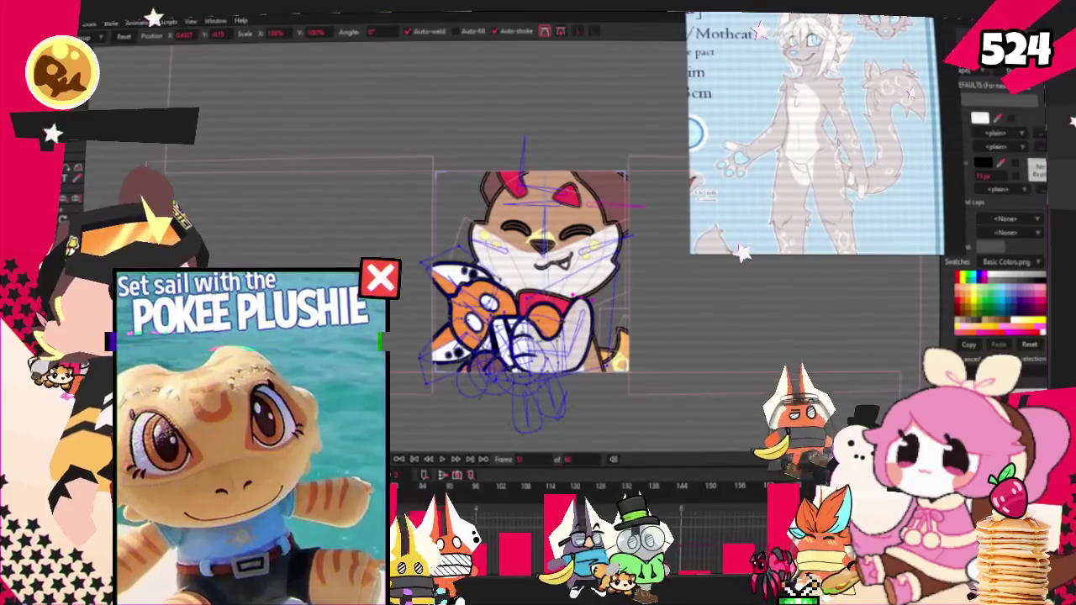
Play back the rig's animation and zoom around the recentred character to check it.
{"action": "key", "text": "space"}
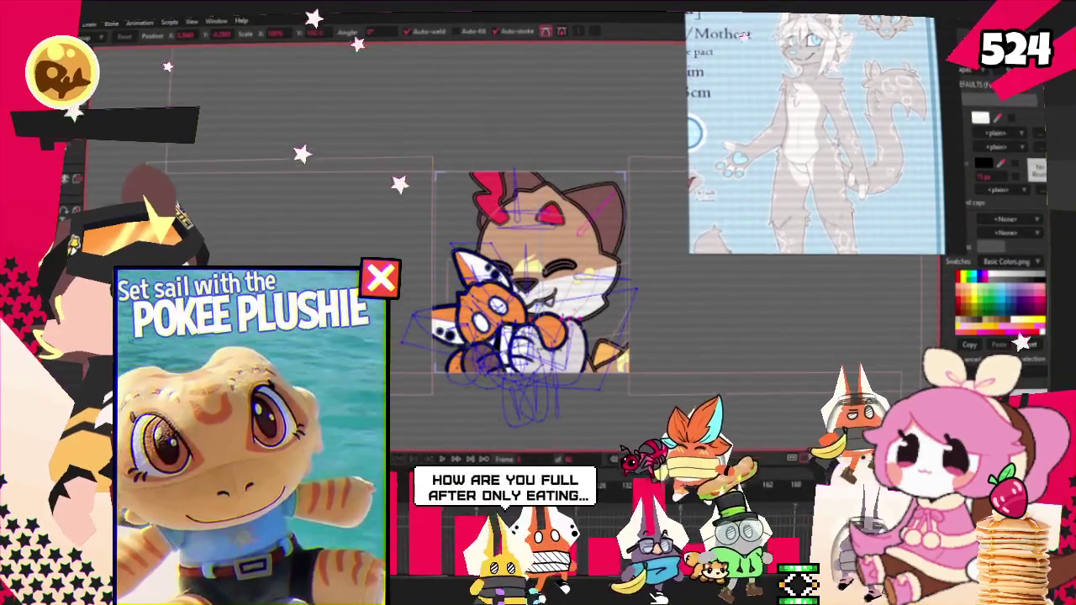
{"action": "scroll", "coordinate": [544, 377], "scroll_direction": "up", "scroll_amount": 3}
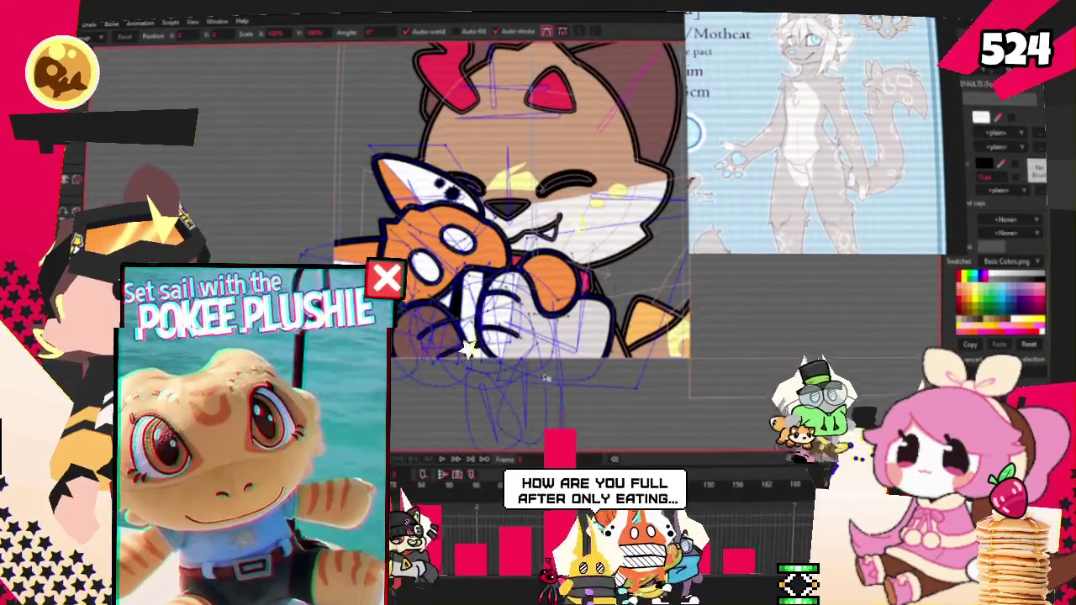
{"action": "scroll", "coordinate": [545, 377], "scroll_direction": "up", "scroll_amount": 2}
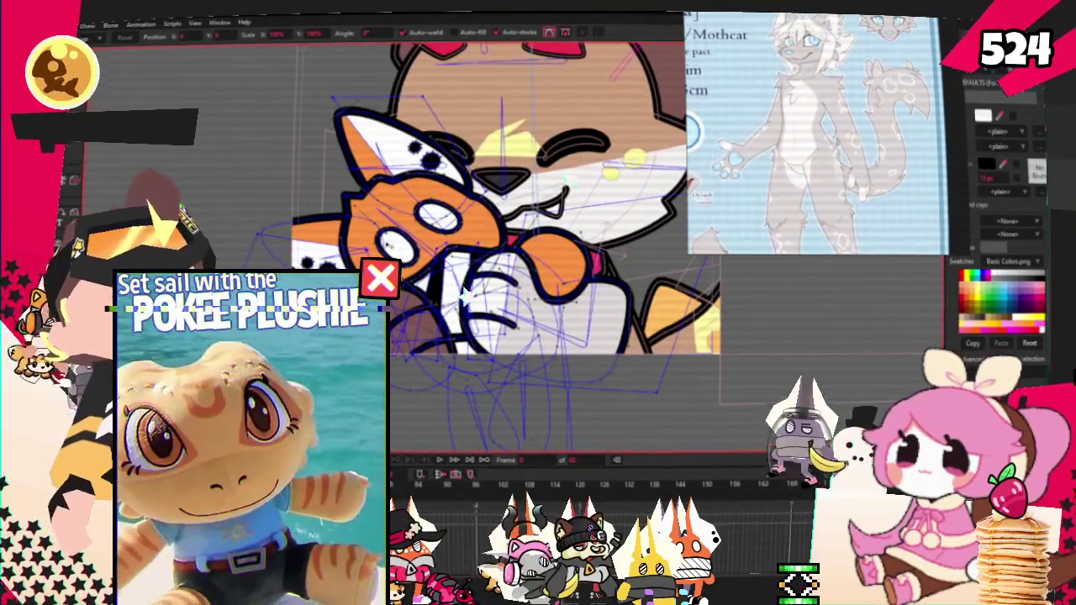
{"action": "left_click_drag", "start_coordinate": [573, 366], "coordinate": [511, 353]}
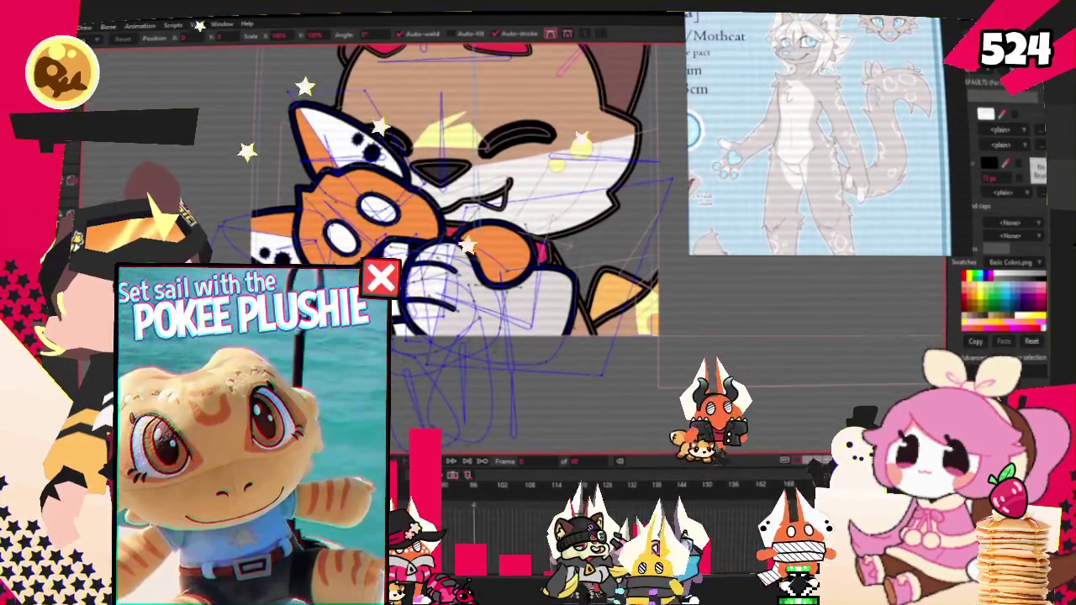
{"action": "scroll", "coordinate": [603, 287], "scroll_direction": "up", "scroll_amount": 3}
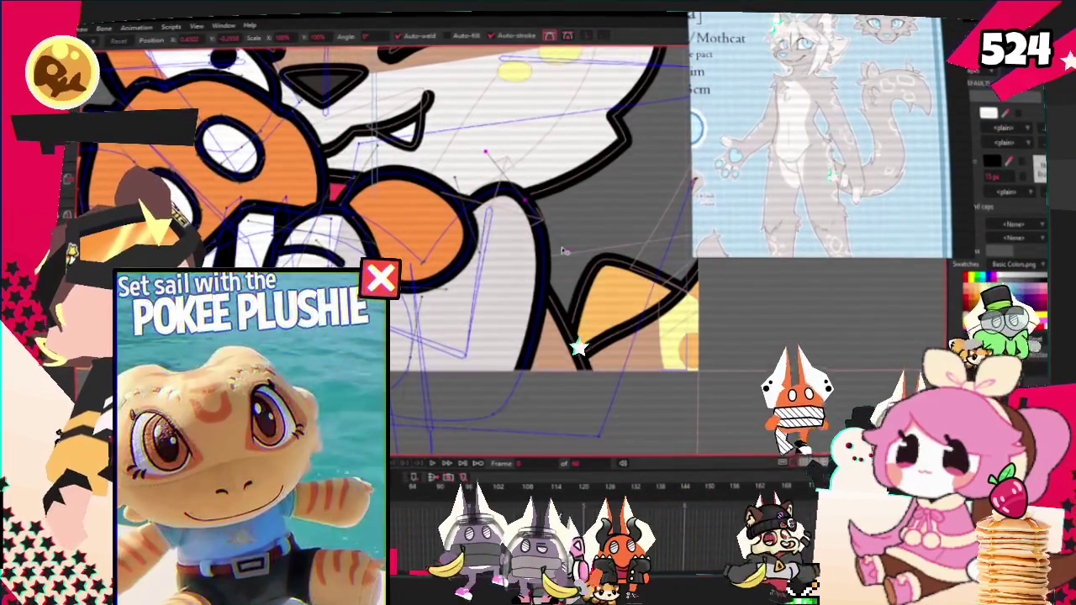
{"action": "scroll", "coordinate": [565, 250], "scroll_direction": "down", "scroll_amount": 2}
{"action": "scroll", "coordinate": [565, 250], "scroll_direction": "down", "scroll_amount": 1}
{"action": "scroll", "coordinate": [565, 251], "scroll_direction": "up", "scroll_amount": 1}
{"action": "scroll", "coordinate": [565, 250], "scroll_direction": "down", "scroll_amount": 1}
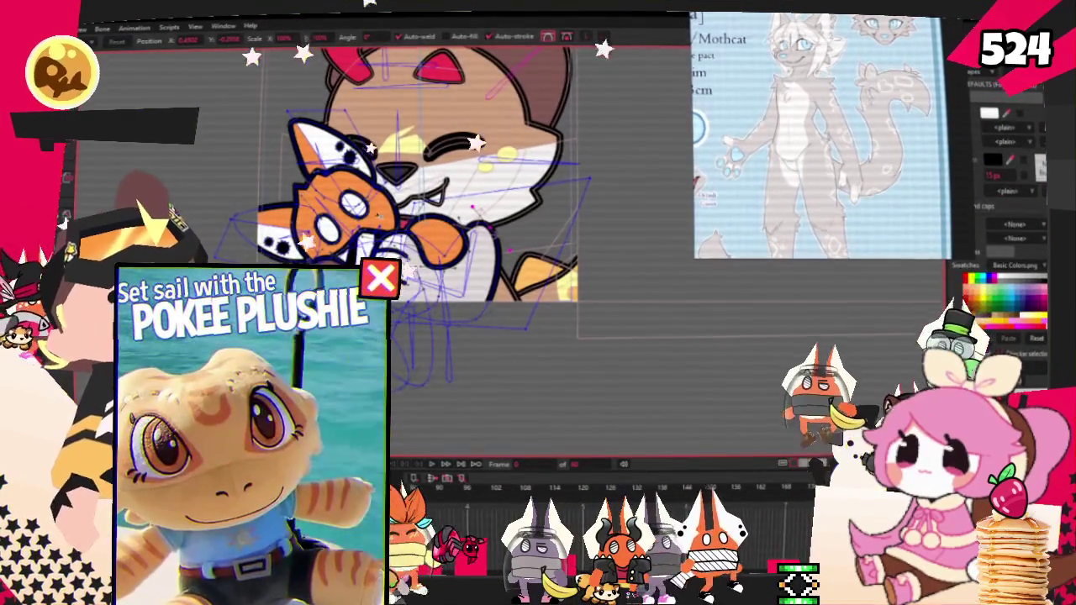
{"action": "scroll", "coordinate": [405, 160], "scroll_direction": "down", "scroll_amount": 2}
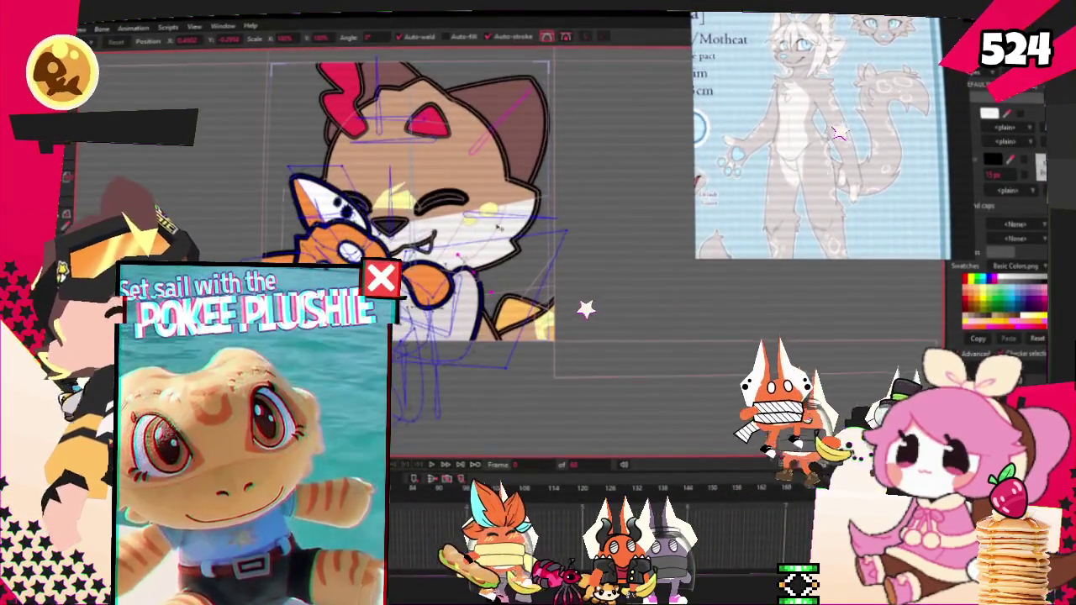
{"action": "scroll", "coordinate": [499, 228], "scroll_direction": "up", "scroll_amount": 2}
{"action": "scroll", "coordinate": [496, 243], "scroll_direction": "up", "scroll_amount": 1}
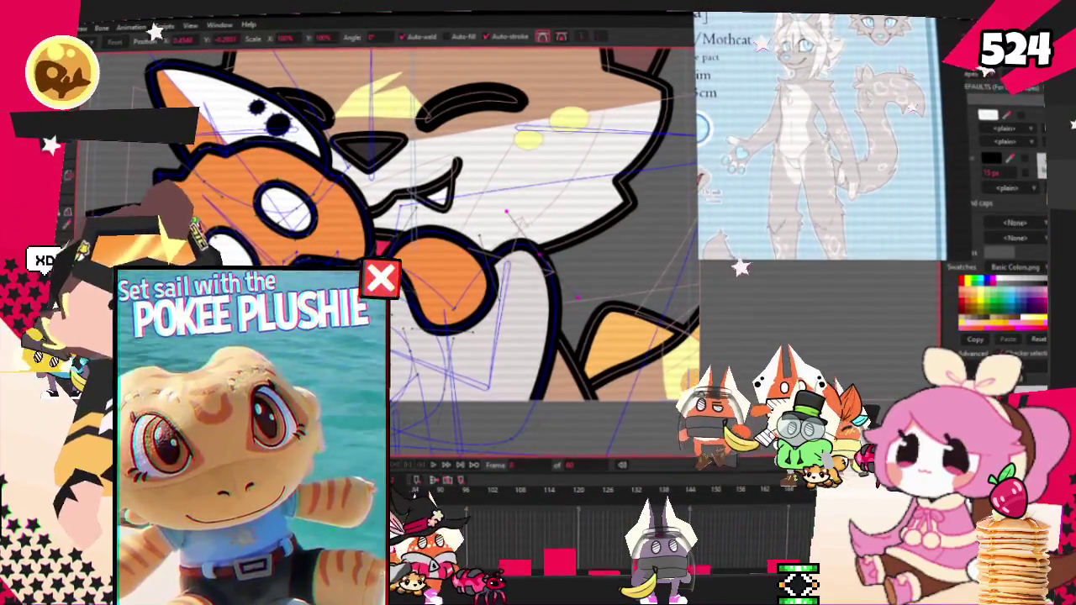
{"action": "scroll", "coordinate": [594, 352], "scroll_direction": "down", "scroll_amount": 1}
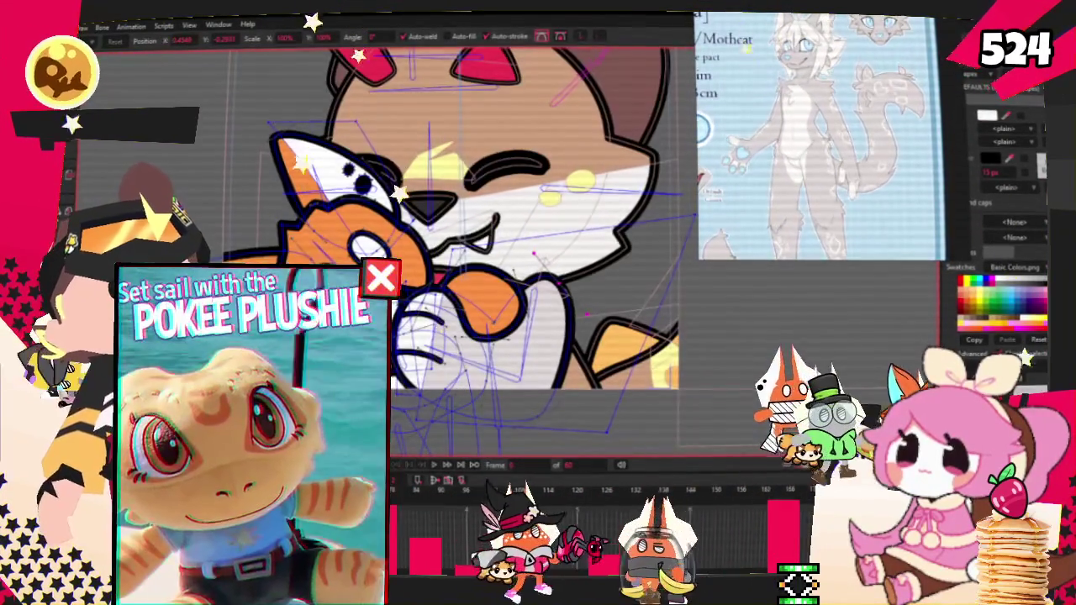
Toggle between Select Points and Transform Points while zooming over the puppy and plush.
{"action": "key", "text": "f"}
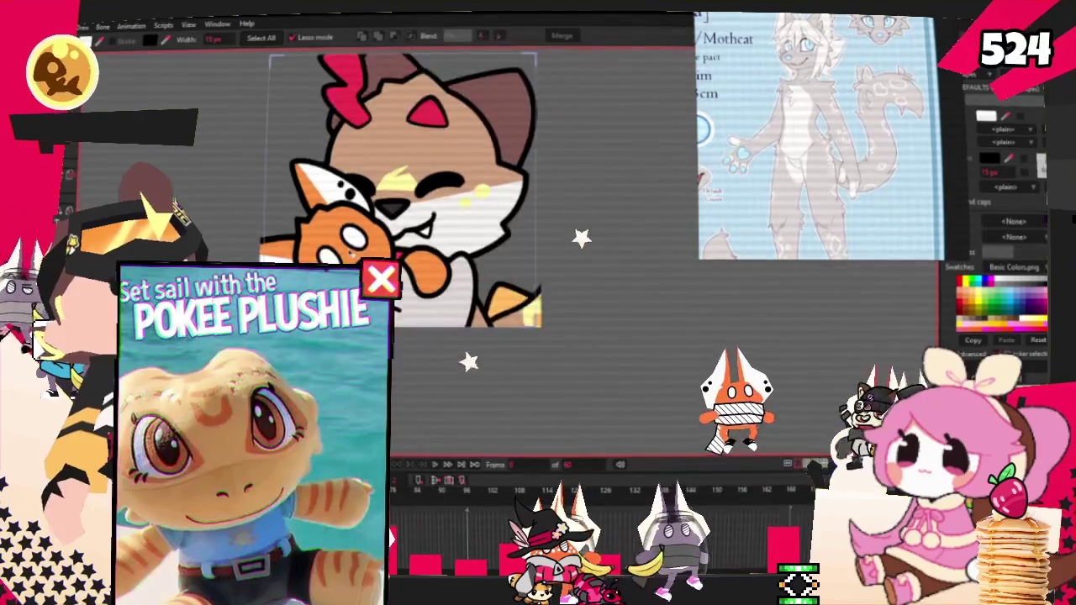
{"action": "scroll", "coordinate": [386, 235], "scroll_direction": "up", "scroll_amount": 3}
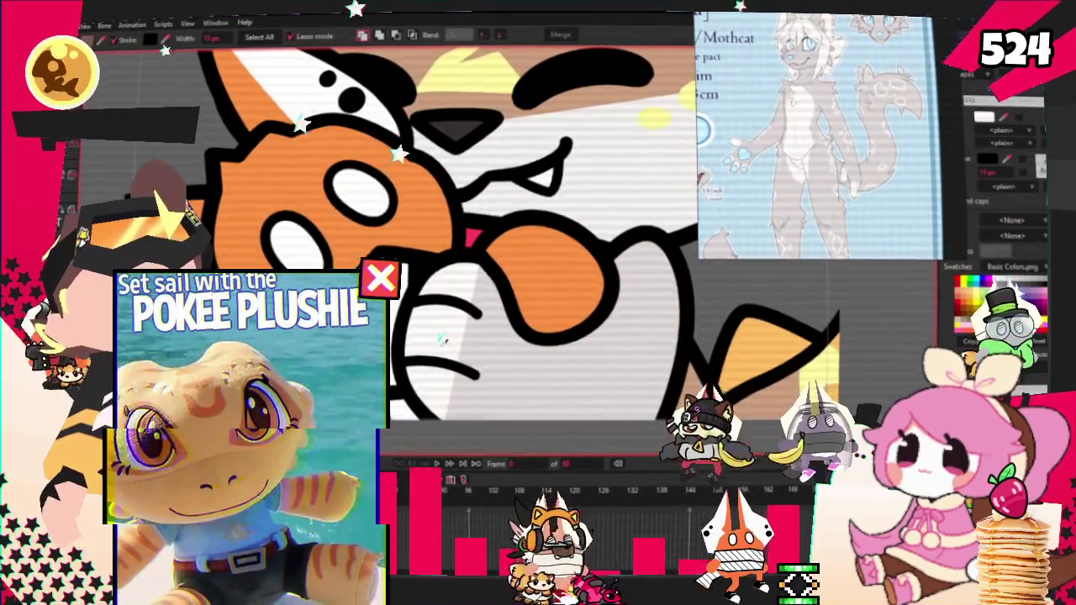
{"action": "scroll", "coordinate": [450, 244], "scroll_direction": "down", "scroll_amount": 1}
{"action": "key", "text": "t"}
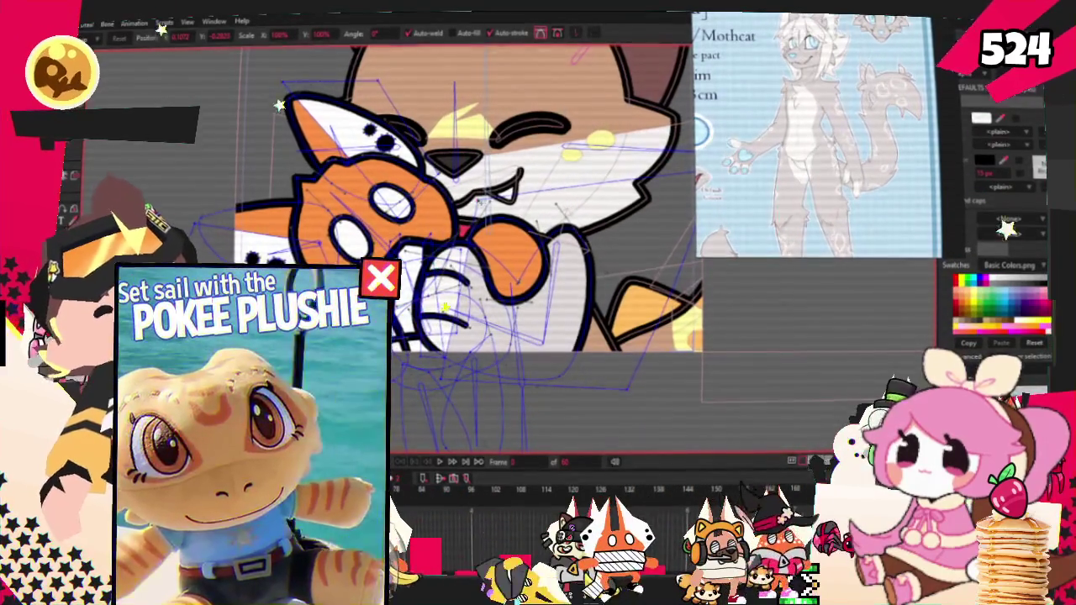
{"action": "scroll", "coordinate": [418, 401], "scroll_direction": "up", "scroll_amount": 1}
{"action": "scroll", "coordinate": [417, 400], "scroll_direction": "up", "scroll_amount": 1}
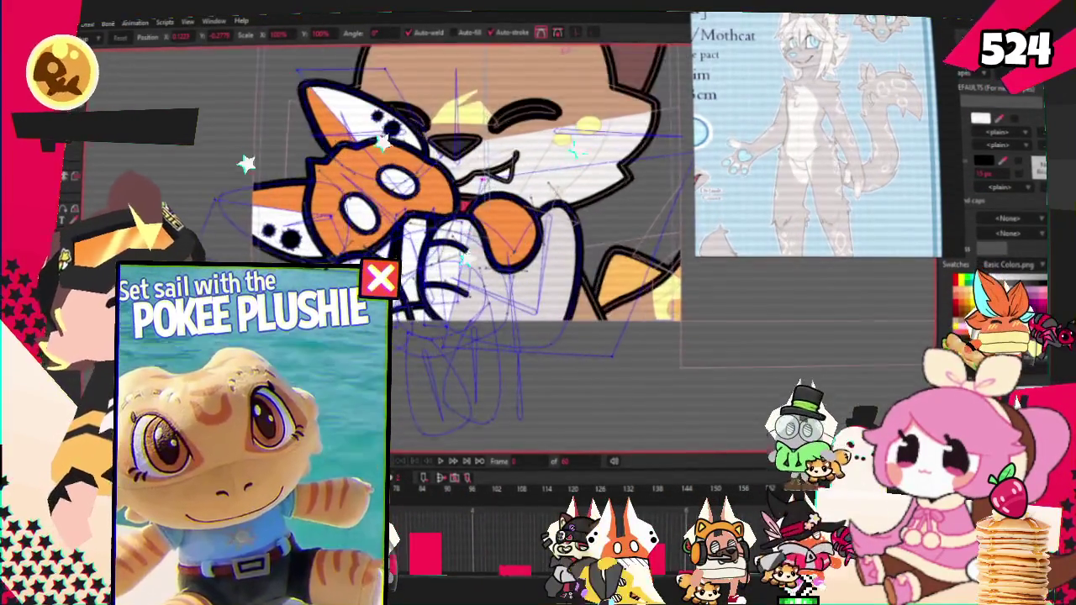
{"action": "scroll", "coordinate": [418, 401], "scroll_direction": "up", "scroll_amount": 1}
{"action": "scroll", "coordinate": [417, 401], "scroll_direction": "up", "scroll_amount": 1}
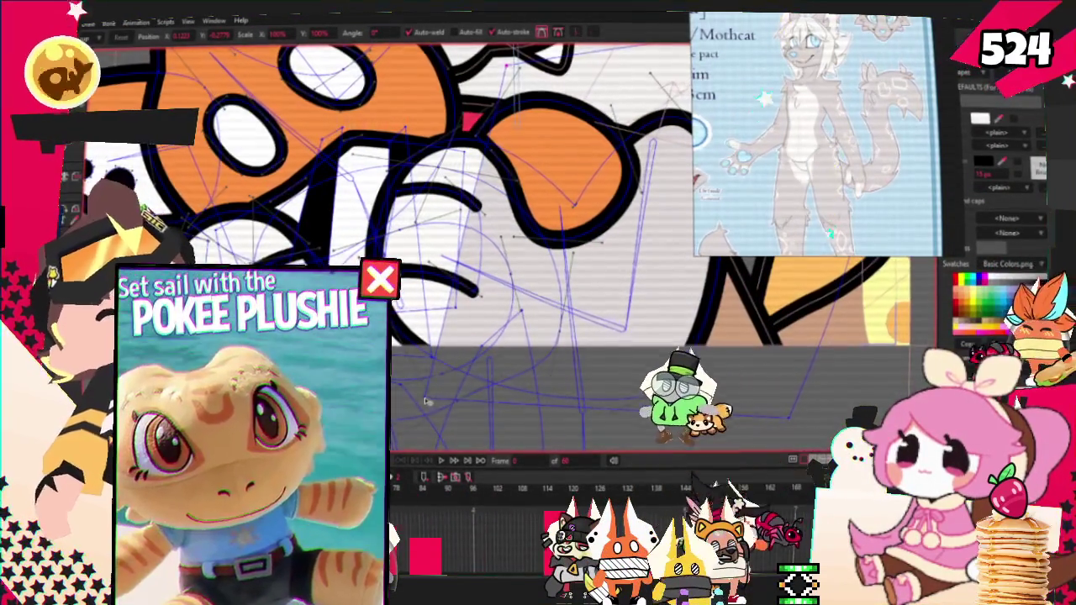
{"action": "scroll", "coordinate": [410, 386], "scroll_direction": "down", "scroll_amount": 2}
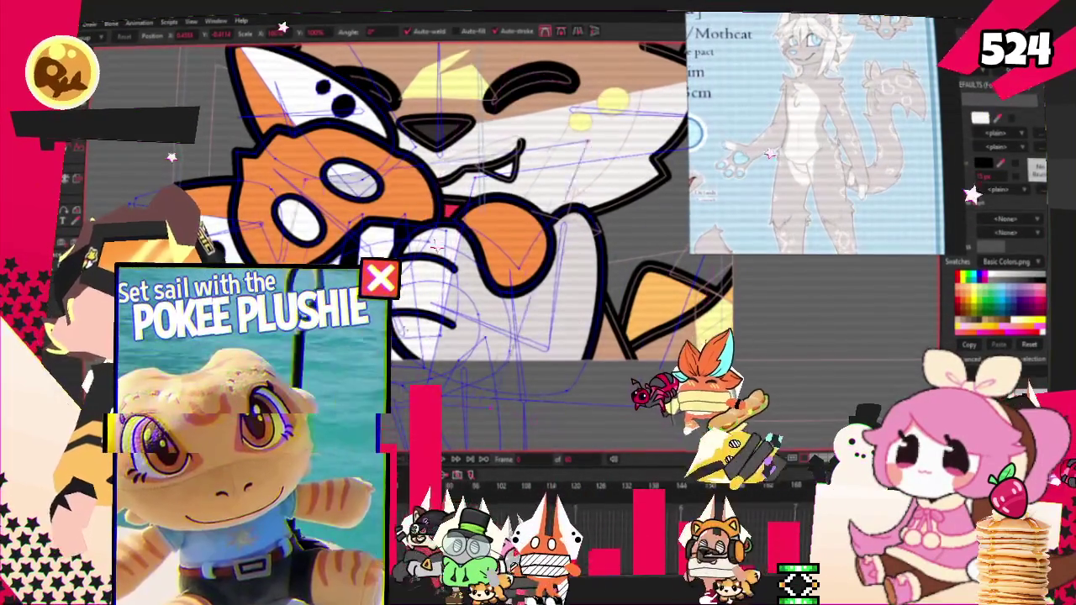
{"action": "scroll", "coordinate": [453, 202], "scroll_direction": "down", "scroll_amount": 2}
{"action": "scroll", "coordinate": [453, 202], "scroll_direction": "up", "scroll_amount": 2}
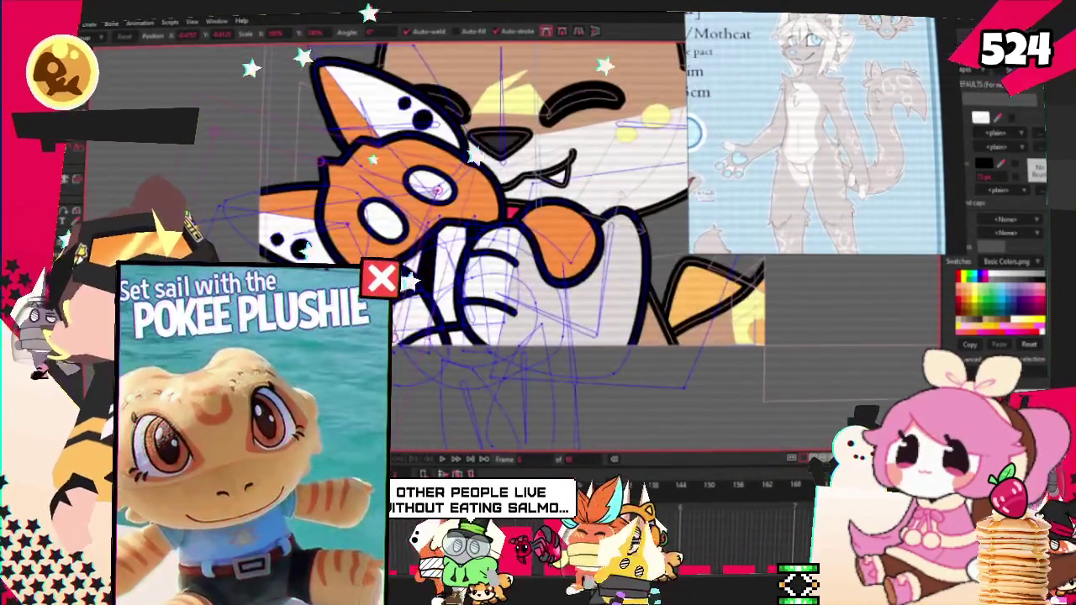
{"action": "scroll", "coordinate": [470, 239], "scroll_direction": "up", "scroll_amount": 2}
Switch to moving individual points and zoom around to inspect the puppy's vector points.
{"action": "key", "text": "g"}
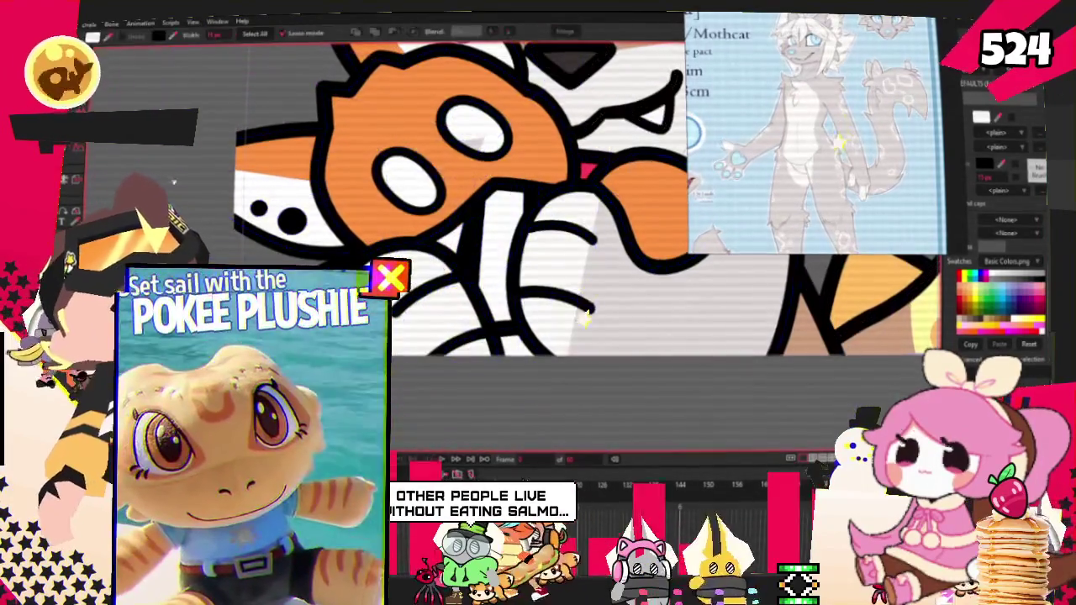
{"action": "scroll", "coordinate": [427, 337], "scroll_direction": "down", "scroll_amount": 1}
{"action": "scroll", "coordinate": [427, 336], "scroll_direction": "down", "scroll_amount": 2}
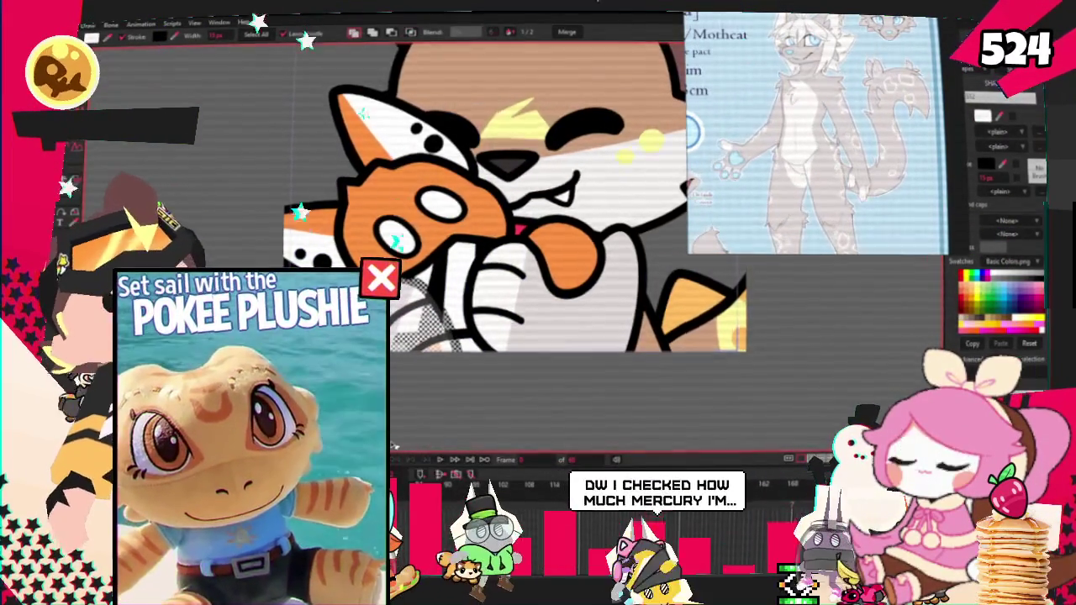
{"action": "scroll", "coordinate": [427, 376], "scroll_direction": "down", "scroll_amount": 2}
{"action": "scroll", "coordinate": [427, 376], "scroll_direction": "up", "scroll_amount": 2}
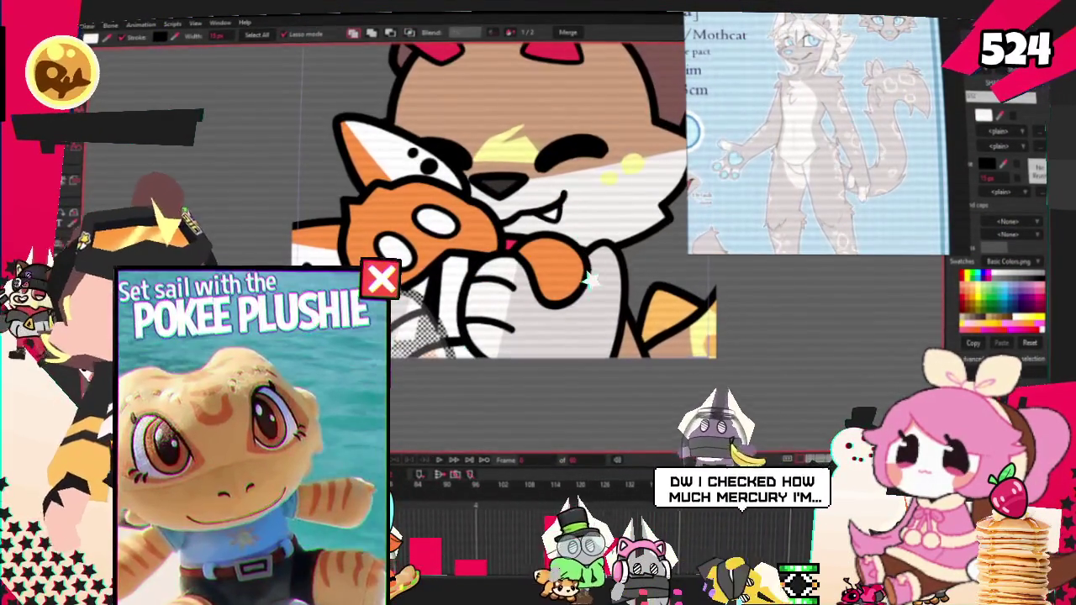
{"action": "key", "text": "alt+a"}
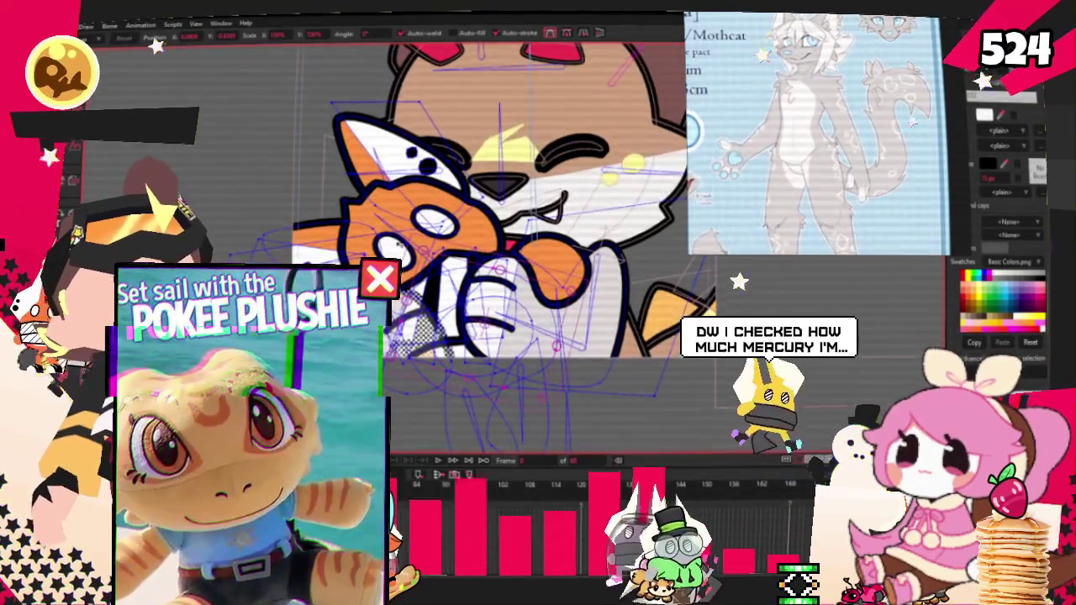
{"action": "scroll", "coordinate": [504, 252], "scroll_direction": "up", "scroll_amount": 1}
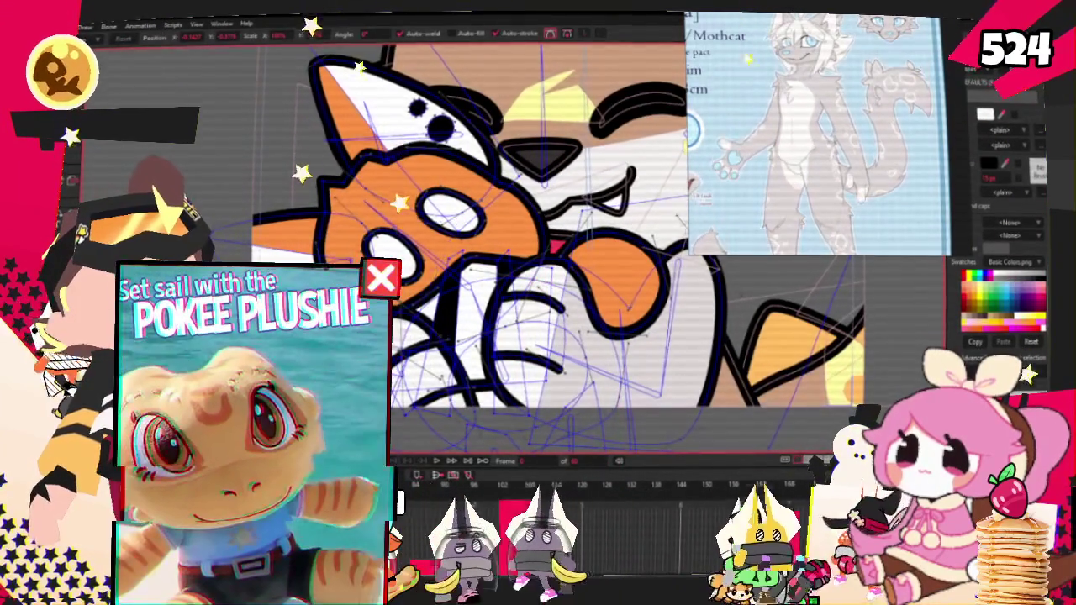
{"action": "scroll", "coordinate": [504, 252], "scroll_direction": "down", "scroll_amount": 1}
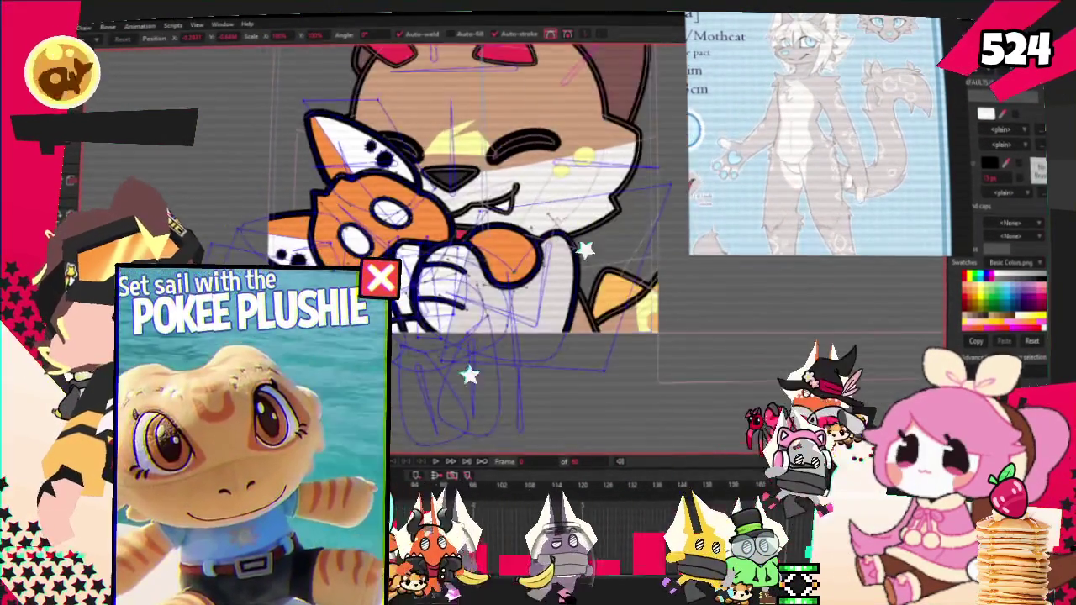
{"action": "scroll", "coordinate": [504, 252], "scroll_direction": "up", "scroll_amount": 1}
{"action": "scroll", "coordinate": [411, 422], "scroll_direction": "down", "scroll_amount": 2}
{"action": "scroll", "coordinate": [412, 422], "scroll_direction": "up", "scroll_amount": 1}
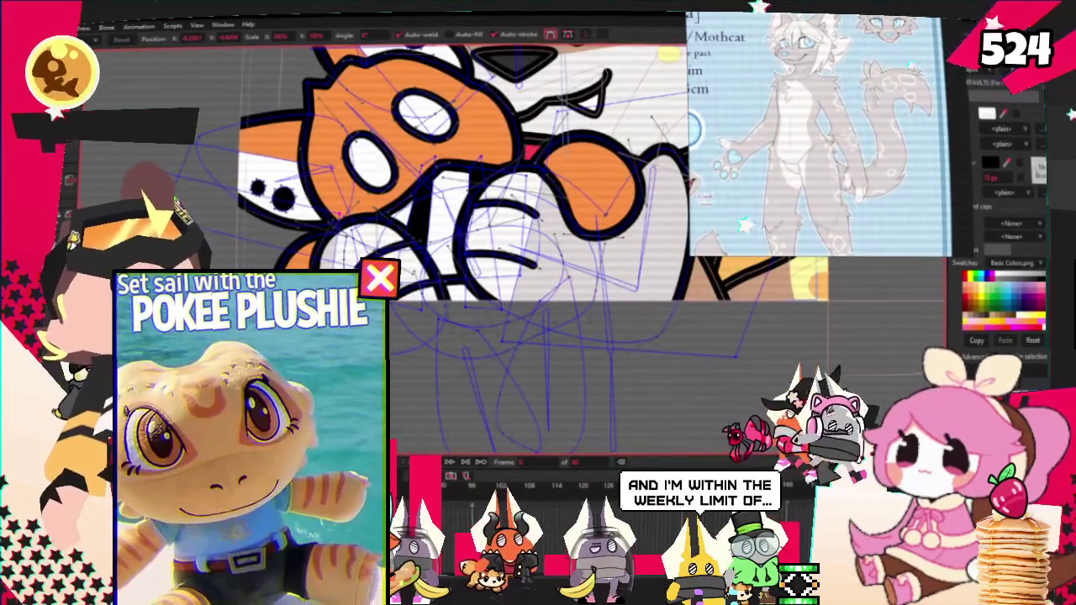
{"action": "scroll", "coordinate": [411, 423], "scroll_direction": "down", "scroll_amount": 2}
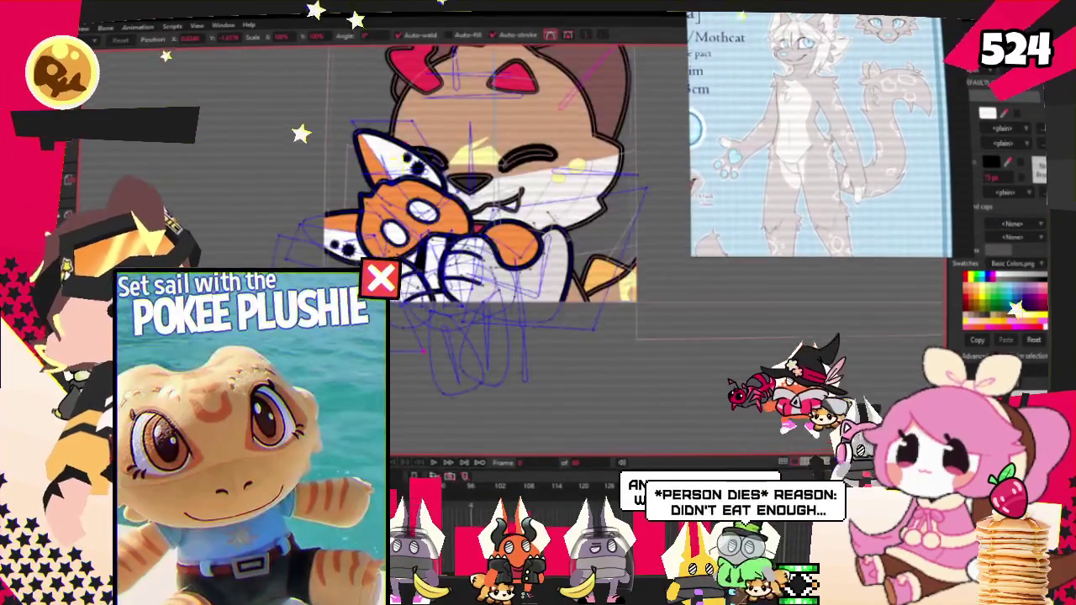
{"action": "scroll", "coordinate": [412, 423], "scroll_direction": "up", "scroll_amount": 2}
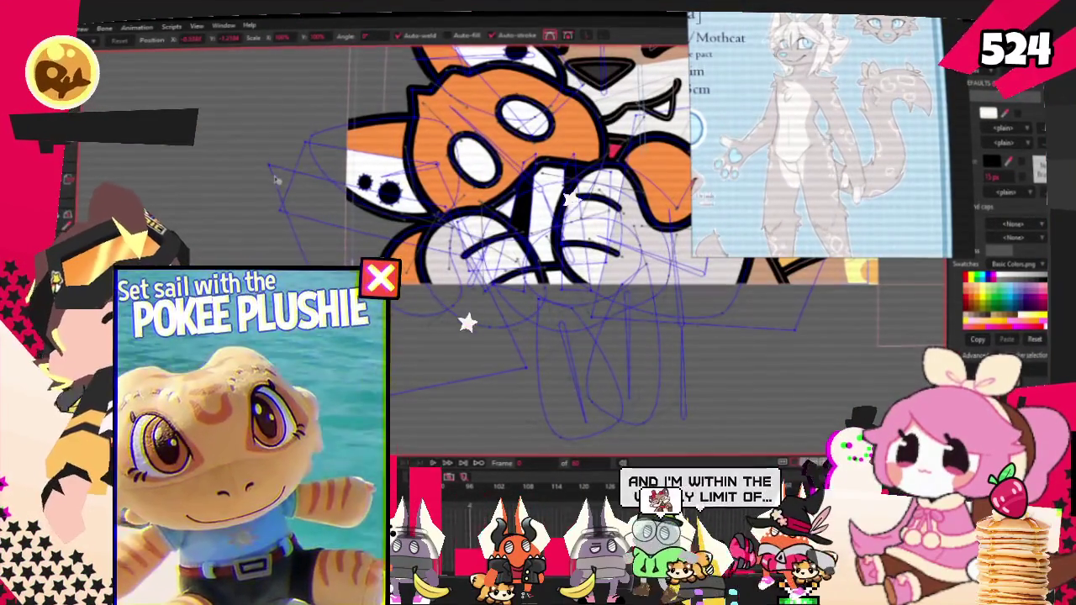
{"action": "scroll", "coordinate": [412, 423], "scroll_direction": "up", "scroll_amount": 2}
{"action": "scroll", "coordinate": [412, 423], "scroll_direction": "down", "scroll_amount": 1}
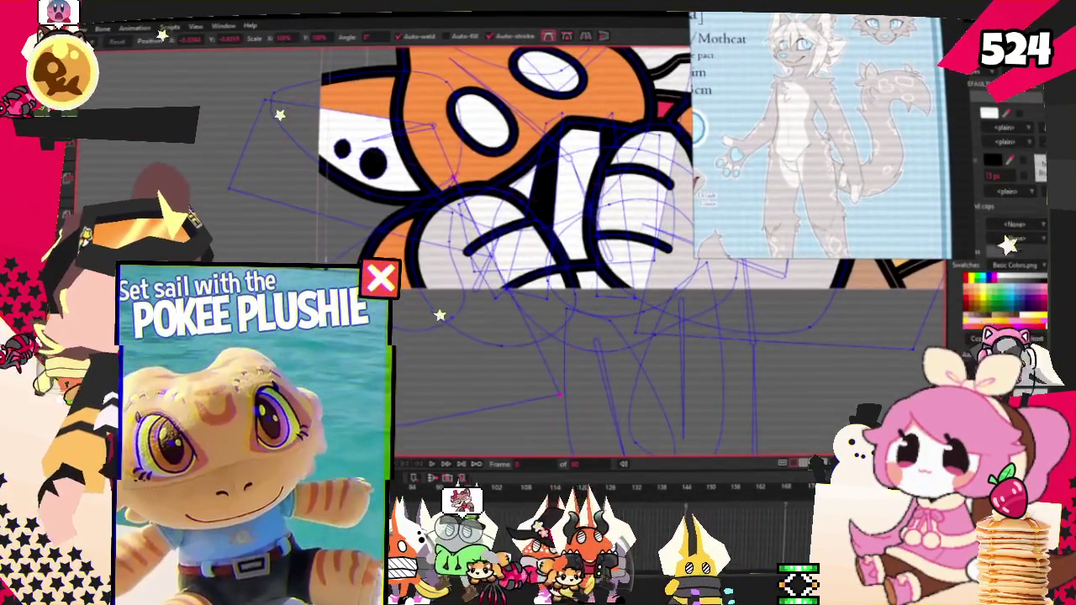
{"action": "scroll", "coordinate": [244, 416], "scroll_direction": "down", "scroll_amount": 1}
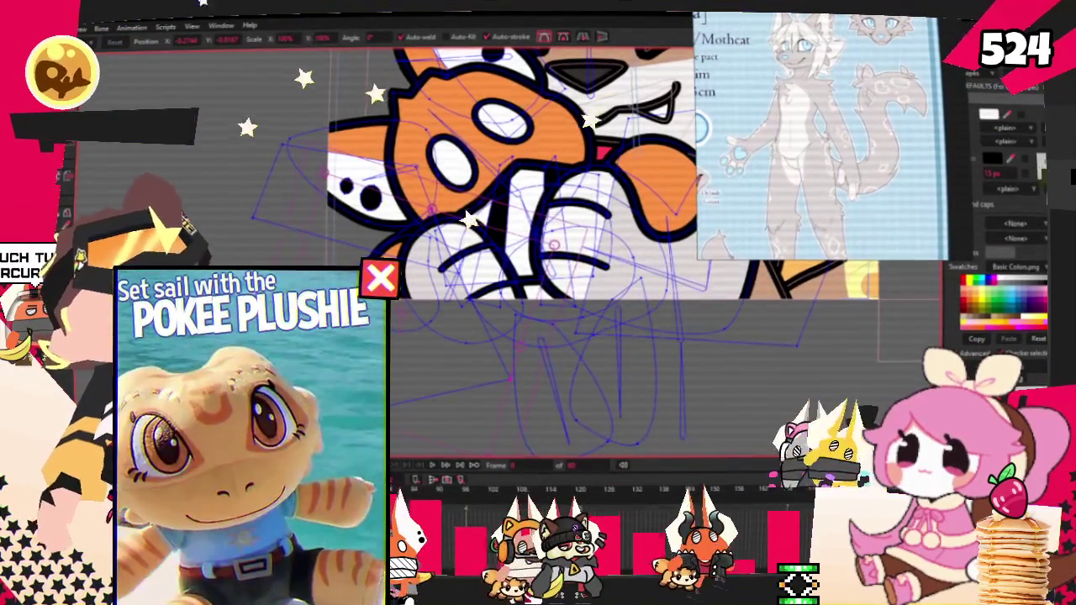
{"action": "key", "text": "z"}
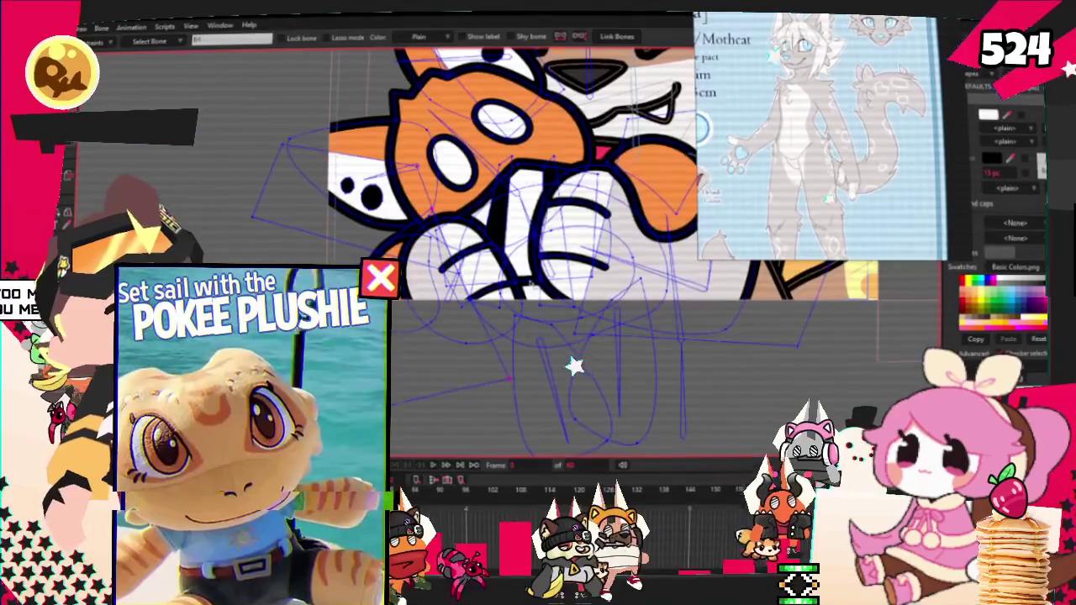
{"action": "scroll", "coordinate": [572, 366], "scroll_direction": "up", "scroll_amount": 2}
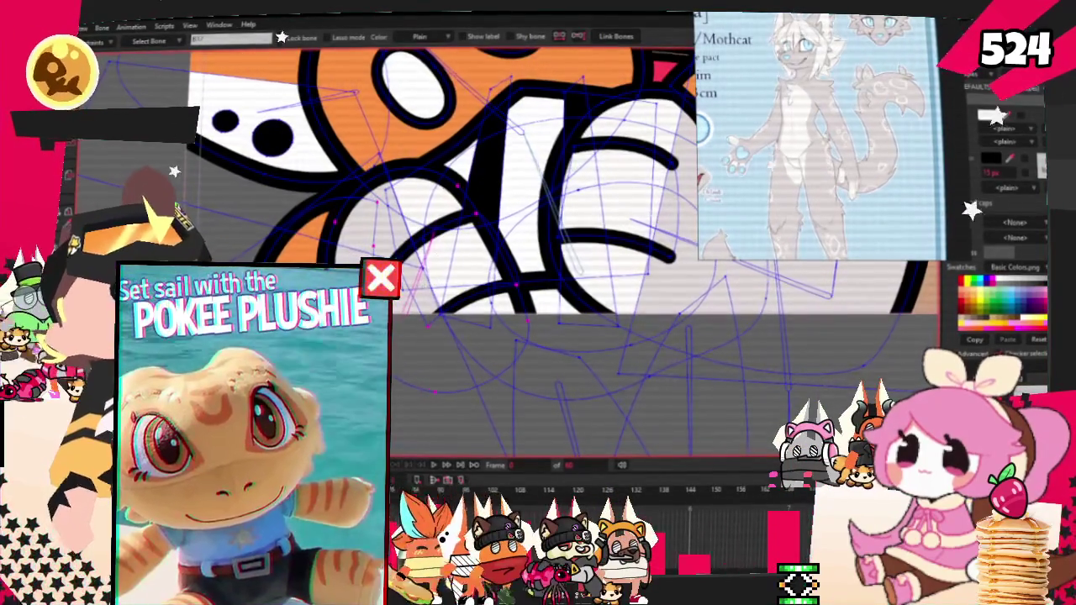
{"action": "key", "text": "g"}
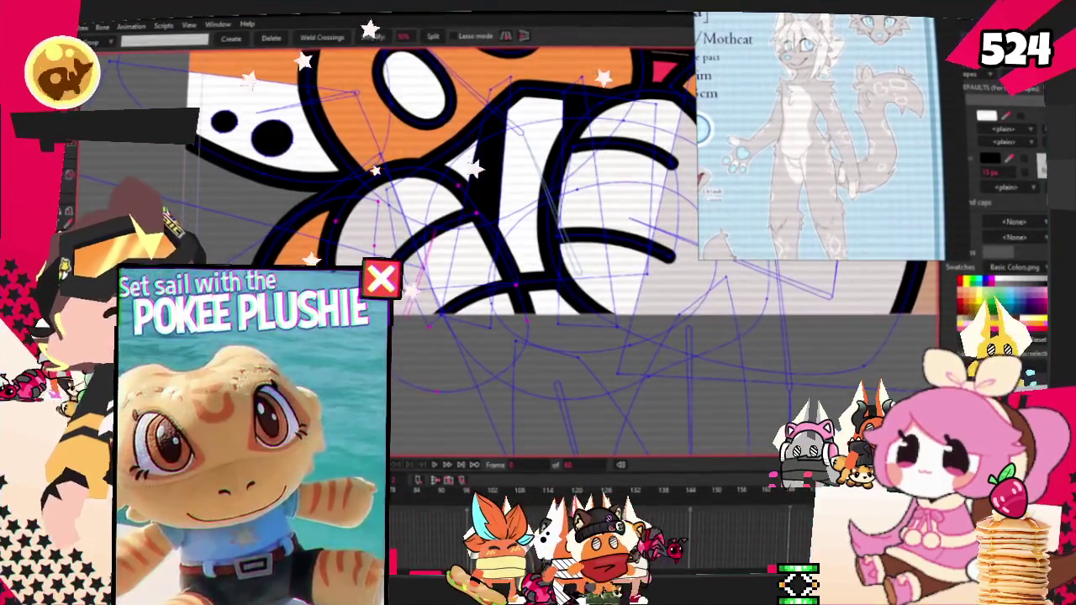
{"action": "key", "text": "i"}
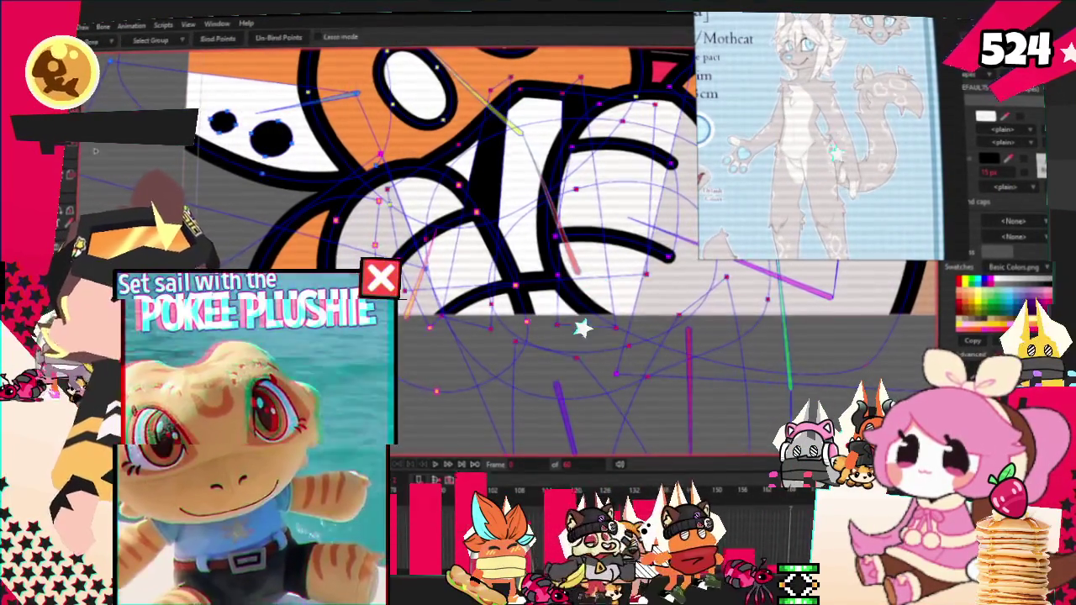
{"action": "scroll", "coordinate": [537, 210], "scroll_direction": "down", "scroll_amount": 3}
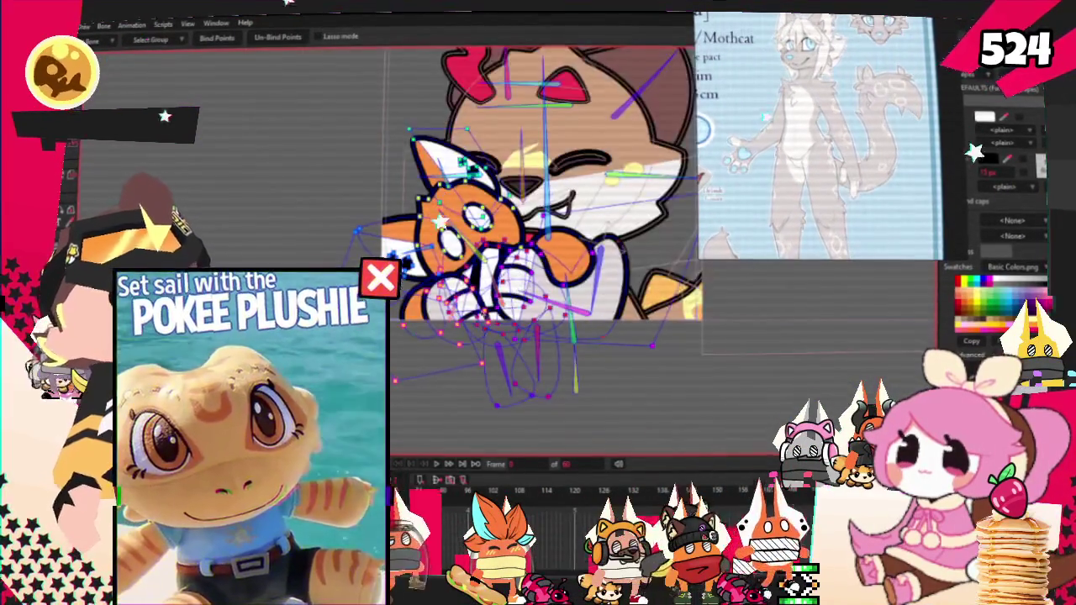
{"action": "scroll", "coordinate": [470, 286], "scroll_direction": "down", "scroll_amount": 3}
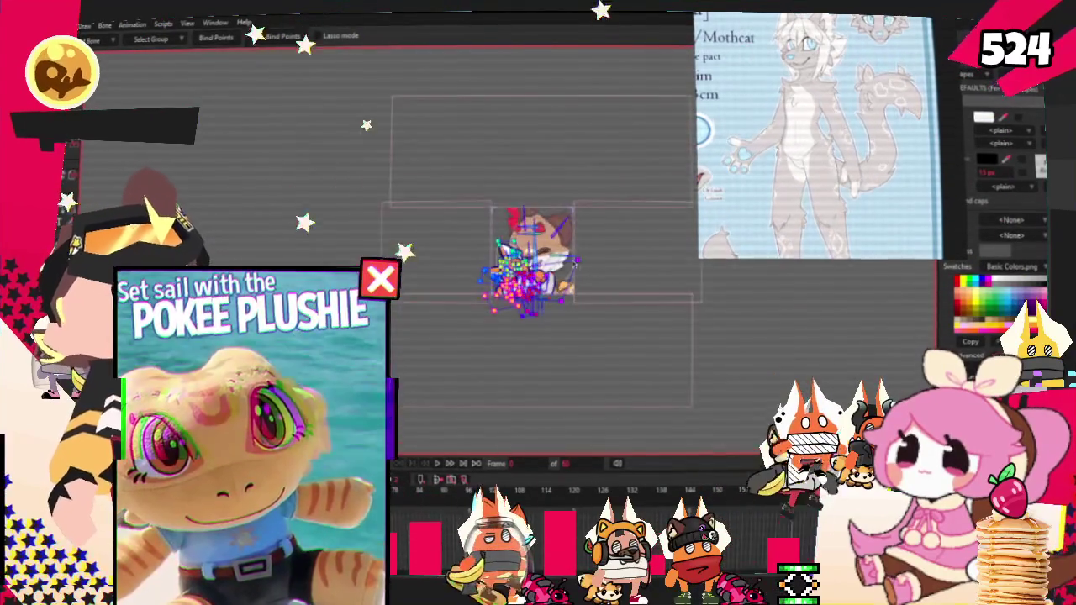
{"action": "scroll", "coordinate": [593, 243], "scroll_direction": "up", "scroll_amount": 2}
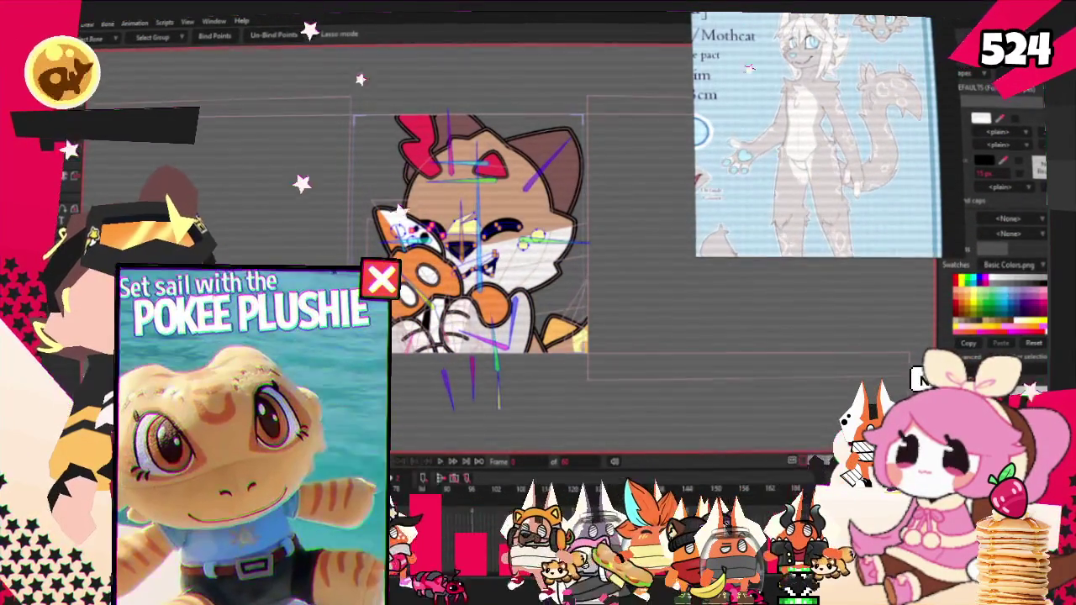
{"action": "scroll", "coordinate": [471, 252], "scroll_direction": "up", "scroll_amount": 3}
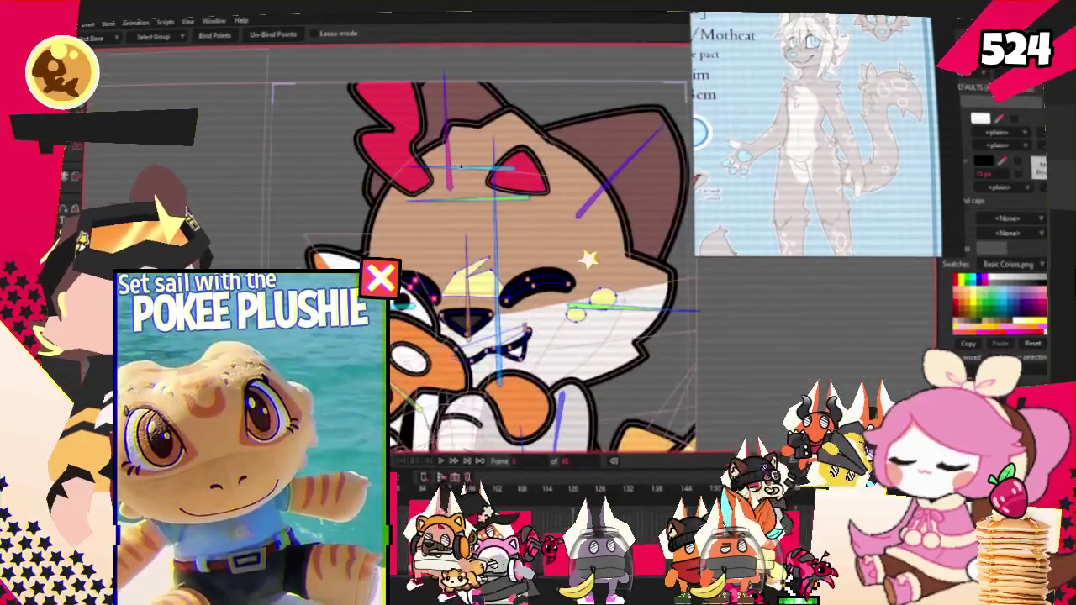
{"action": "scroll", "coordinate": [471, 252], "scroll_direction": "up", "scroll_amount": 2}
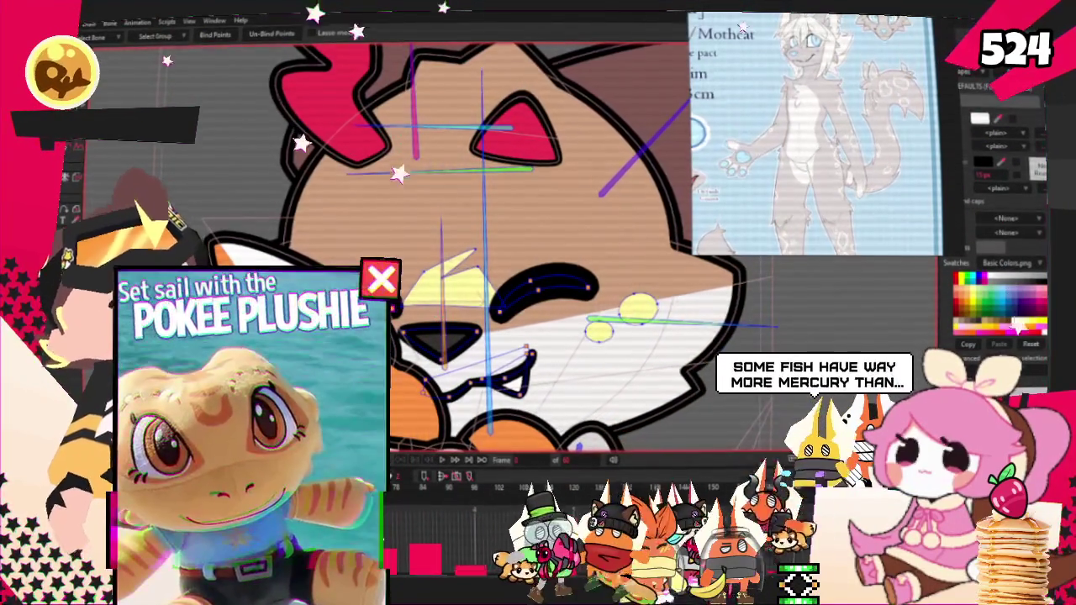
{"action": "key", "text": "g"}
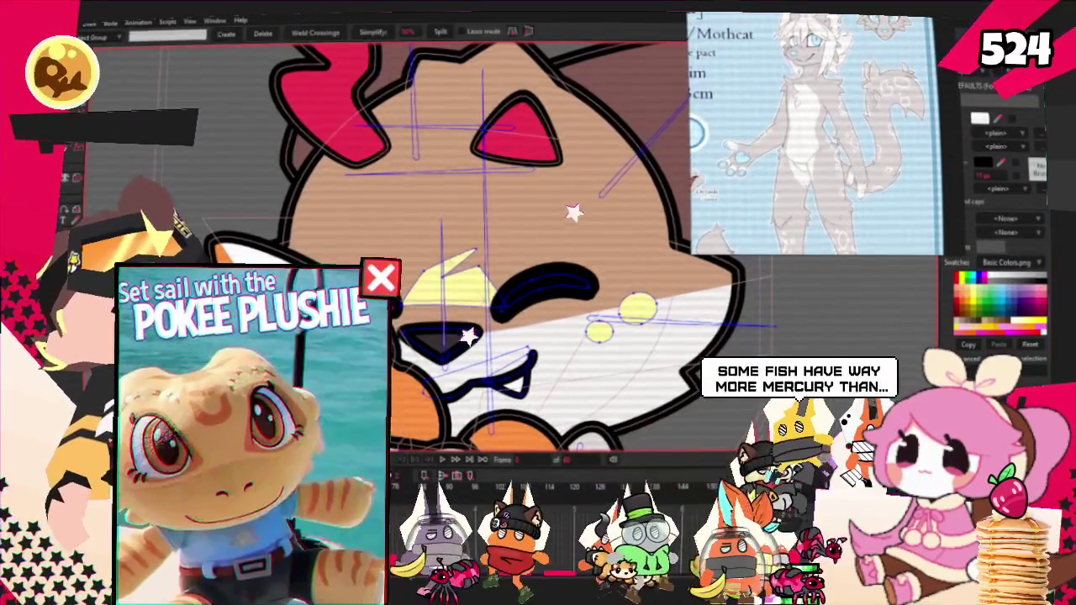
{"action": "scroll", "coordinate": [467, 336], "scroll_direction": "up", "scroll_amount": 2}
{"action": "scroll", "coordinate": [467, 336], "scroll_direction": "down", "scroll_amount": 1}
{"action": "scroll", "coordinate": [467, 336], "scroll_direction": "up", "scroll_amount": 2}
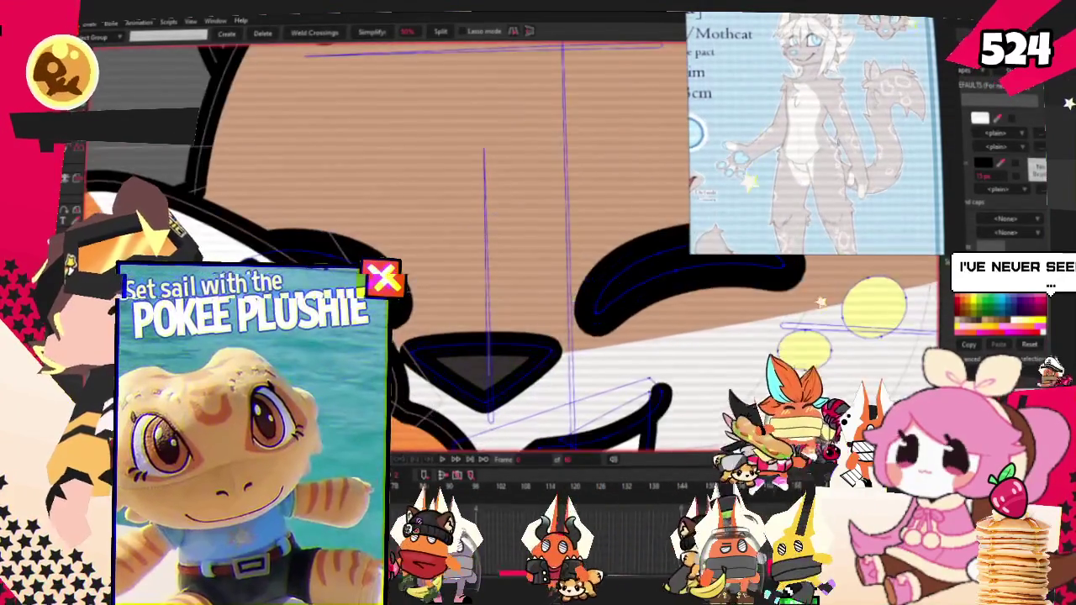
{"action": "scroll", "coordinate": [467, 336], "scroll_direction": "down", "scroll_amount": 1}
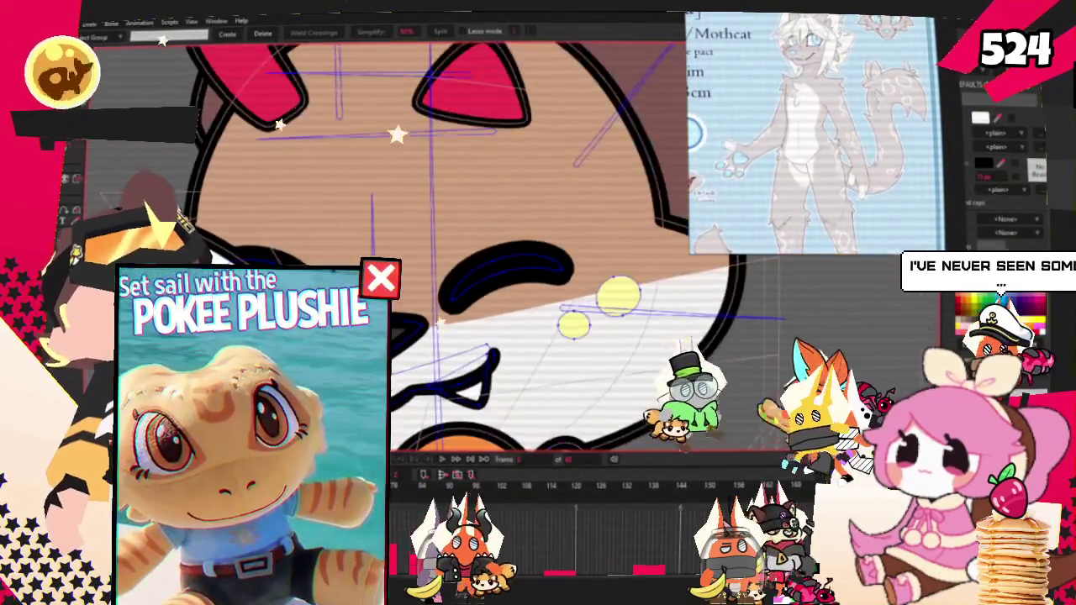
{"action": "scroll", "coordinate": [733, 301], "scroll_direction": "up", "scroll_amount": 2}
{"action": "left_click", "coordinate": [733, 301]}
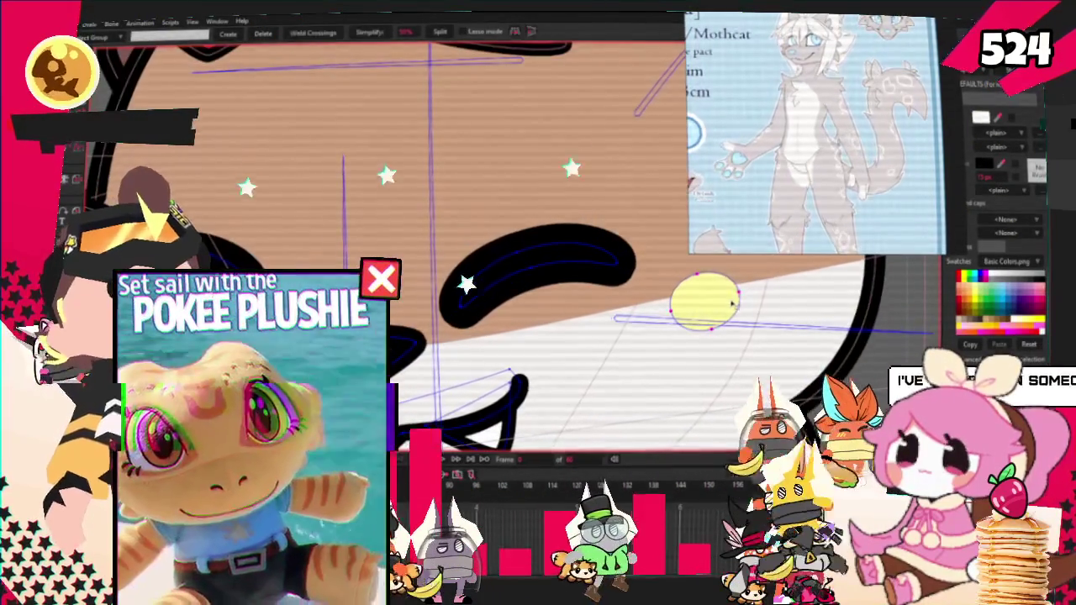
{"action": "scroll", "coordinate": [732, 301], "scroll_direction": "down", "scroll_amount": 2}
{"action": "scroll", "coordinate": [733, 301], "scroll_direction": "down", "scroll_amount": 2}
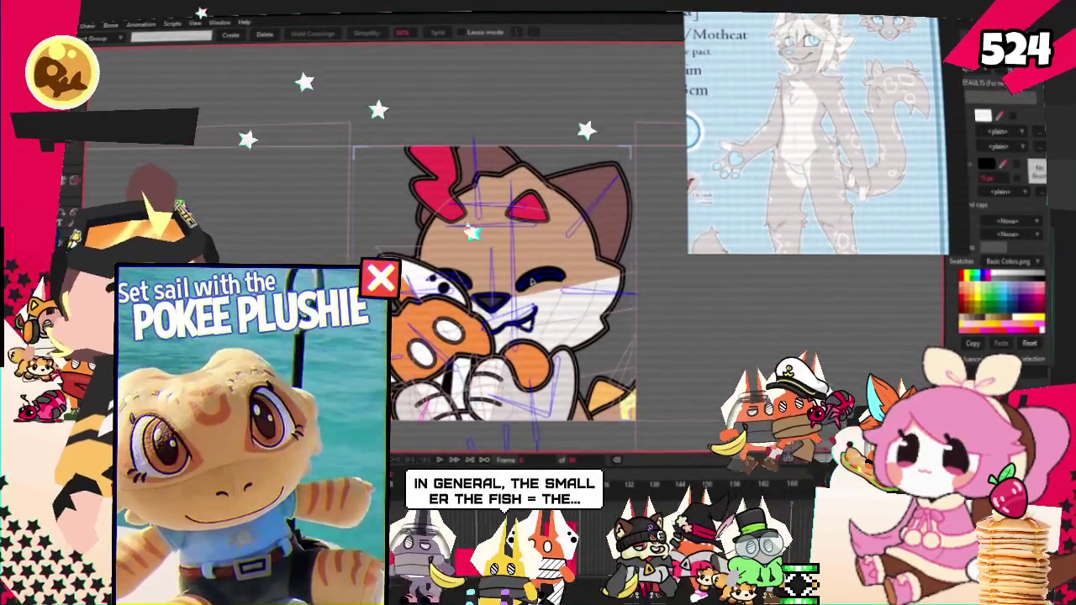
{"action": "scroll", "coordinate": [584, 318], "scroll_direction": "up", "scroll_amount": 2}
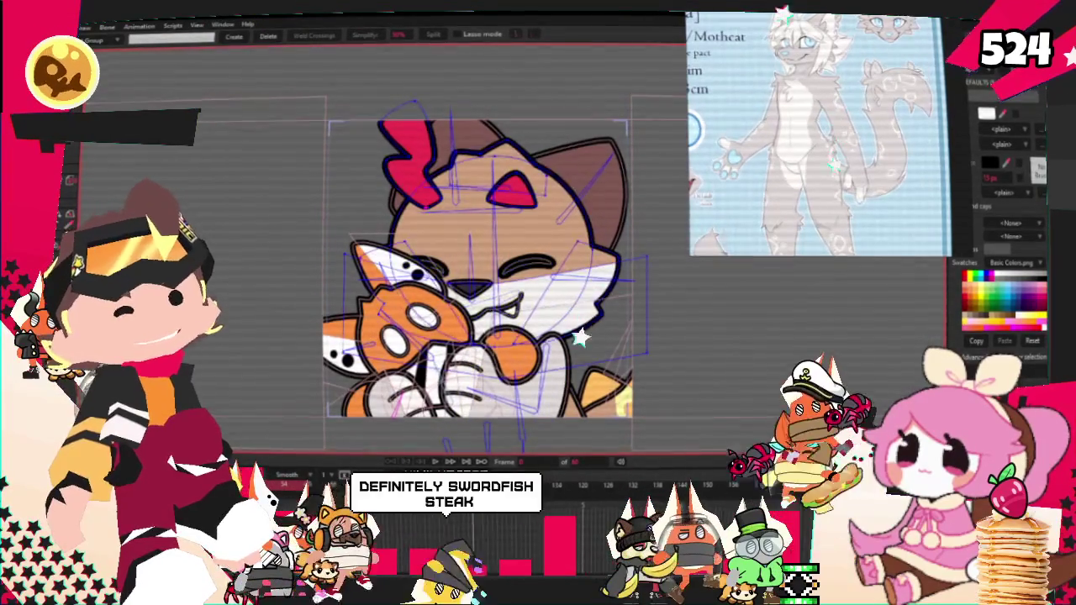
{"action": "scroll", "coordinate": [630, 327], "scroll_direction": "up", "scroll_amount": 1}
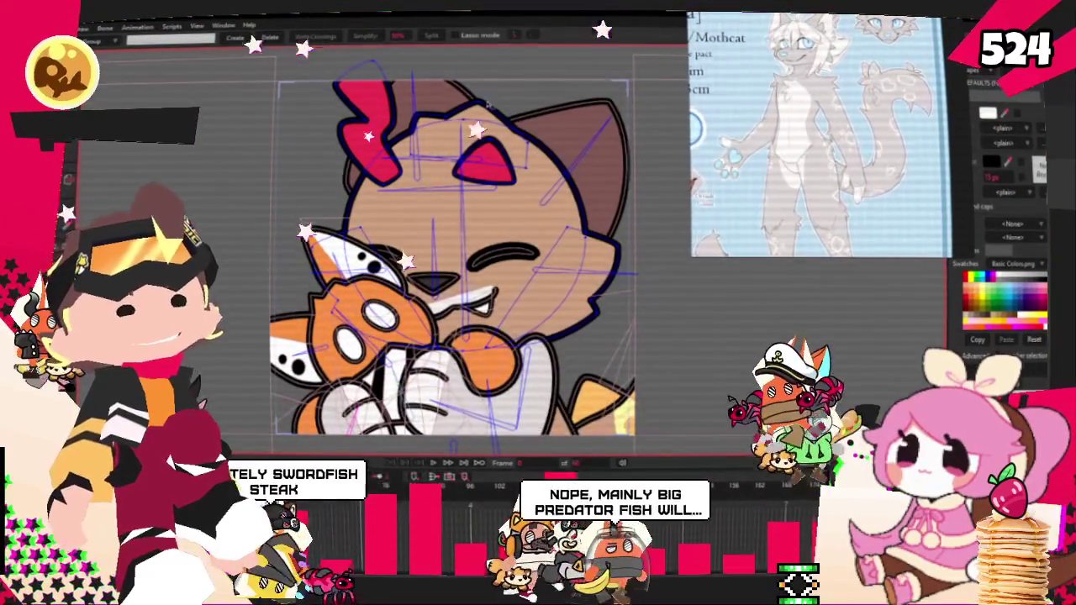
{"action": "key", "text": "f"}
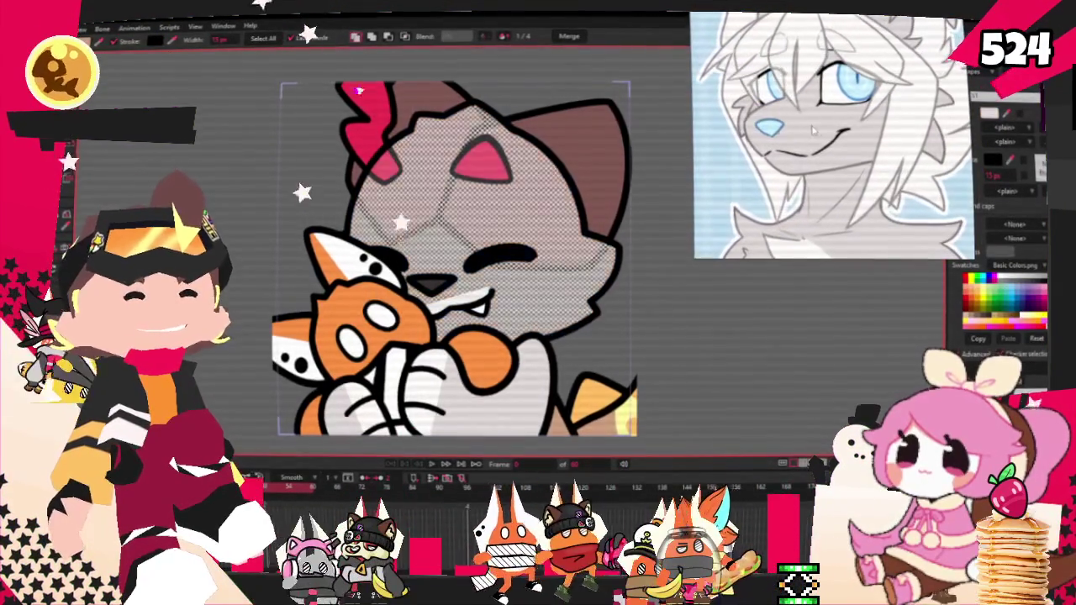
Clear the grey face selection, then lasso the puppy's nose and mouth and fill them blue.
{"action": "scroll", "coordinate": [468, 319], "scroll_direction": "up", "scroll_amount": 2}
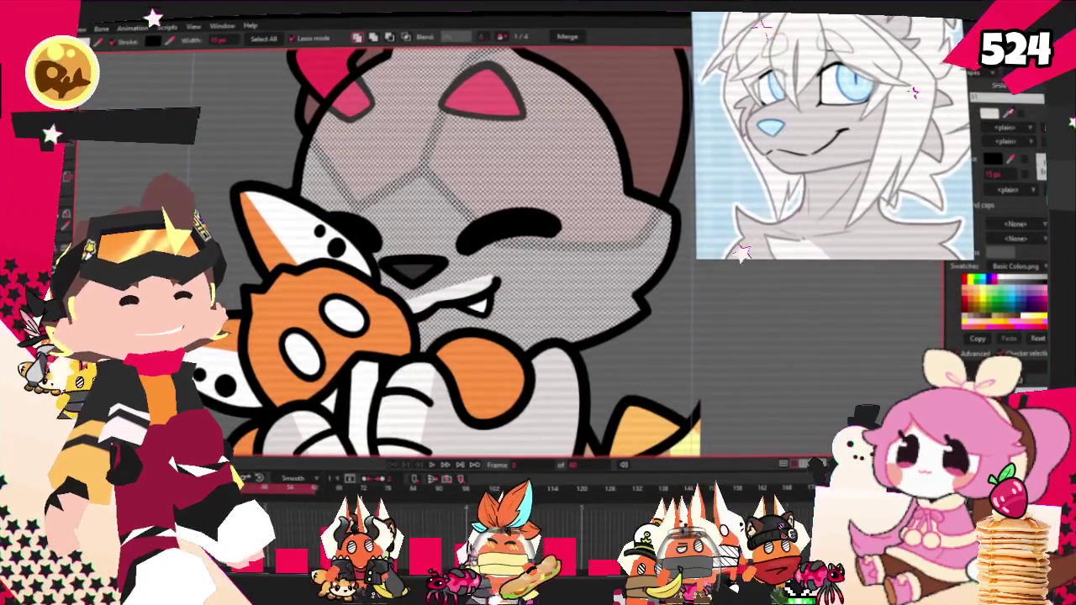
{"action": "key", "text": "ctrl+z"}
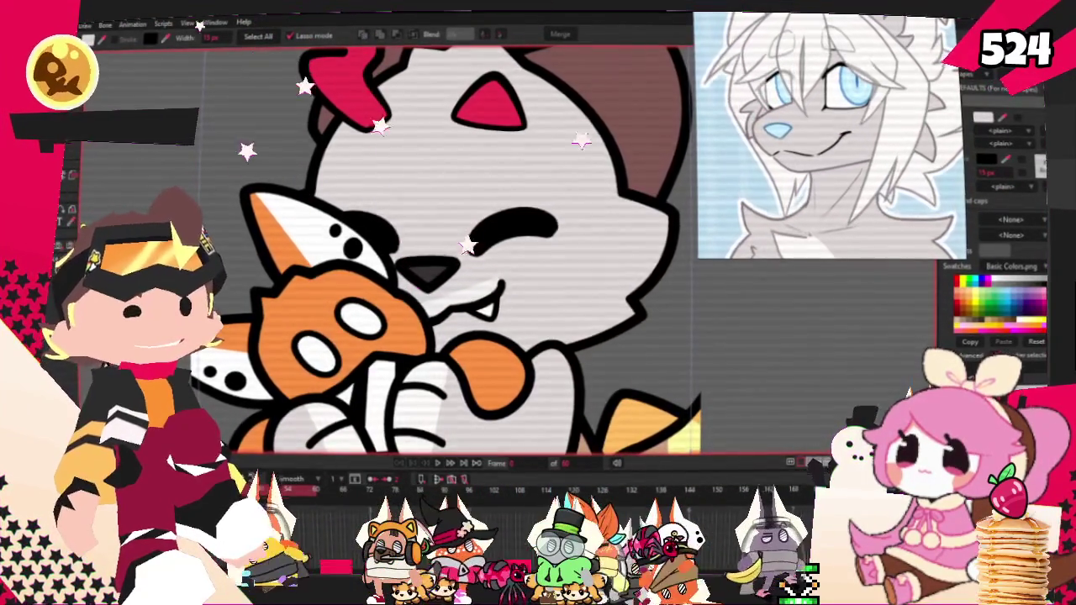
{"action": "scroll", "coordinate": [467, 331], "scroll_direction": "up", "scroll_amount": 3}
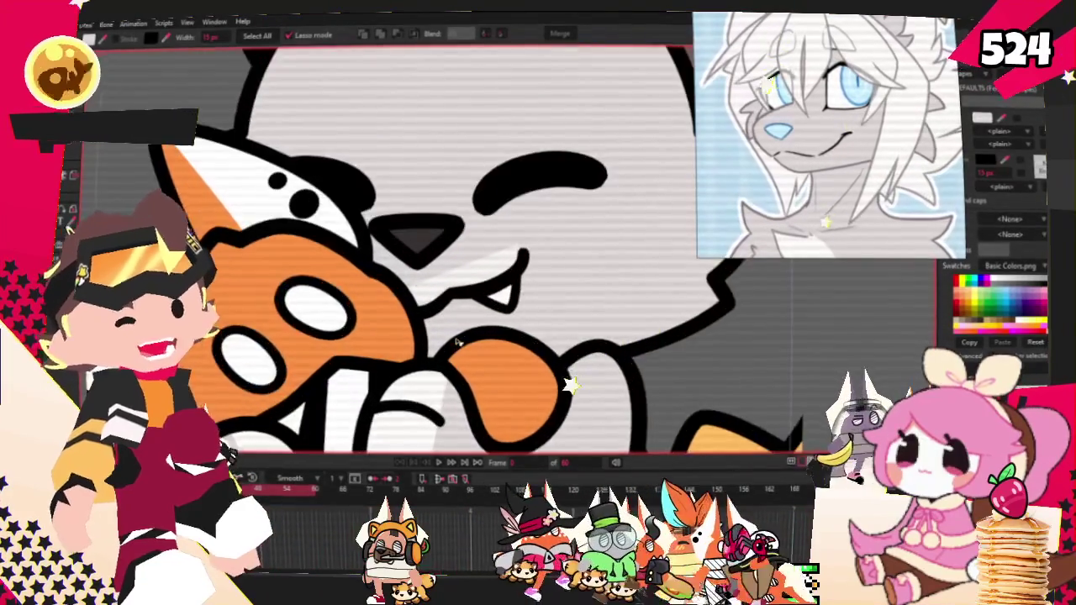
{"action": "scroll", "coordinate": [469, 310], "scroll_direction": "up", "scroll_amount": 2}
{"action": "left_click_drag", "start_coordinate": [469, 310], "coordinate": [517, 206]}
{"action": "scroll", "coordinate": [516, 219], "scroll_direction": "down", "scroll_amount": 3}
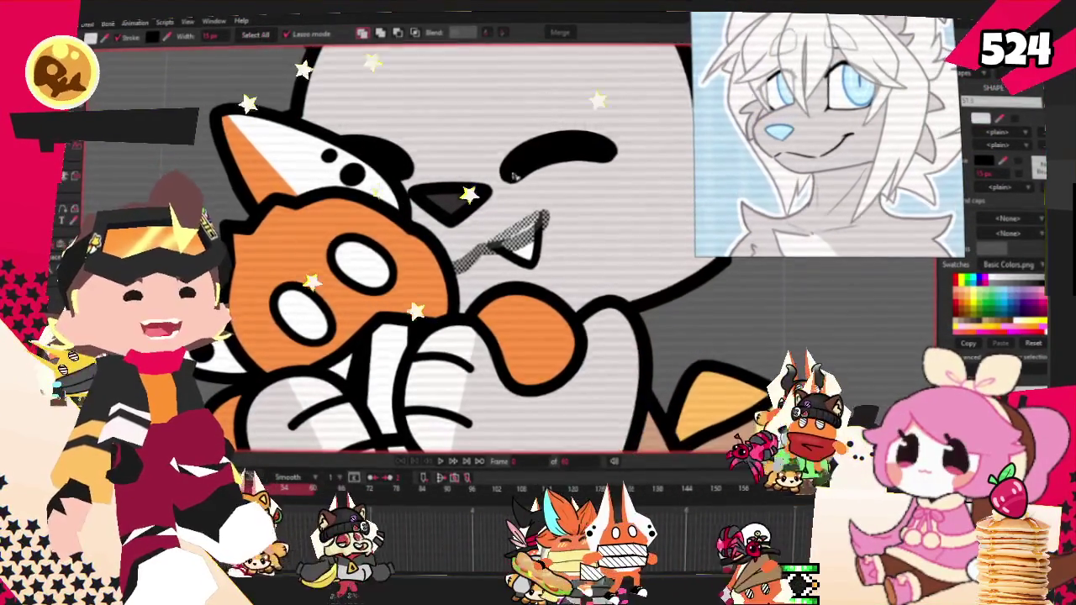
{"action": "scroll", "coordinate": [508, 219], "scroll_direction": "down", "scroll_amount": 2}
{"action": "scroll", "coordinate": [443, 185], "scroll_direction": "up", "scroll_amount": 3}
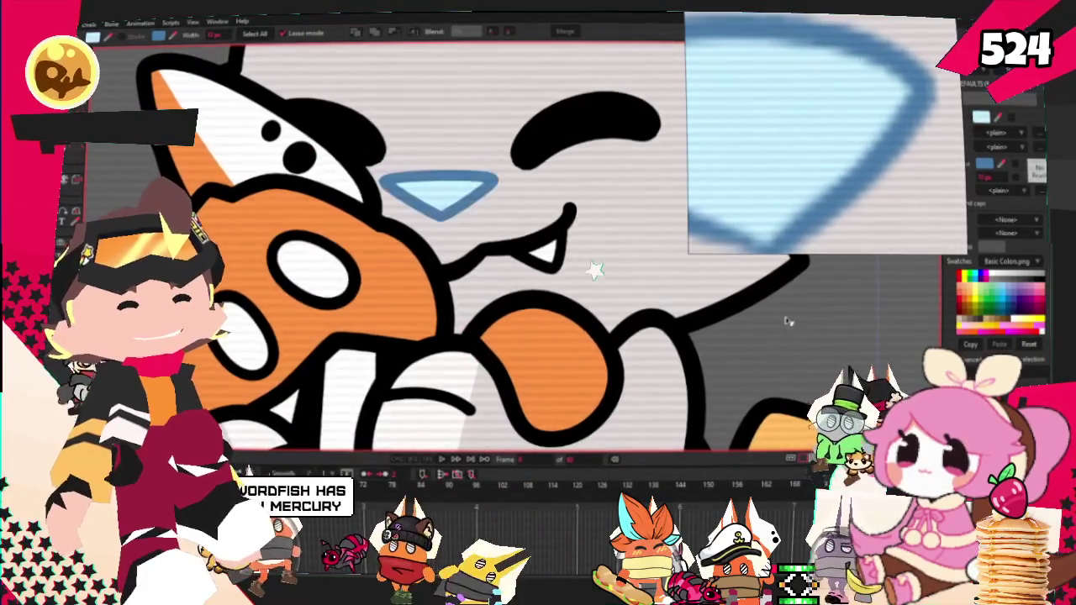
{"action": "scroll", "coordinate": [788, 321], "scroll_direction": "down", "scroll_amount": 3}
{"action": "scroll", "coordinate": [788, 321], "scroll_direction": "up", "scroll_amount": 3}
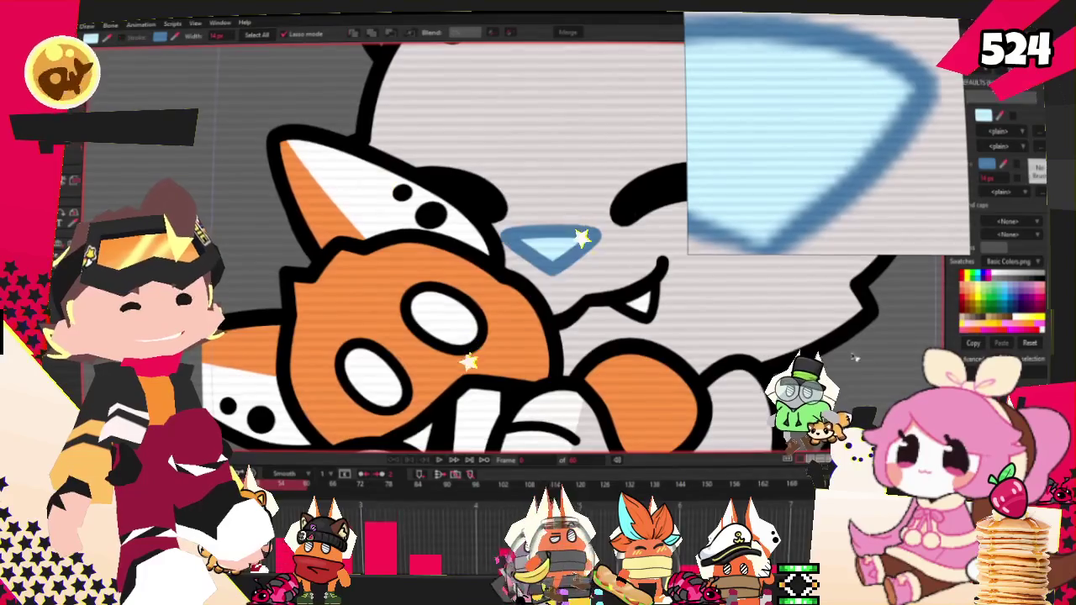
{"action": "scroll", "coordinate": [854, 357], "scroll_direction": "down", "scroll_amount": 2}
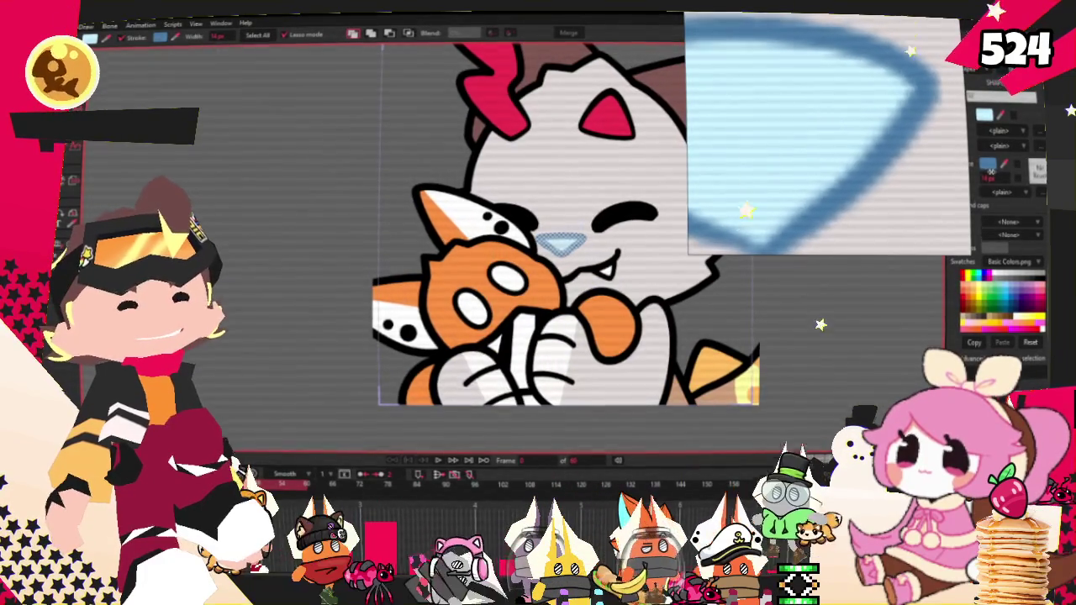
{"action": "scroll", "coordinate": [797, 342], "scroll_direction": "down", "scroll_amount": 1}
{"action": "scroll", "coordinate": [672, 278], "scroll_direction": "down", "scroll_amount": 2}
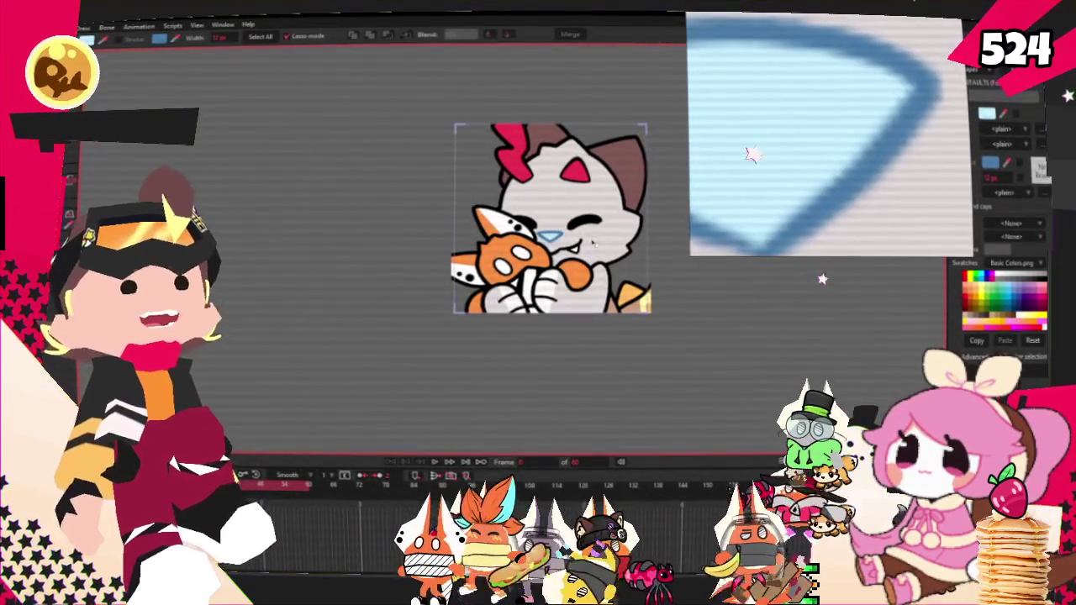
{"action": "scroll", "coordinate": [643, 240], "scroll_direction": "up", "scroll_amount": 1}
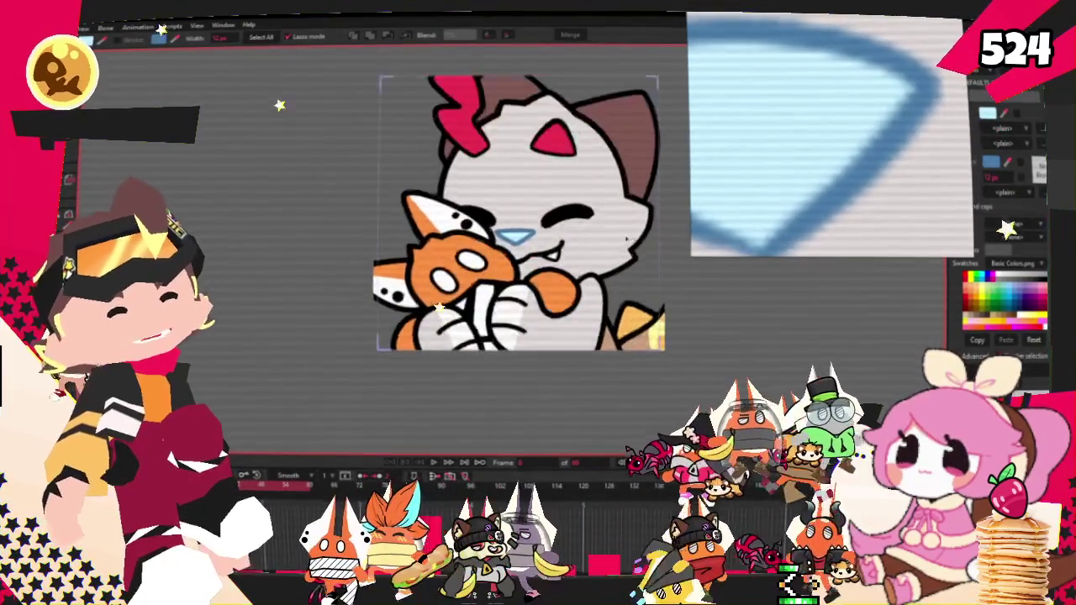
{"action": "scroll", "coordinate": [642, 240], "scroll_direction": "up", "scroll_amount": 1}
{"action": "scroll", "coordinate": [643, 241], "scroll_direction": "up", "scroll_amount": 1}
{"action": "scroll", "coordinate": [896, 153], "scroll_direction": "down", "scroll_amount": 1}
{"action": "scroll", "coordinate": [895, 152], "scroll_direction": "down", "scroll_amount": 2}
{"action": "scroll", "coordinate": [895, 153], "scroll_direction": "down", "scroll_amount": 2}
{"action": "scroll", "coordinate": [896, 152], "scroll_direction": "down", "scroll_amount": 1}
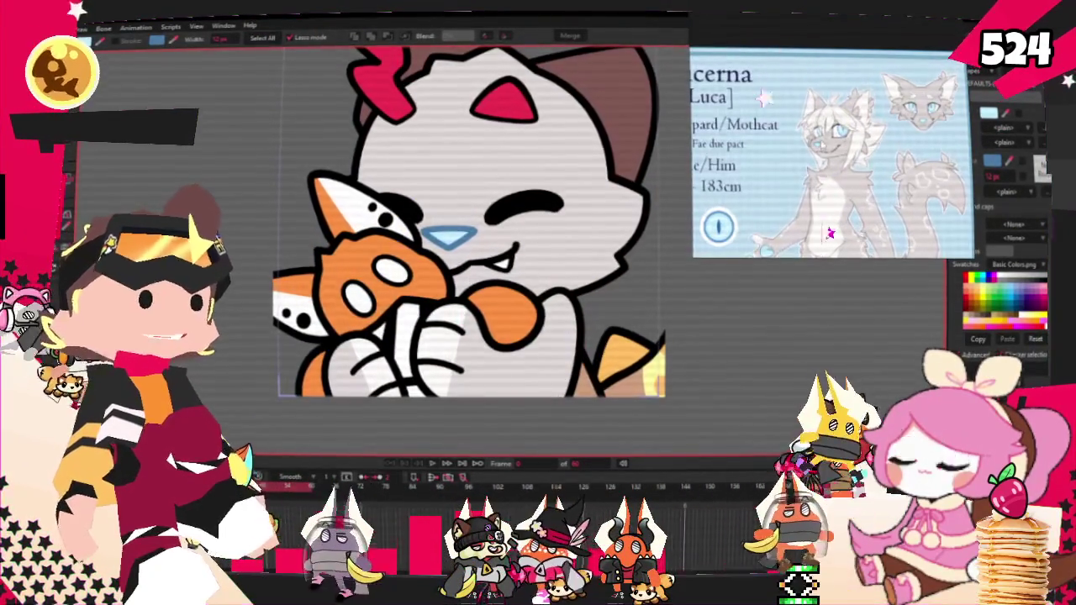
{"action": "scroll", "coordinate": [578, 306], "scroll_direction": "down", "scroll_amount": 3}
{"action": "scroll", "coordinate": [580, 307], "scroll_direction": "up", "scroll_amount": 2}
{"action": "scroll", "coordinate": [579, 307], "scroll_direction": "up", "scroll_amount": 2}
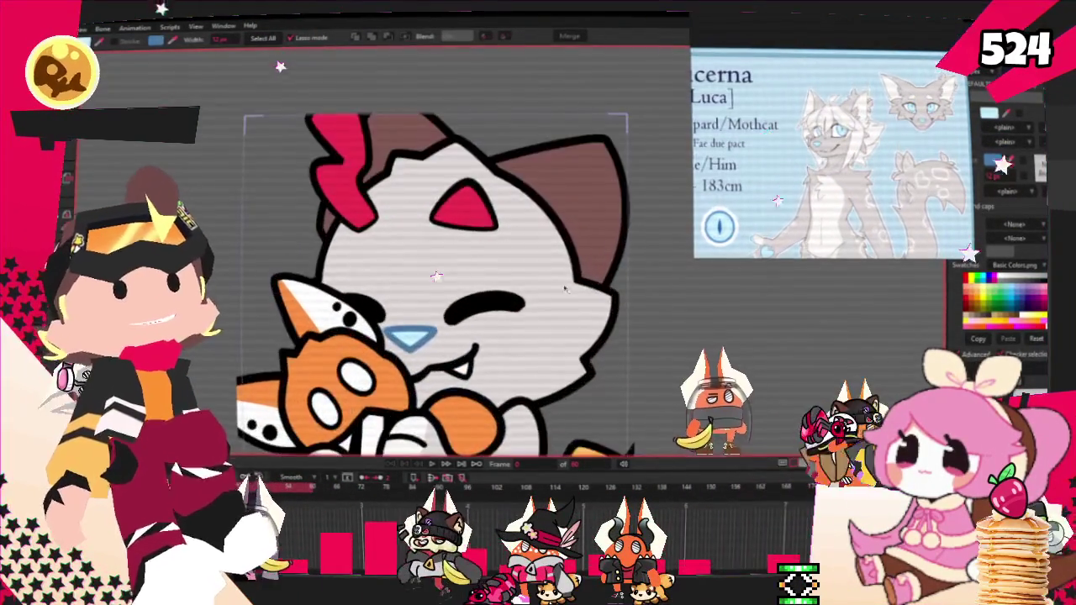
{"action": "scroll", "coordinate": [580, 306], "scroll_direction": "down", "scroll_amount": 3}
{"action": "scroll", "coordinate": [580, 306], "scroll_direction": "up", "scroll_amount": 2}
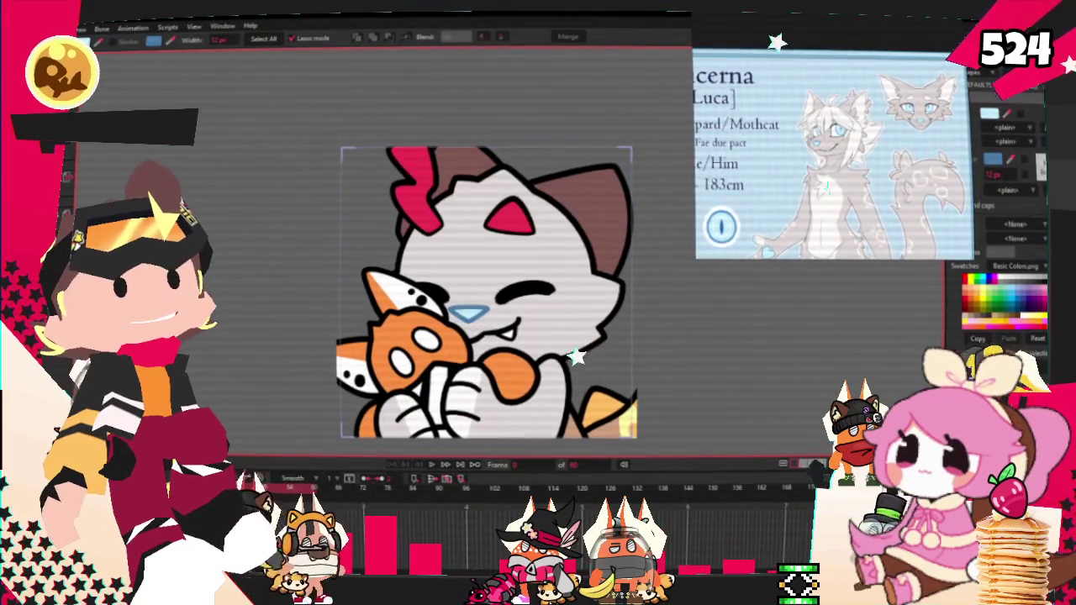
{"action": "scroll", "coordinate": [362, 304], "scroll_direction": "down", "scroll_amount": 1}
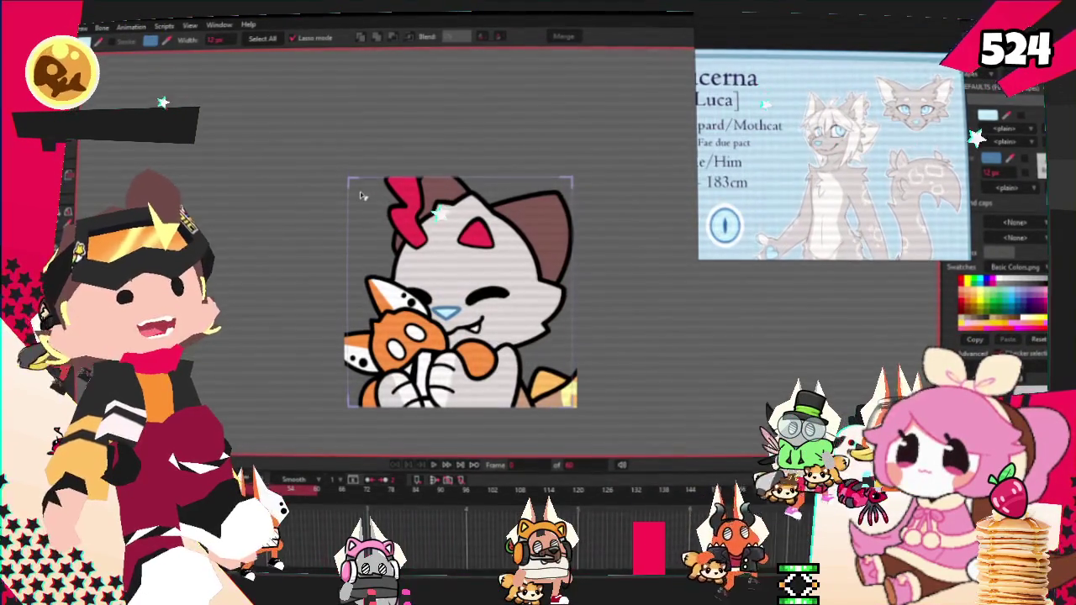
{"action": "scroll", "coordinate": [370, 203], "scroll_direction": "up", "scroll_amount": 2}
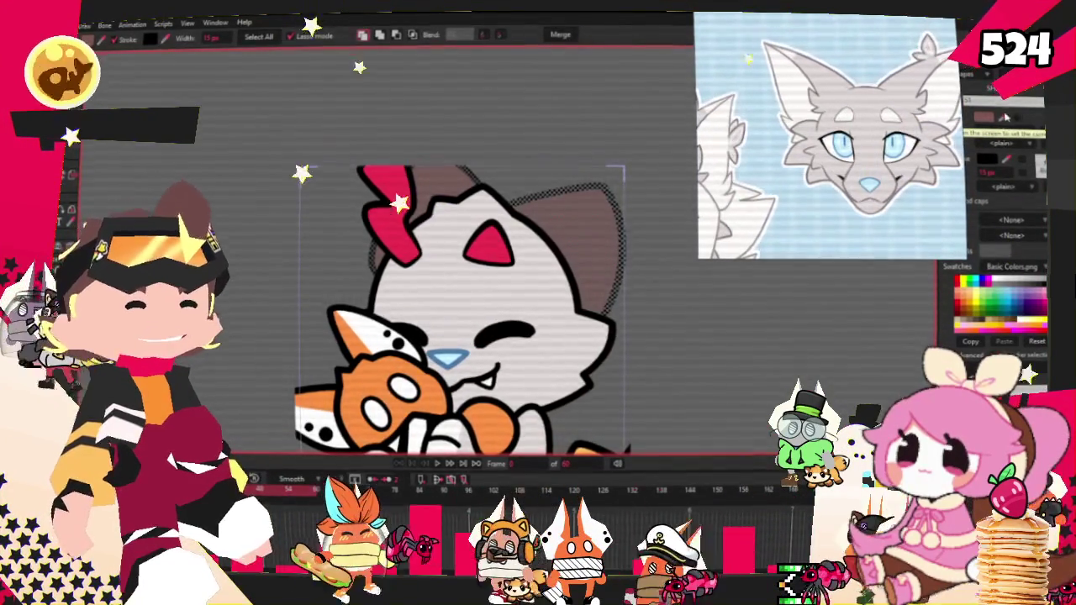
Open the colour chooser and dismiss it without changes.
{"action": "left_click", "coordinate": [1004, 123]}
{"action": "key", "text": "Return"}
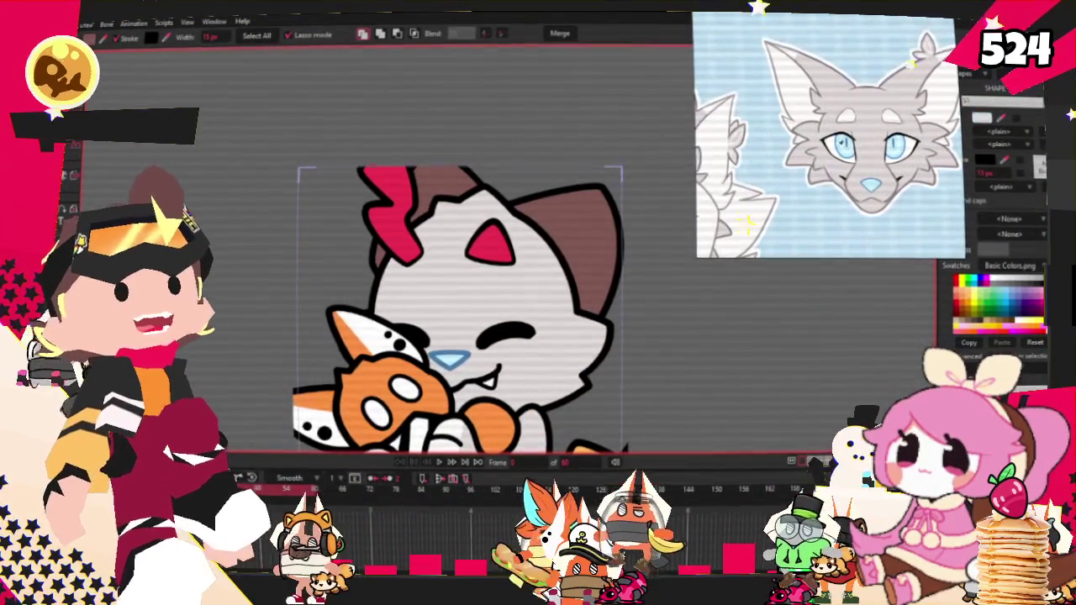
{"action": "scroll", "coordinate": [519, 281], "scroll_direction": "down", "scroll_amount": 2}
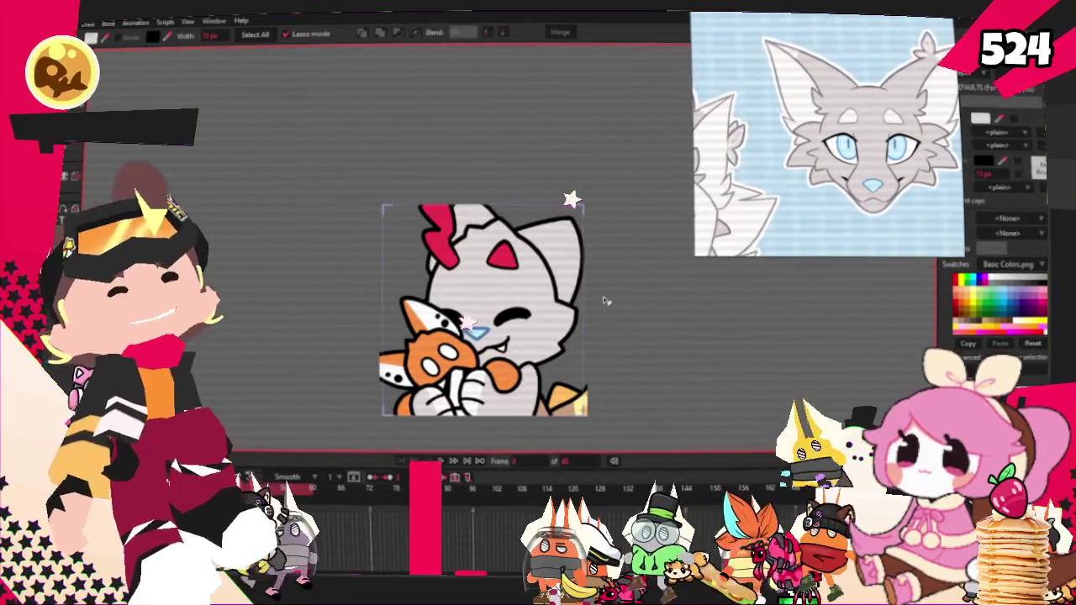
{"action": "scroll", "coordinate": [580, 294], "scroll_direction": "down", "scroll_amount": 1}
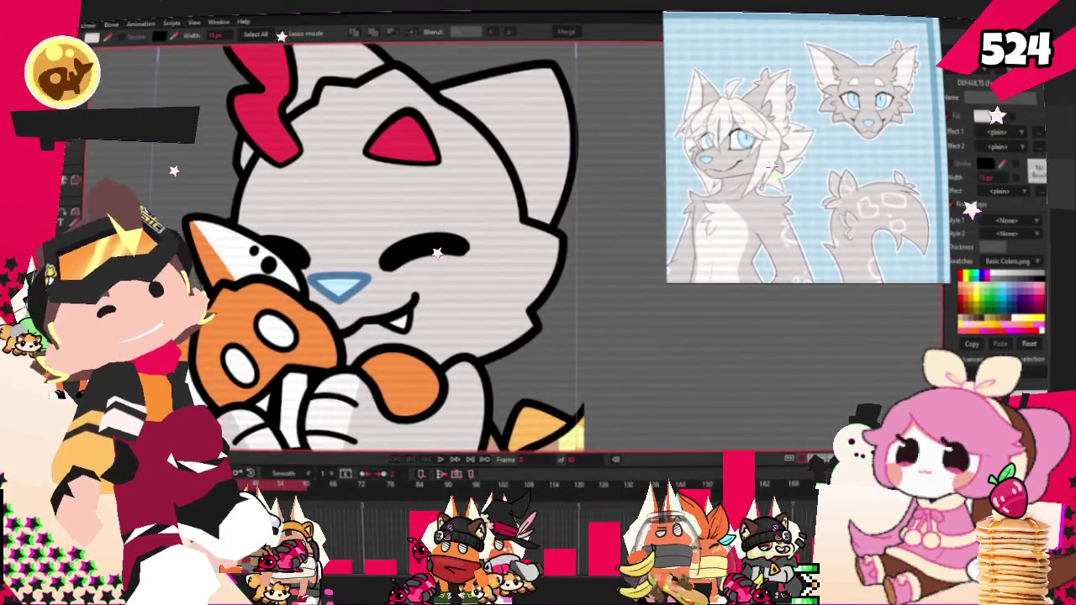
Delete the red hair tuft and the red triangle marking from the puppy's head.
{"action": "key", "text": "g"}
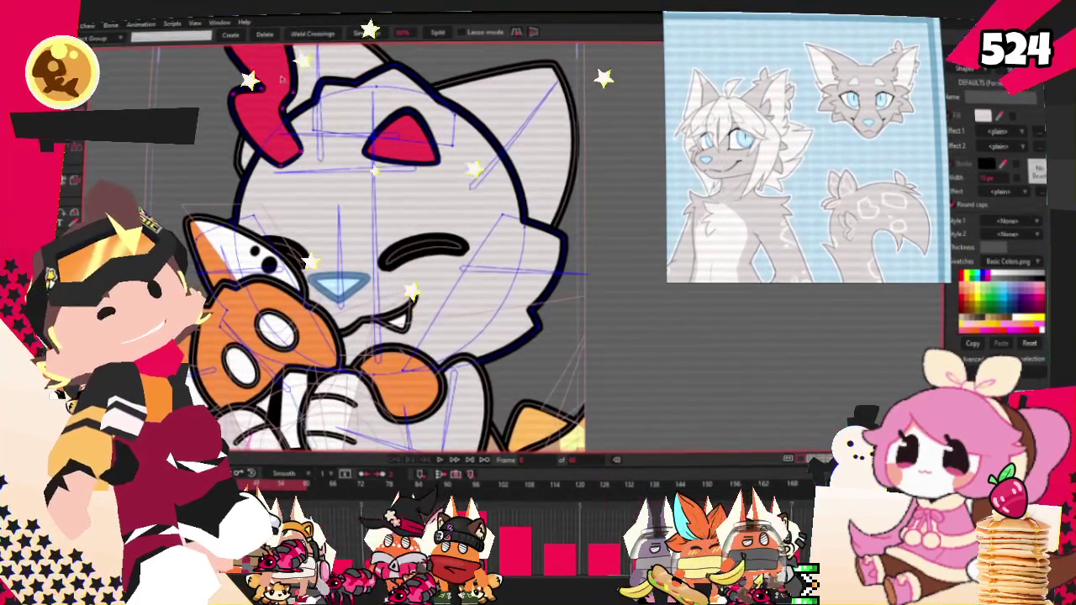
{"action": "key", "text": "Delete"}
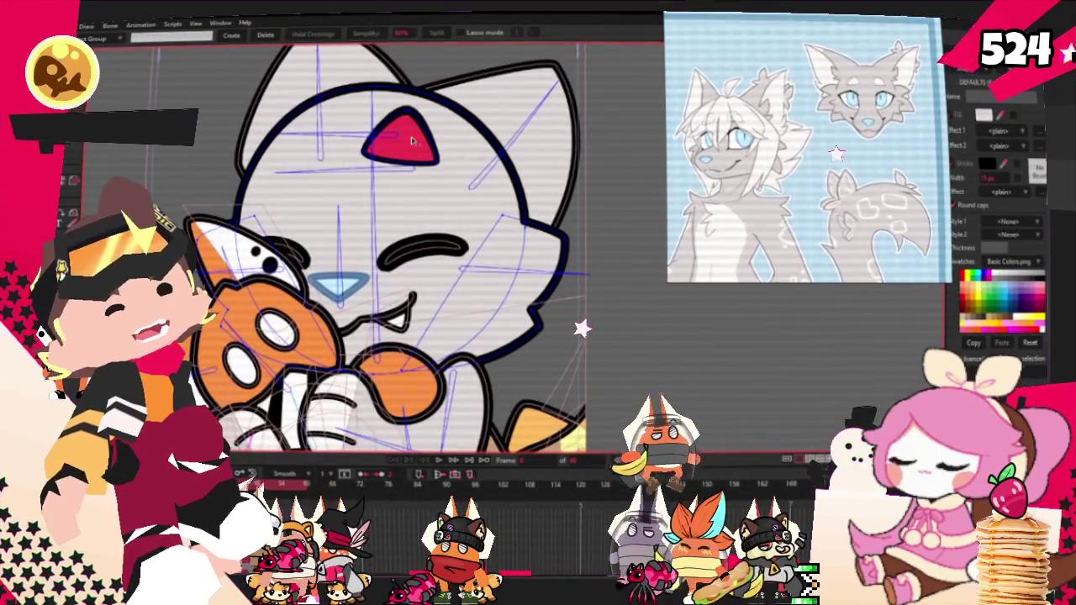
{"action": "key", "text": "Delete"}
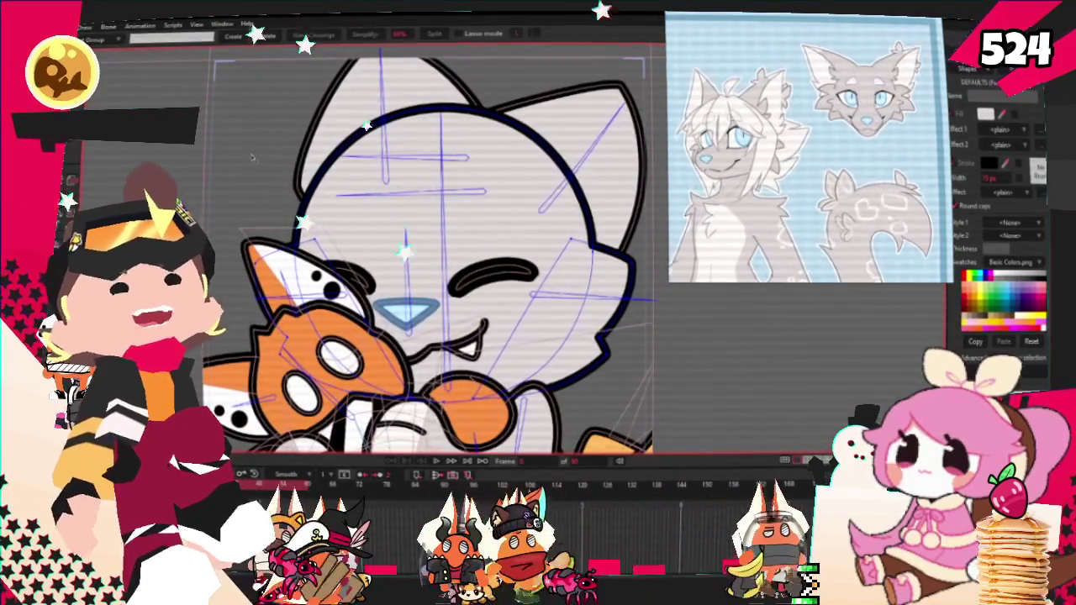
{"action": "left_click", "coordinate": [99, 92]}
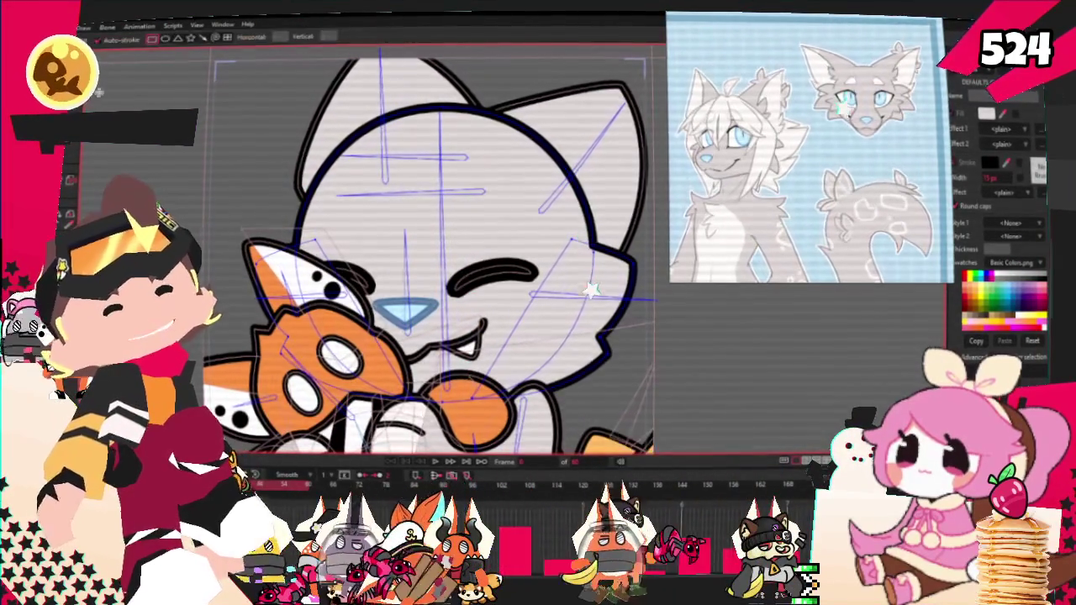
Draw a rectangle across the puppy's forehead as a white, black-outlined filled shape.
{"action": "left_click_drag", "start_coordinate": [299, 108], "coordinate": [544, 232]}
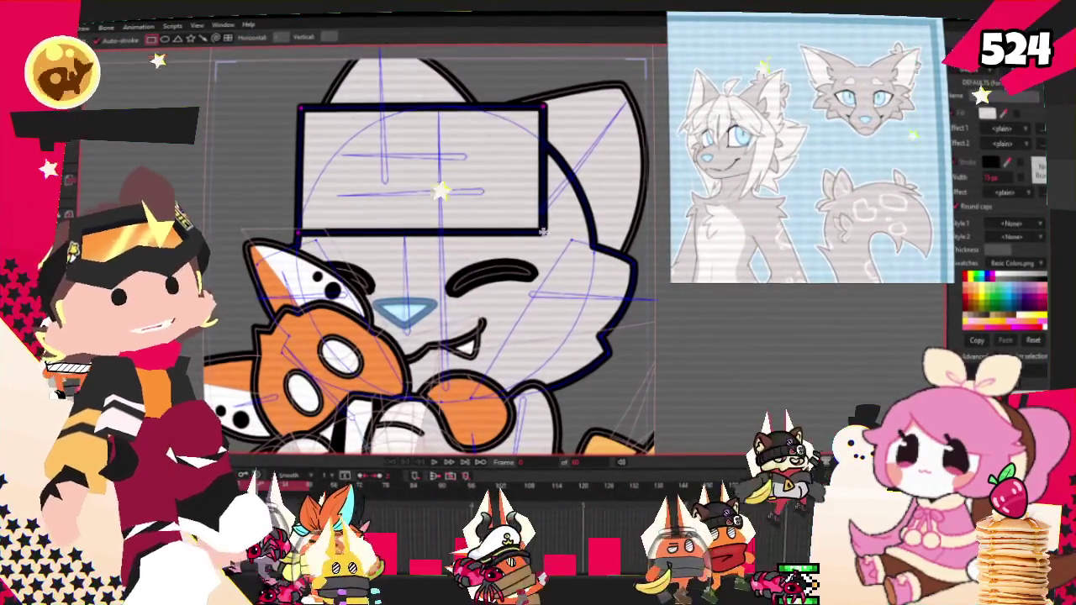
{"action": "key", "text": "g"}
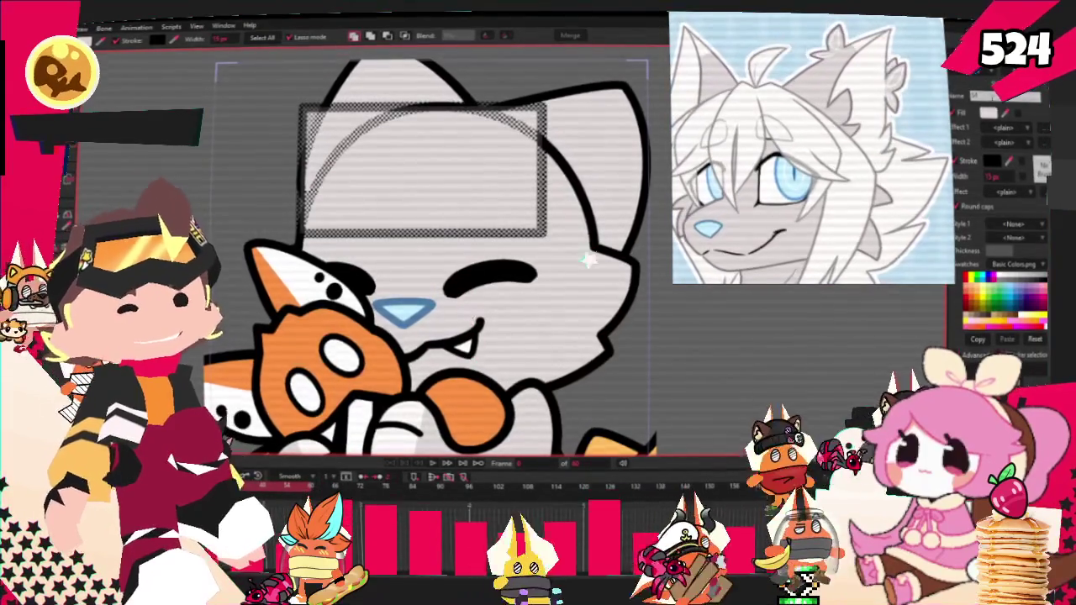
{"action": "left_click", "coordinate": [583, 312]}
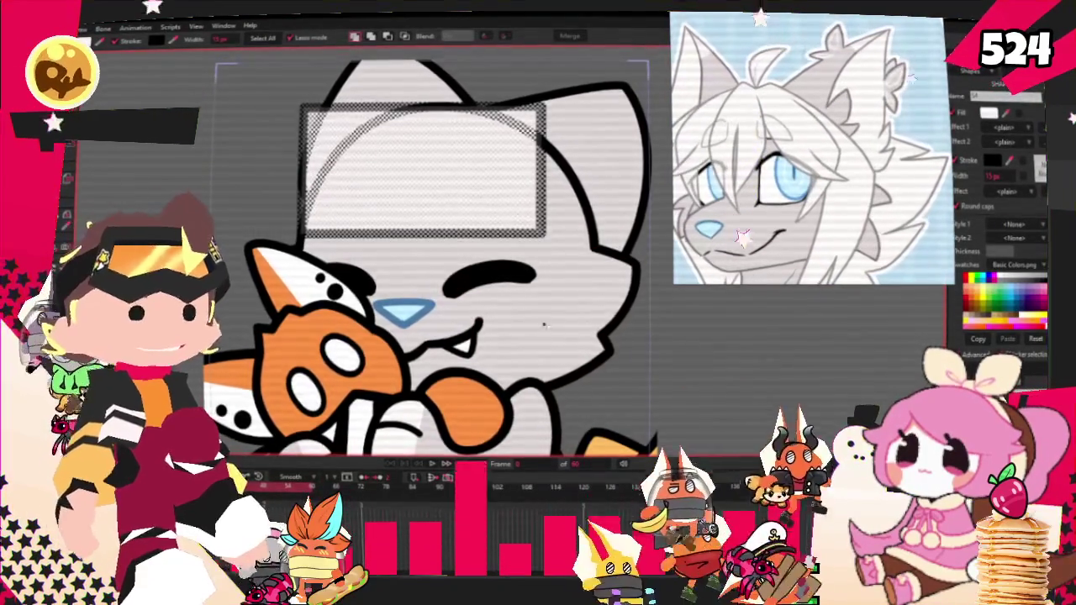
{"action": "scroll", "coordinate": [482, 263], "scroll_direction": "down", "scroll_amount": 1}
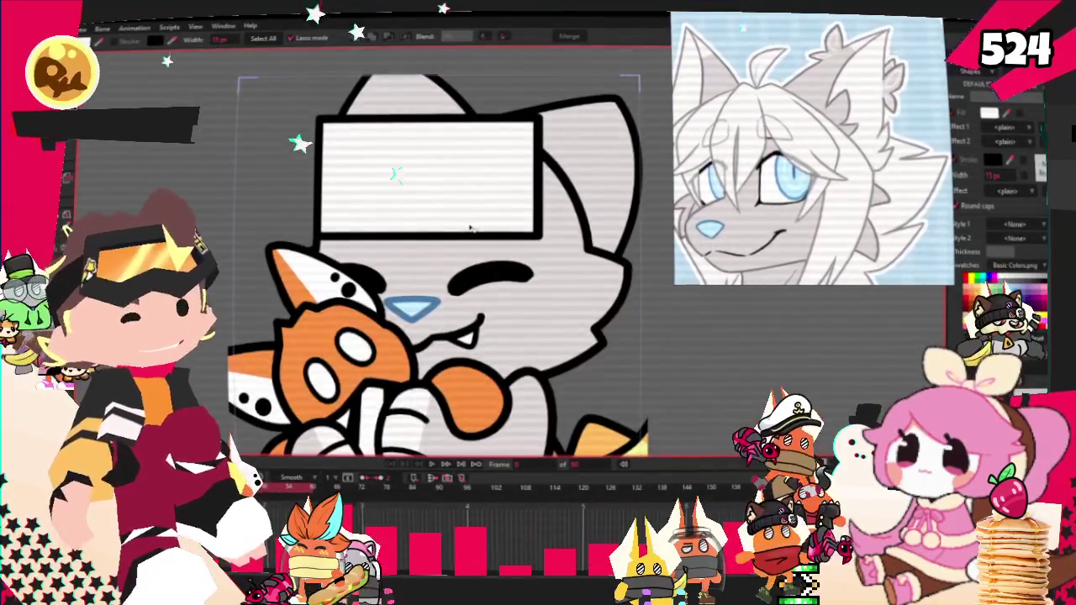
{"action": "scroll", "coordinate": [471, 227], "scroll_direction": "up", "scroll_amount": 1}
Drag the rectangle's bottom corners to reshape it into a diamond pointing toward the nose.
{"action": "key", "text": "t"}
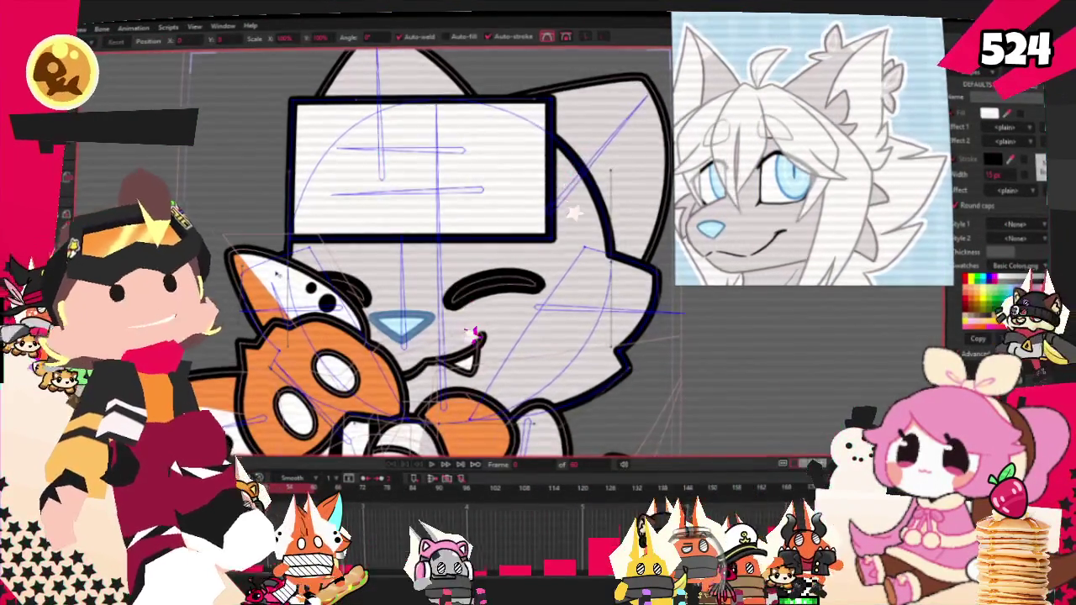
{"action": "scroll", "coordinate": [473, 335], "scroll_direction": "up", "scroll_amount": 2}
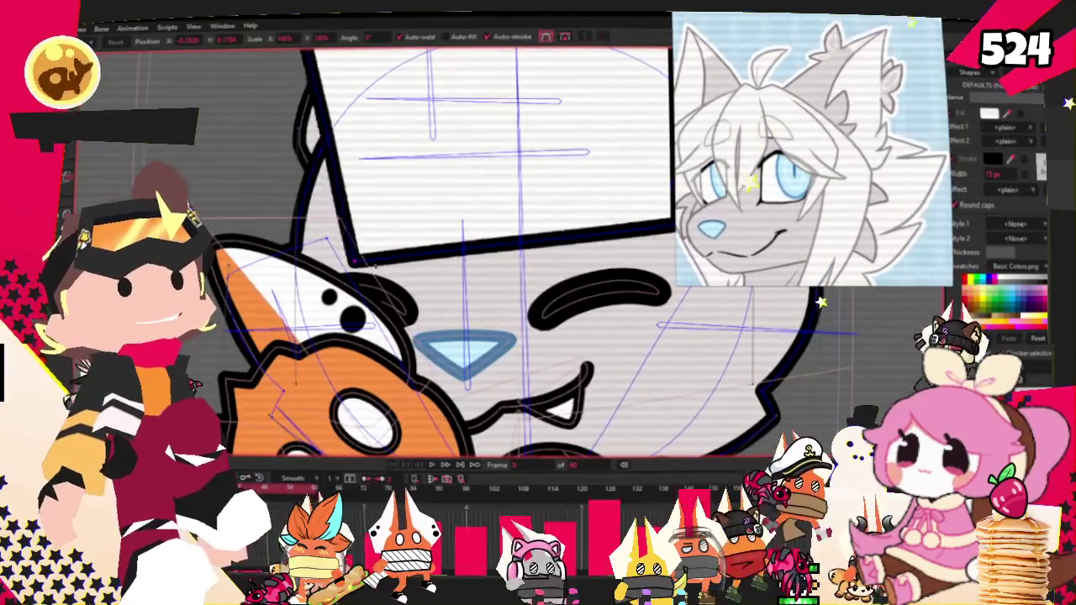
{"action": "scroll", "coordinate": [470, 336], "scroll_direction": "down", "scroll_amount": 1}
{"action": "left_click_drag", "start_coordinate": [346, 266], "coordinate": [431, 293]}
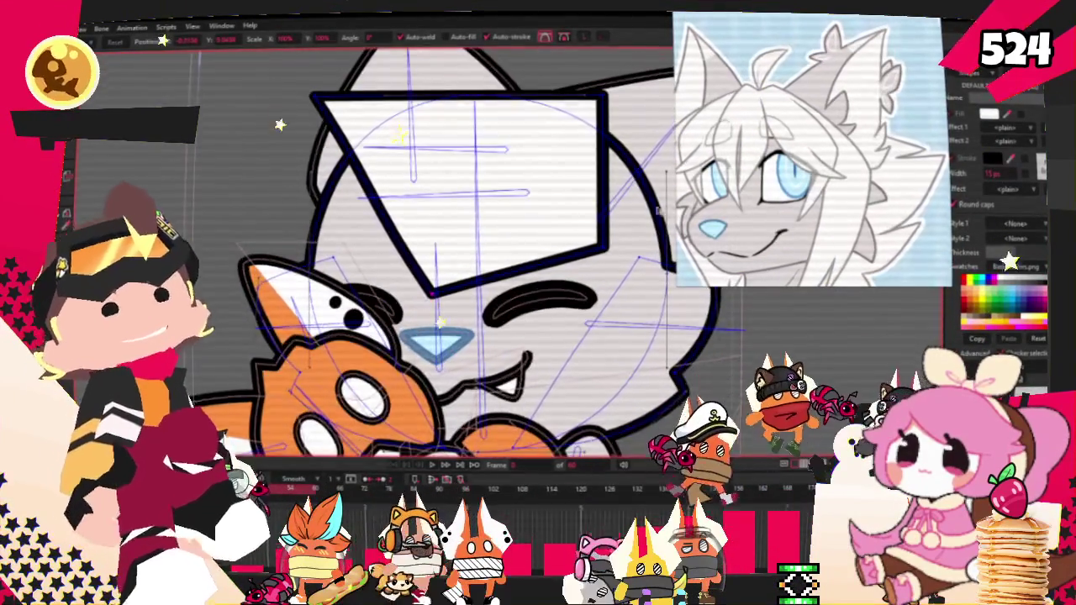
{"action": "left_click_drag", "start_coordinate": [603, 251], "coordinate": [592, 217]}
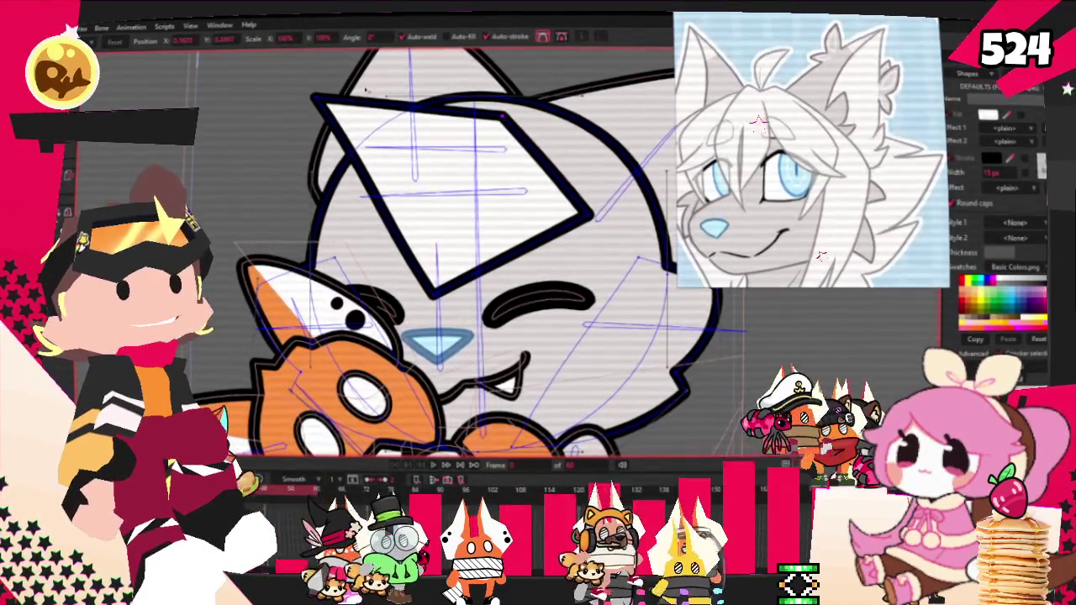
{"action": "scroll", "coordinate": [436, 245], "scroll_direction": "down", "scroll_amount": 1}
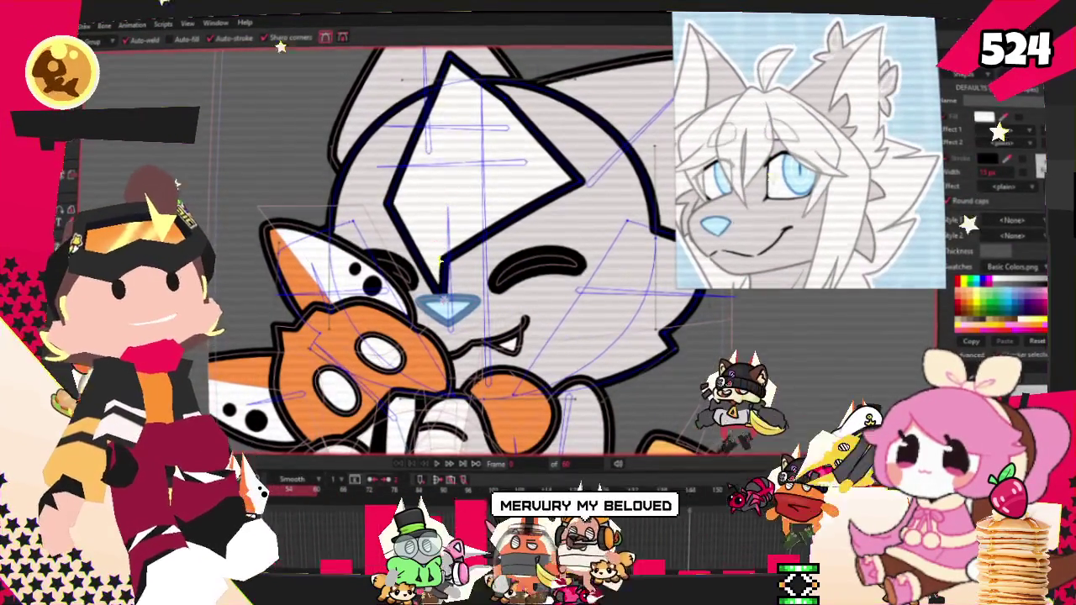
{"action": "scroll", "coordinate": [444, 268], "scroll_direction": "up", "scroll_amount": 2}
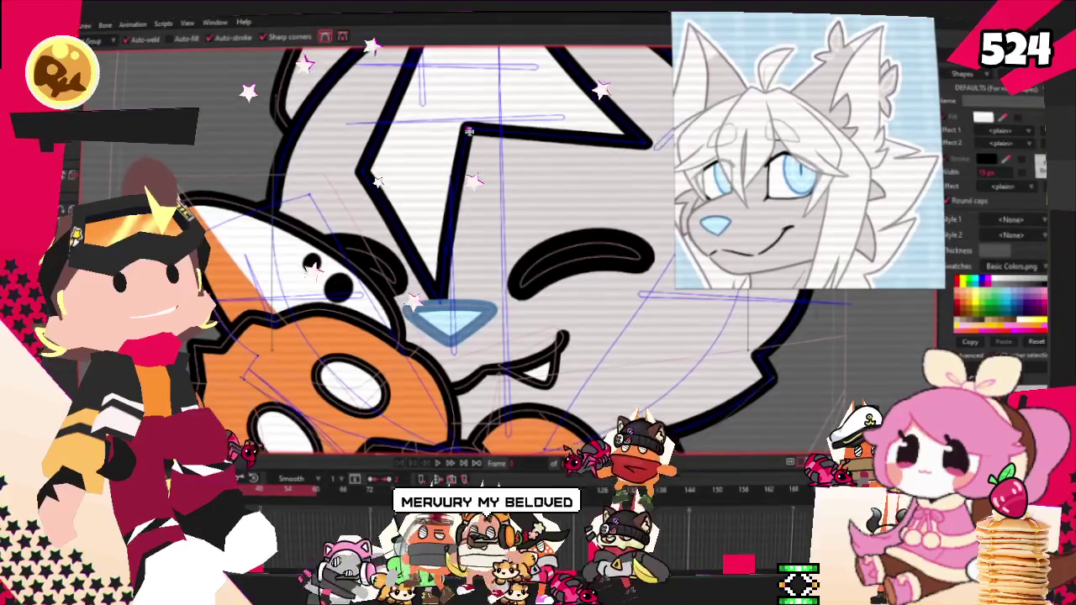
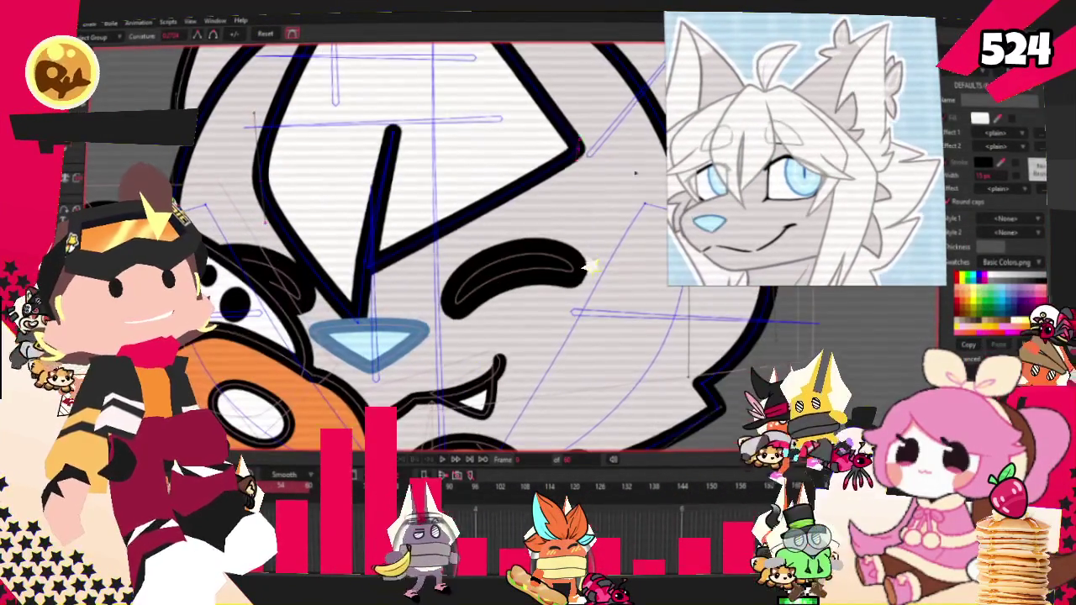
Drag the top point of the left inner-ear line into a narrow teardrop loop.
{"action": "left_click", "coordinate": [394, 133]}
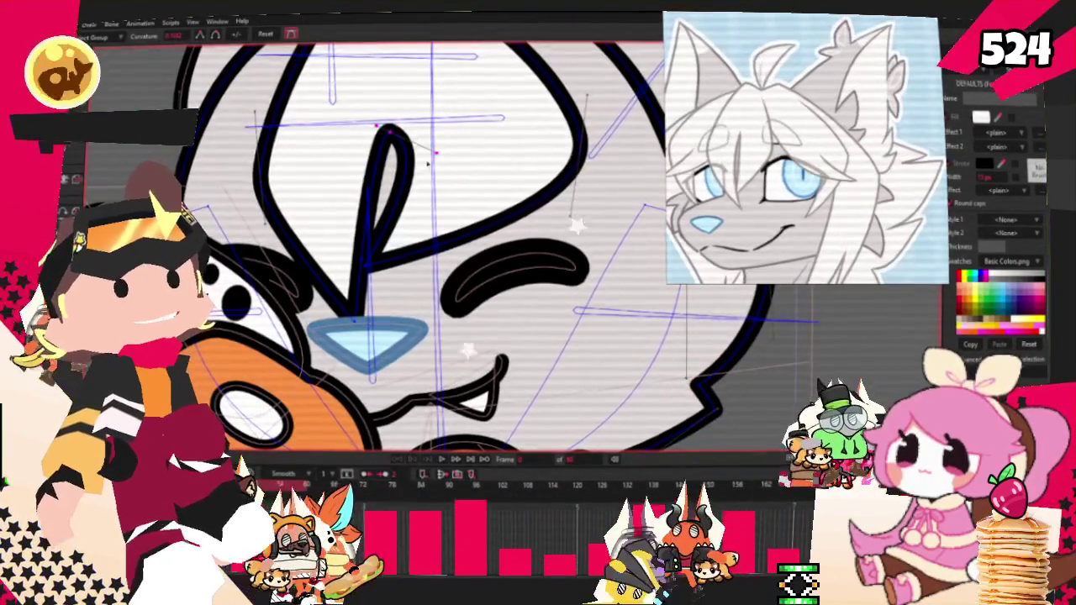
{"action": "key", "text": "f"}
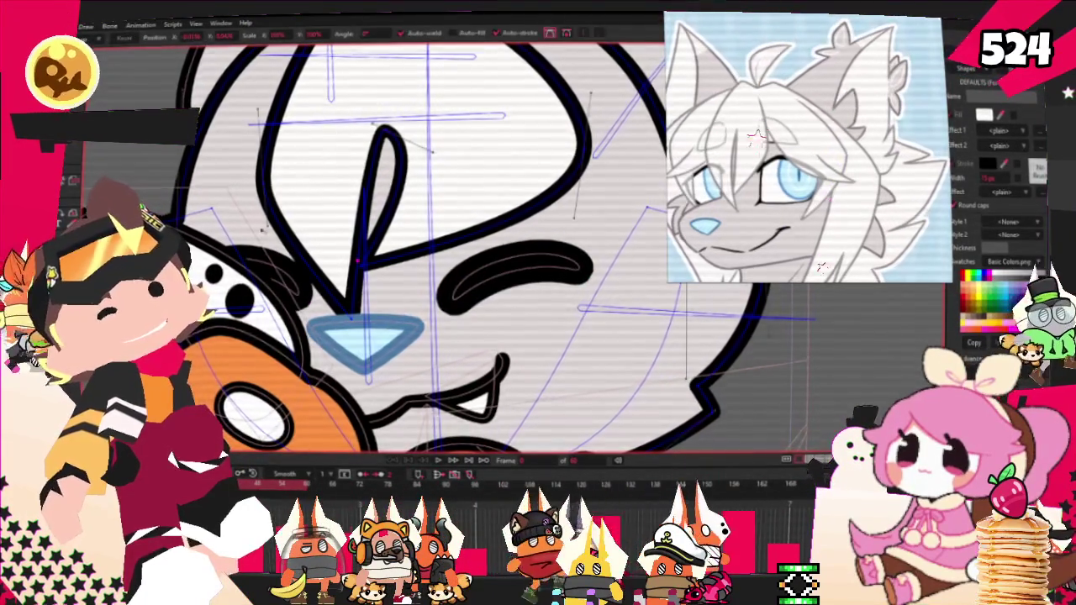
{"action": "scroll", "coordinate": [358, 262], "scroll_direction": "up", "scroll_amount": 2}
{"action": "left_click_drag", "start_coordinate": [382, 268], "coordinate": [382, 270]}
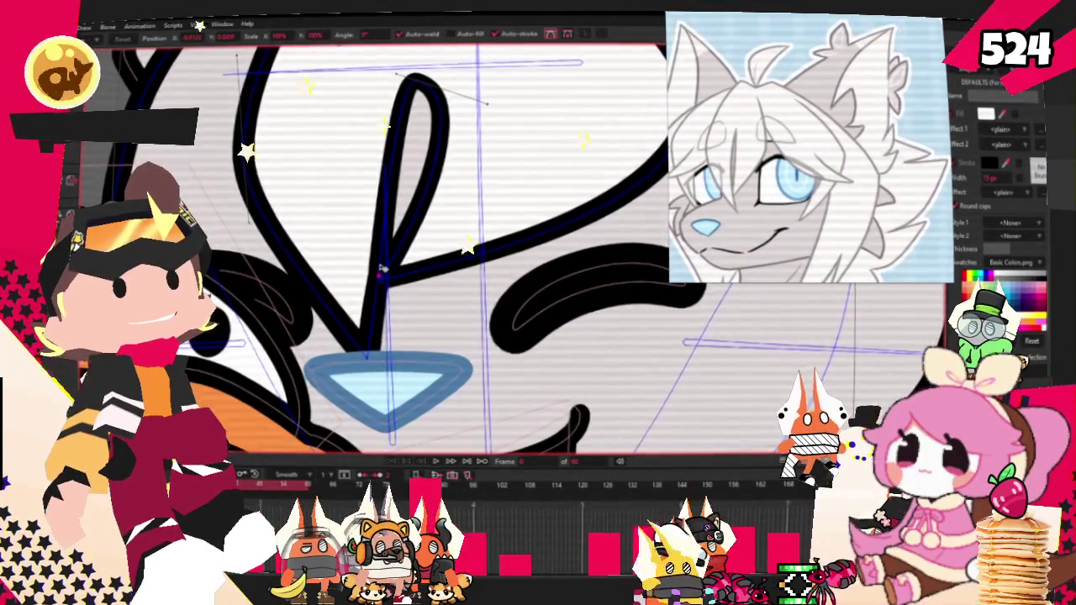
Undo the last two edits to the inner-ear line.
{"action": "scroll", "coordinate": [382, 268], "scroll_direction": "down", "scroll_amount": 4}
{"action": "scroll", "coordinate": [375, 305], "scroll_direction": "up", "scroll_amount": 3}
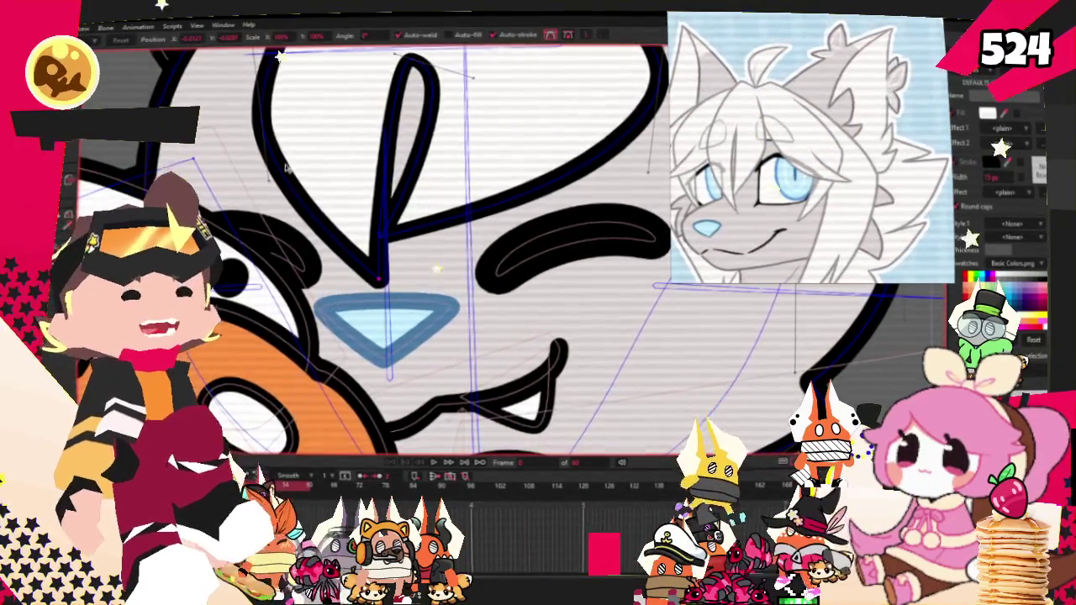
{"action": "scroll", "coordinate": [439, 318], "scroll_direction": "down", "scroll_amount": 3}
{"action": "scroll", "coordinate": [453, 295], "scroll_direction": "up", "scroll_amount": 3}
{"action": "key", "text": "ctrl+z"}
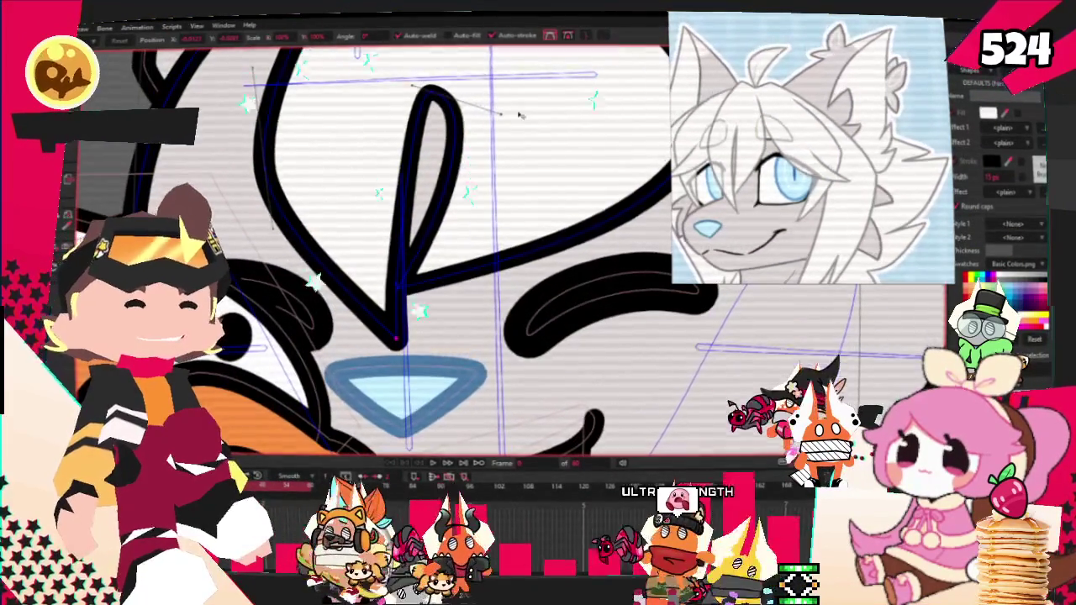
{"action": "scroll", "coordinate": [421, 182], "scroll_direction": "down", "scroll_amount": 3}
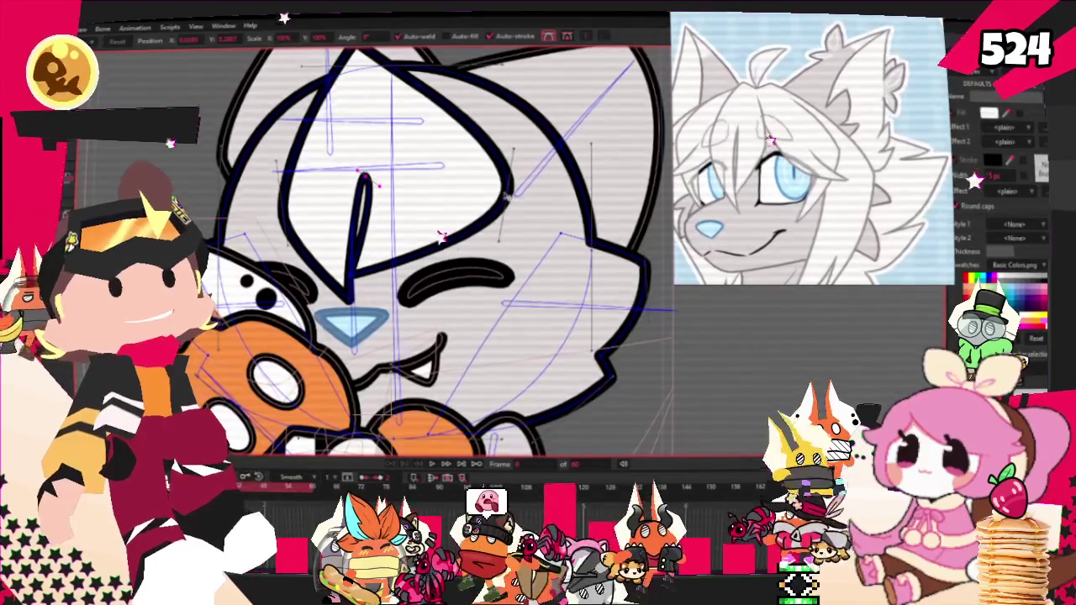
{"action": "key", "text": "ctrl+z"}
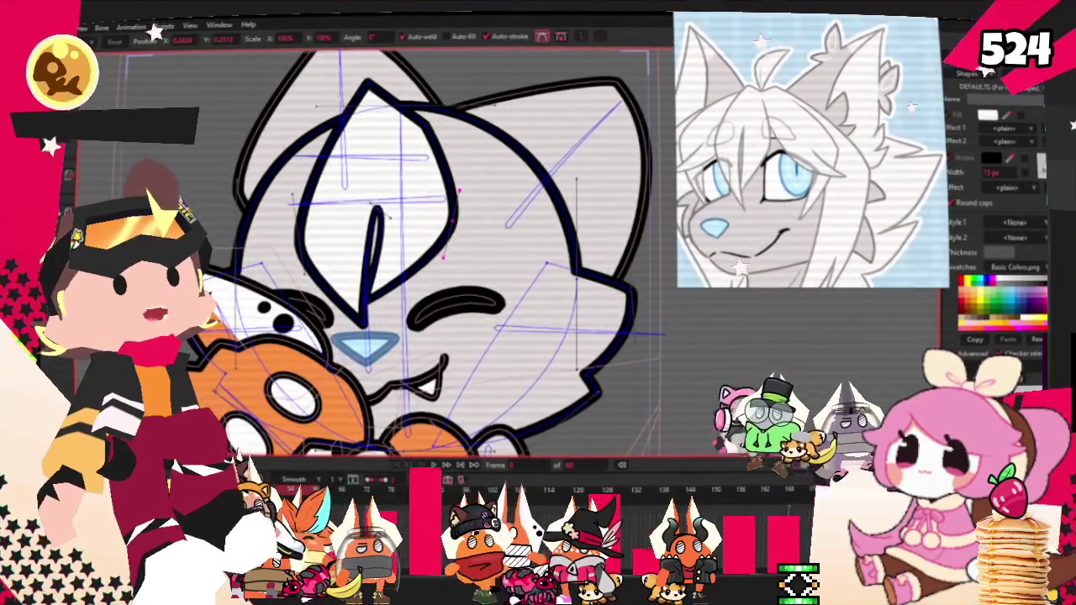
Draw a new inner-ear stroke in the right ear as a narrow loop matching the left.
{"action": "scroll", "coordinate": [444, 228], "scroll_direction": "up", "scroll_amount": 3}
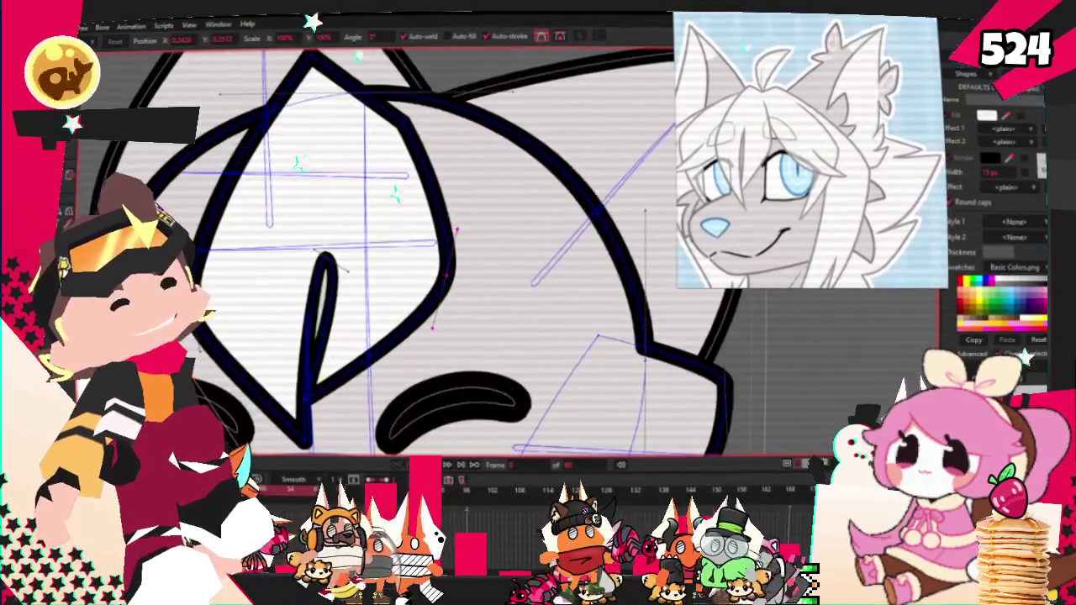
{"action": "key", "text": "a"}
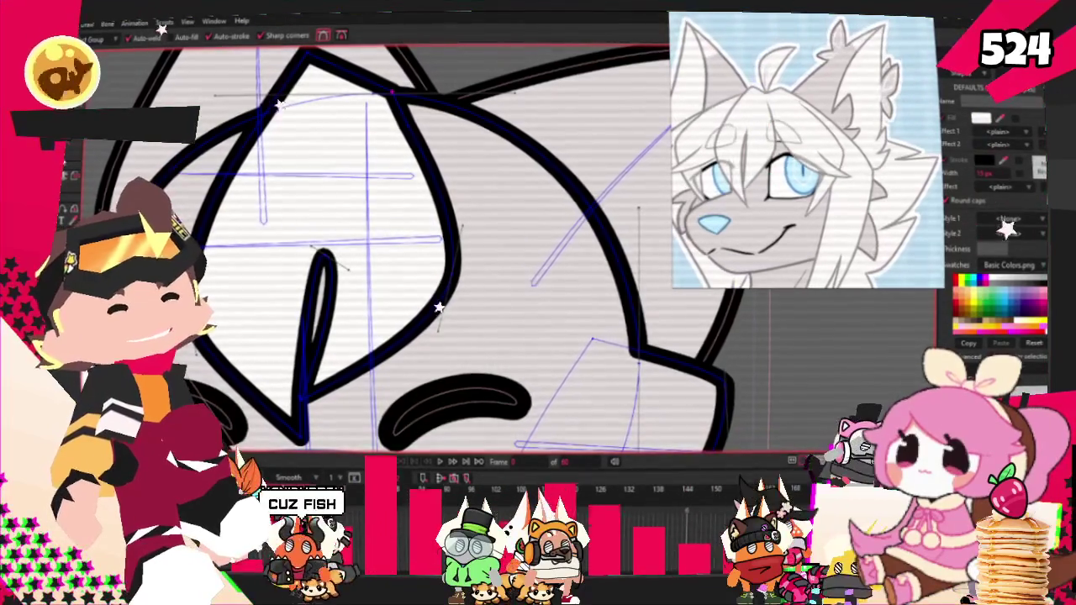
{"action": "scroll", "coordinate": [388, 118], "scroll_direction": "up", "scroll_amount": 2}
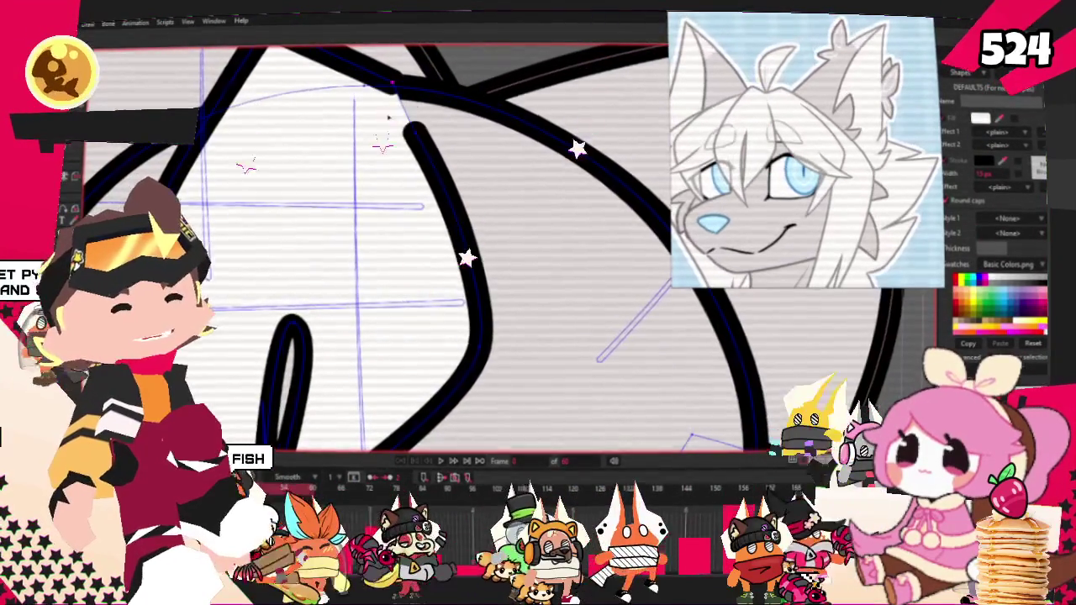
{"action": "scroll", "coordinate": [388, 117], "scroll_direction": "down", "scroll_amount": 3}
{"action": "scroll", "coordinate": [353, 210], "scroll_direction": "down", "scroll_amount": 2}
{"action": "scroll", "coordinate": [353, 210], "scroll_direction": "up", "scroll_amount": 2}
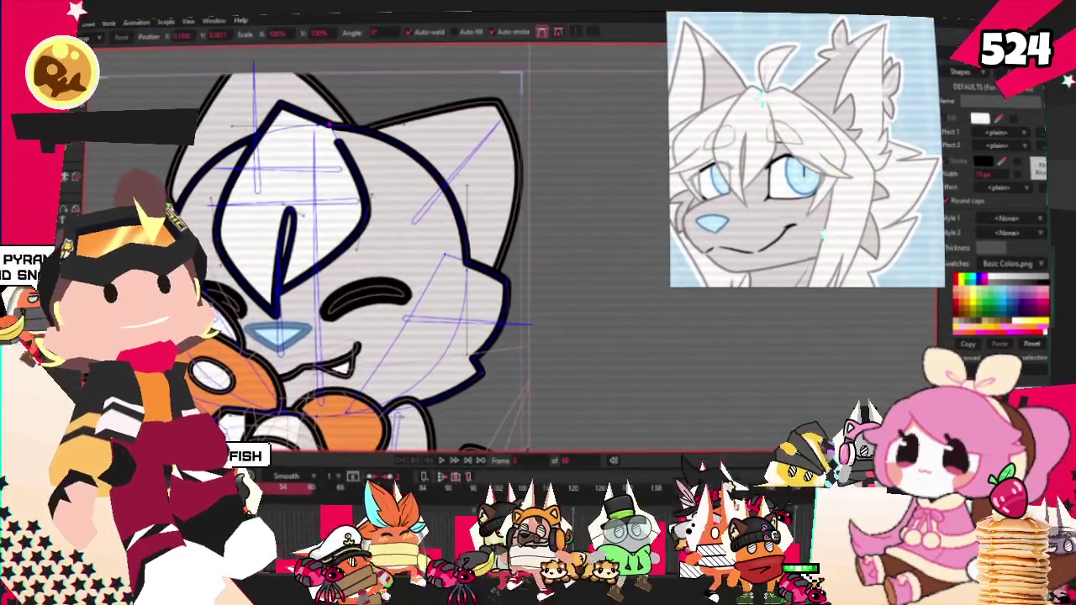
{"action": "scroll", "coordinate": [300, 189], "scroll_direction": "up", "scroll_amount": 2}
{"action": "mouse_move", "coordinate": [307, 194]}
{"action": "left_mouse_down"}
{"action": "mouse_move", "coordinate": [362, 221]}
{"action": "mouse_move", "coordinate": [381, 261]}
{"action": "mouse_move", "coordinate": [355, 273]}
{"action": "left_mouse_up"}
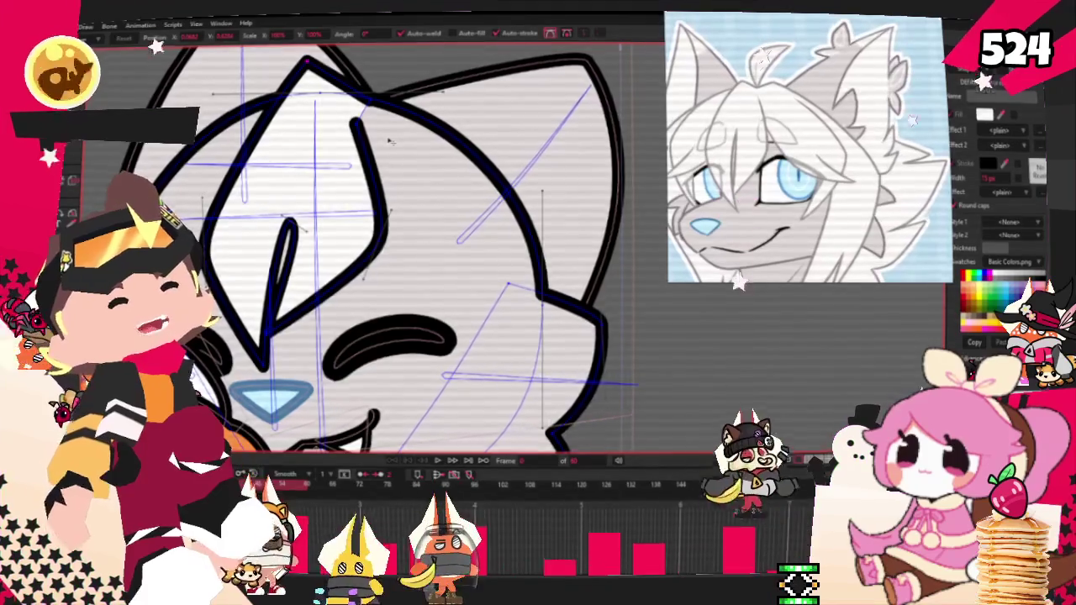
{"action": "scroll", "coordinate": [388, 140], "scroll_direction": "down", "scroll_amount": 5}
{"action": "scroll", "coordinate": [423, 128], "scroll_direction": "up", "scroll_amount": 5}
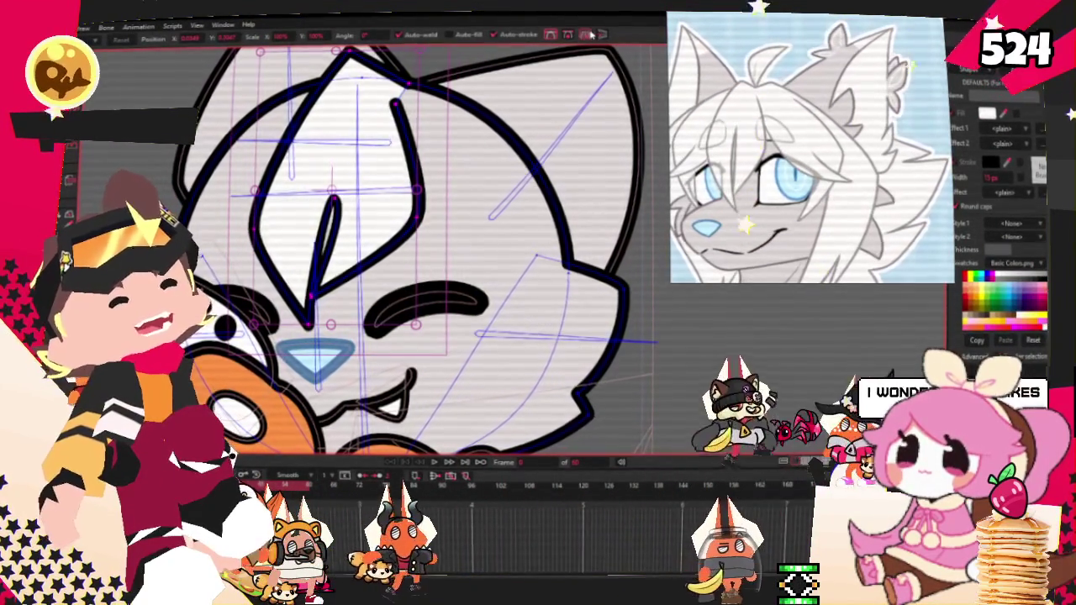
{"action": "scroll", "coordinate": [423, 149], "scroll_direction": "down", "scroll_amount": 1}
{"action": "scroll", "coordinate": [476, 142], "scroll_direction": "up", "scroll_amount": 1}
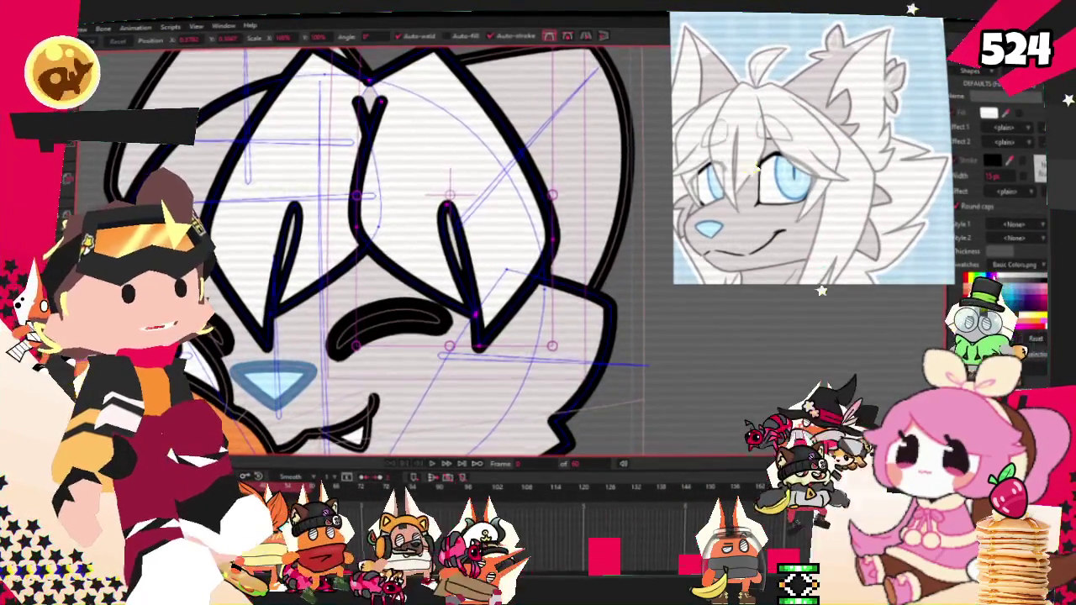
Select all points on the layer for transforming.
{"action": "key", "text": "g"}
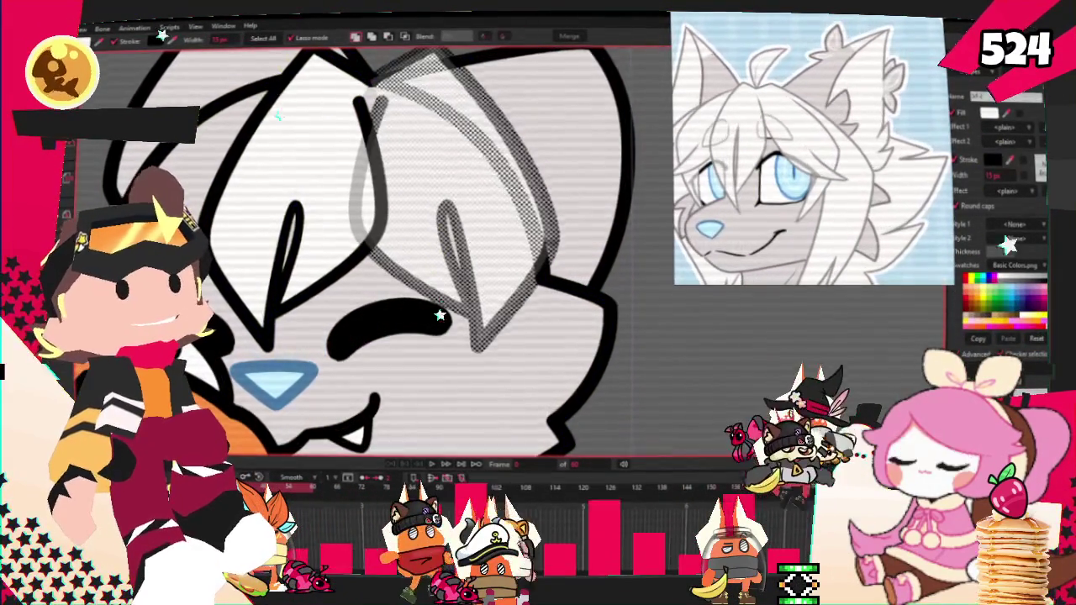
{"action": "scroll", "coordinate": [515, 310], "scroll_direction": "down", "scroll_amount": 1}
{"action": "key", "text": "ctrl+a"}
{"action": "key", "text": "t"}
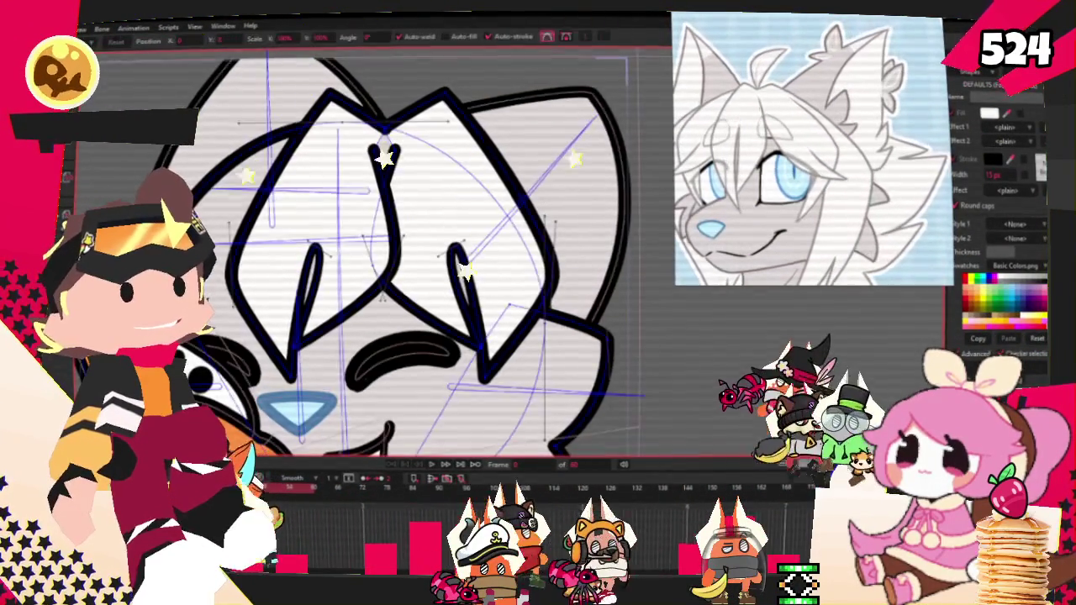
{"action": "scroll", "coordinate": [350, 152], "scroll_direction": "up", "scroll_amount": 1}
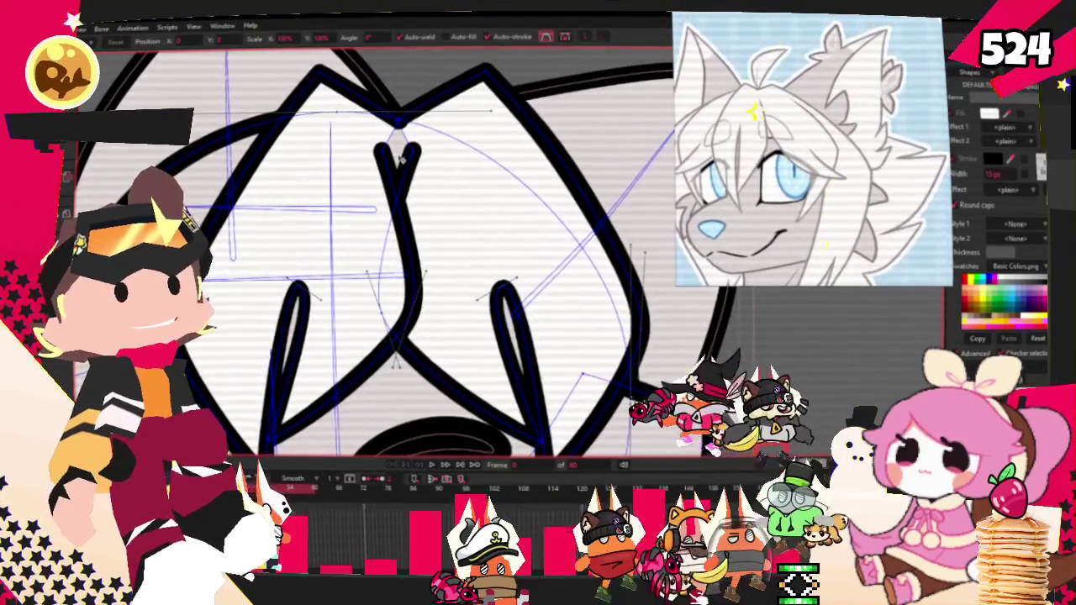
{"action": "scroll", "coordinate": [378, 185], "scroll_direction": "down", "scroll_amount": 1}
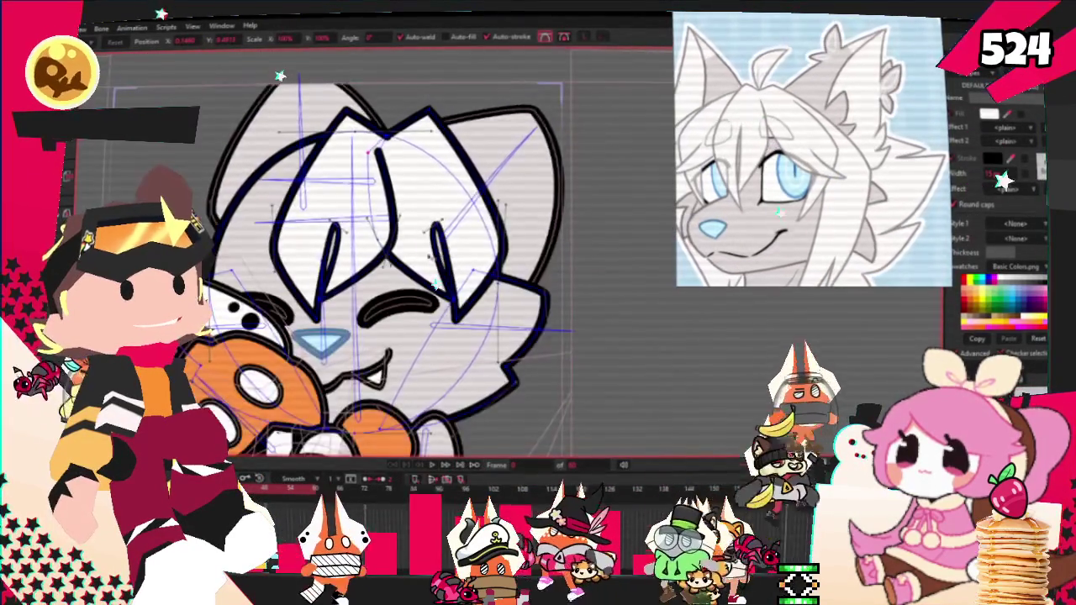
{"action": "scroll", "coordinate": [420, 219], "scroll_direction": "down", "scroll_amount": 1}
{"action": "scroll", "coordinate": [480, 258], "scroll_direction": "up", "scroll_amount": 1}
{"action": "scroll", "coordinate": [480, 258], "scroll_direction": "up", "scroll_amount": 2}
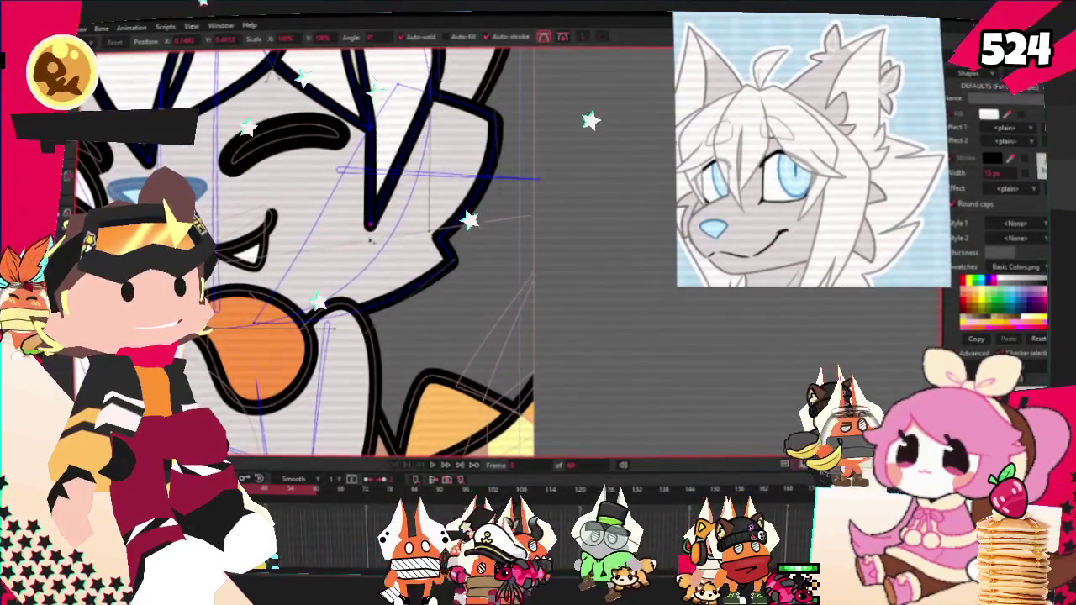
{"action": "scroll", "coordinate": [480, 258], "scroll_direction": "down", "scroll_amount": 3}
{"action": "scroll", "coordinate": [383, 239], "scroll_direction": "up", "scroll_amount": 2}
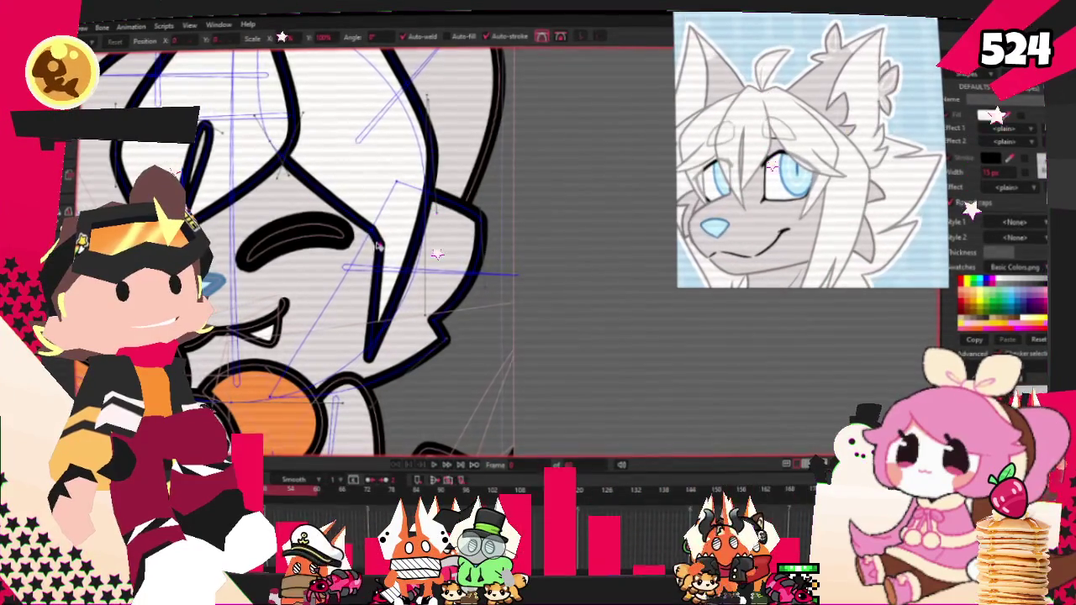
{"action": "scroll", "coordinate": [378, 244], "scroll_direction": "down", "scroll_amount": 2}
{"action": "scroll", "coordinate": [378, 244], "scroll_direction": "up", "scroll_amount": 2}
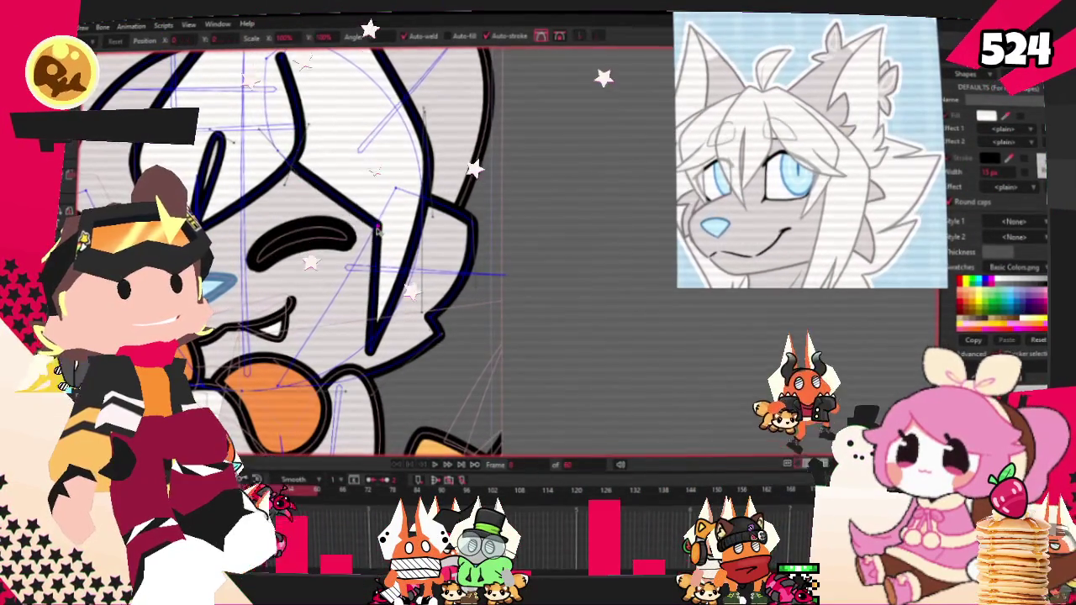
{"action": "scroll", "coordinate": [404, 225], "scroll_direction": "down", "scroll_amount": 1}
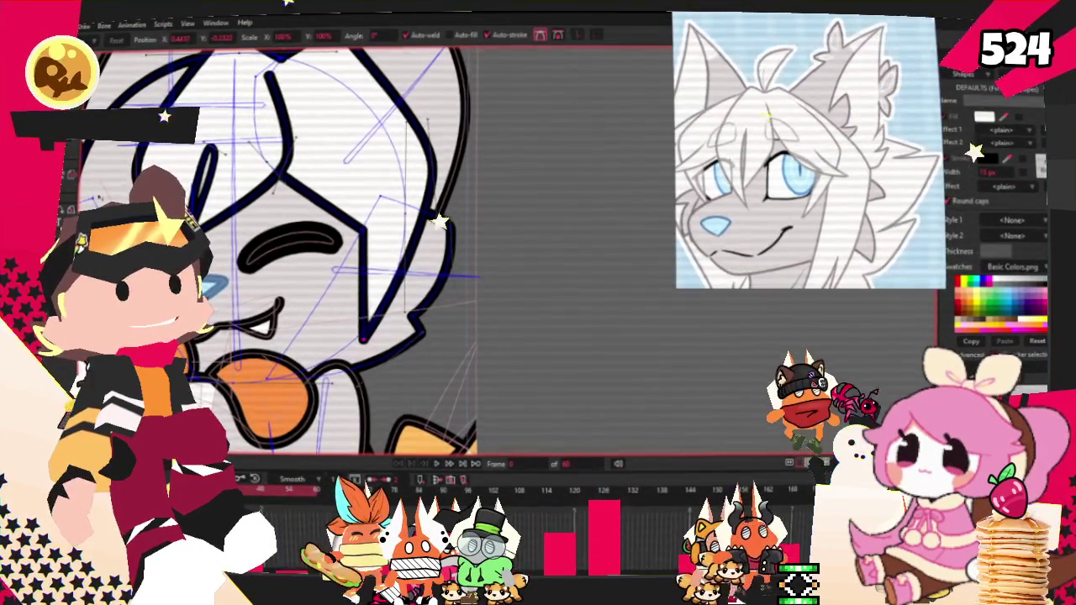
{"action": "scroll", "coordinate": [383, 244], "scroll_direction": "up", "scroll_amount": 1}
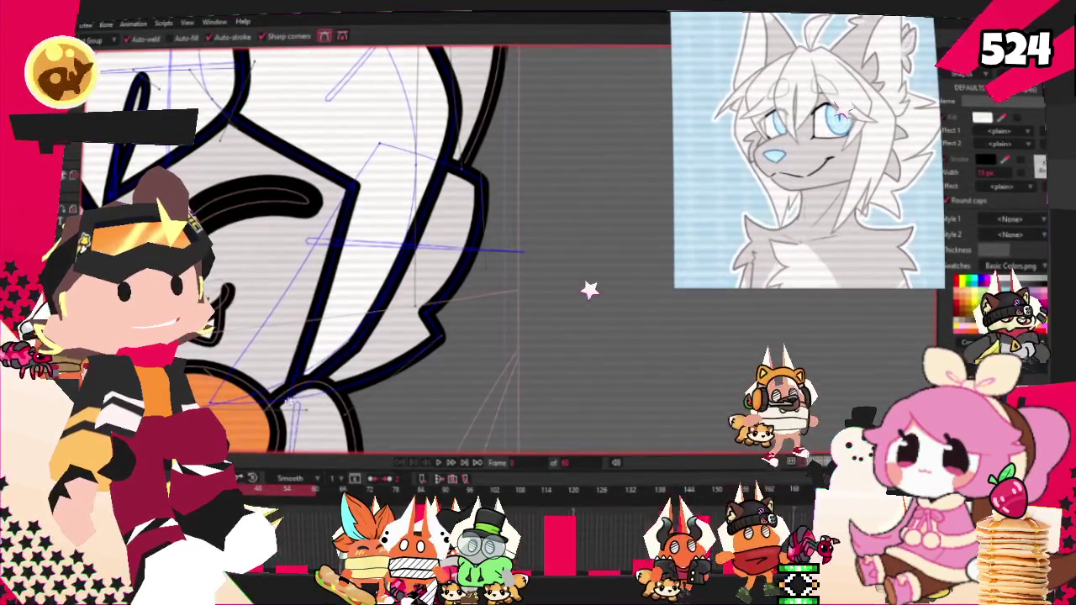
Add a point on the right cheek outline and pull the notch up and right.
{"action": "mouse_move", "coordinate": [359, 290]}
{"action": "left_mouse_down"}
{"action": "mouse_move", "coordinate": [350, 348]}
{"action": "mouse_move", "coordinate": [424, 334]}
{"action": "left_mouse_up"}
{"action": "key", "text": "t"}
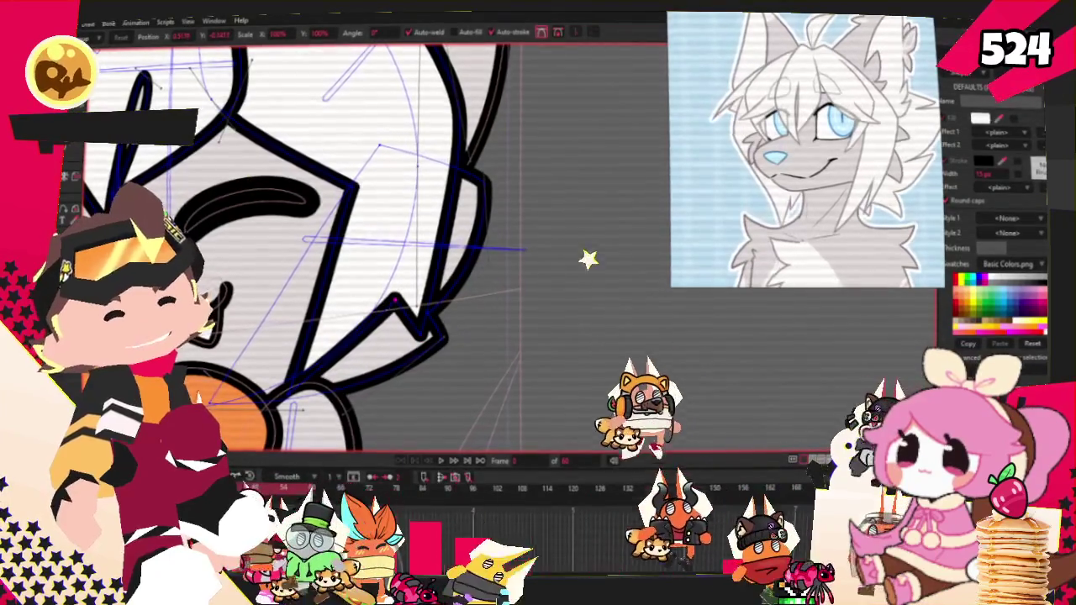
{"action": "key", "text": "c"}
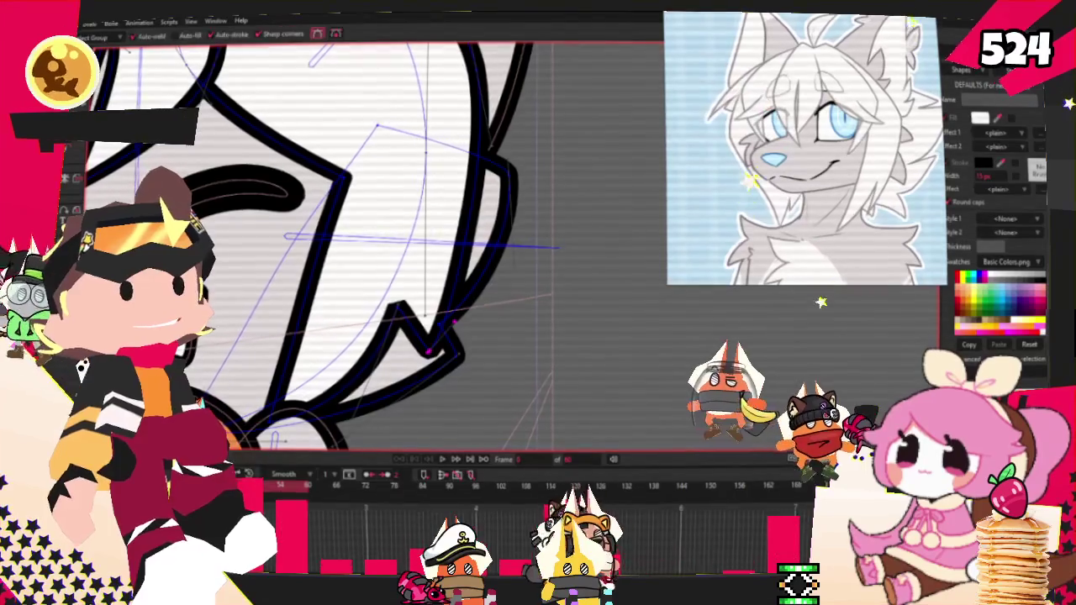
{"action": "key", "text": "t"}
{"action": "scroll", "coordinate": [428, 352], "scroll_direction": "up", "scroll_amount": 2}
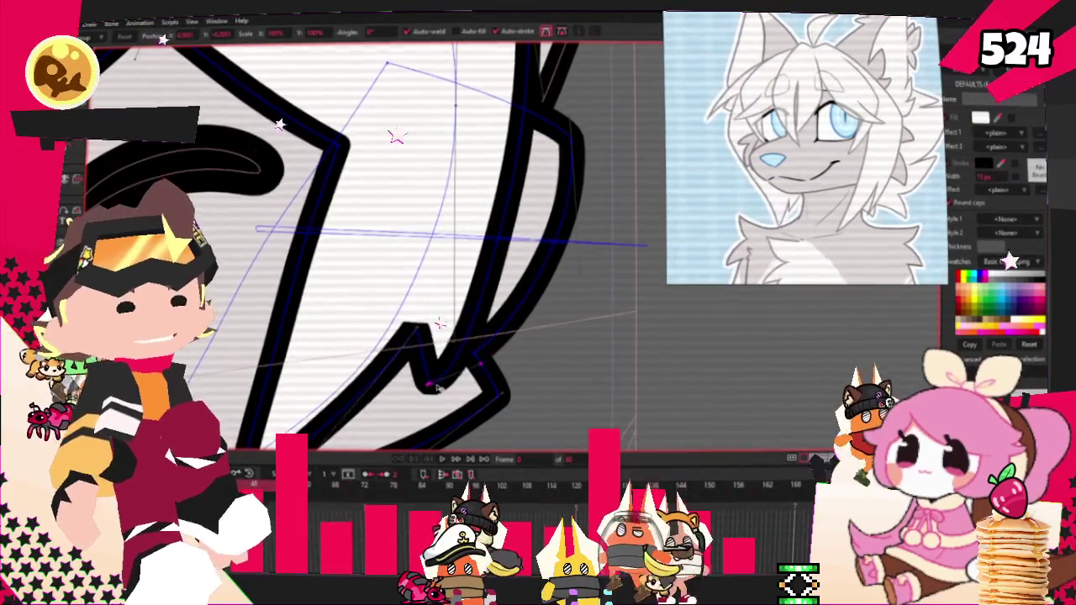
{"action": "left_click_drag", "start_coordinate": [434, 386], "coordinate": [442, 372]}
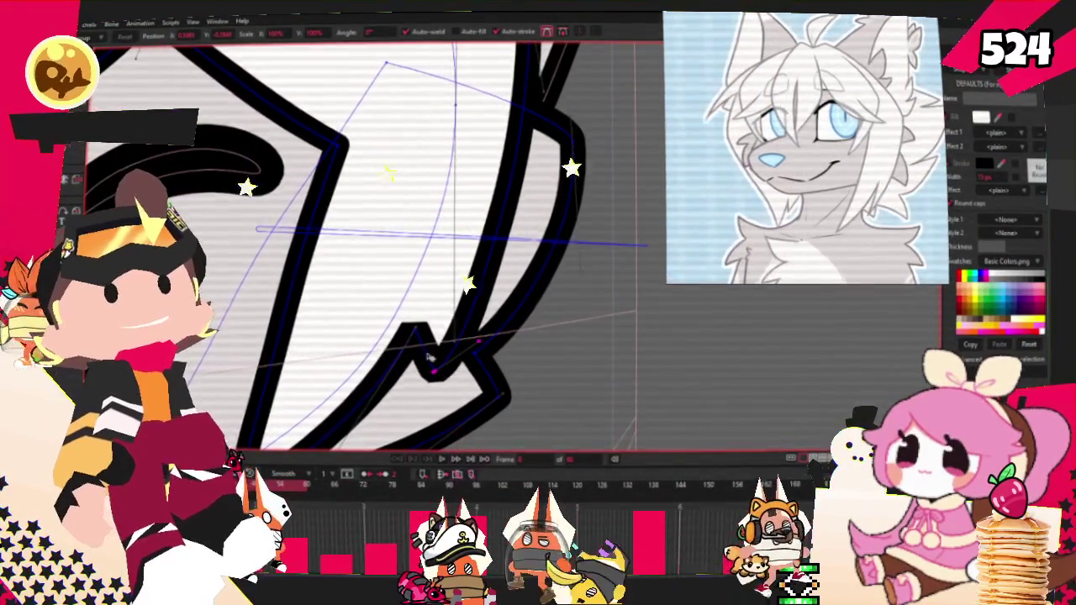
{"action": "scroll", "coordinate": [428, 357], "scroll_direction": "down", "scroll_amount": 2}
{"action": "scroll", "coordinate": [454, 315], "scroll_direction": "down", "scroll_amount": 2}
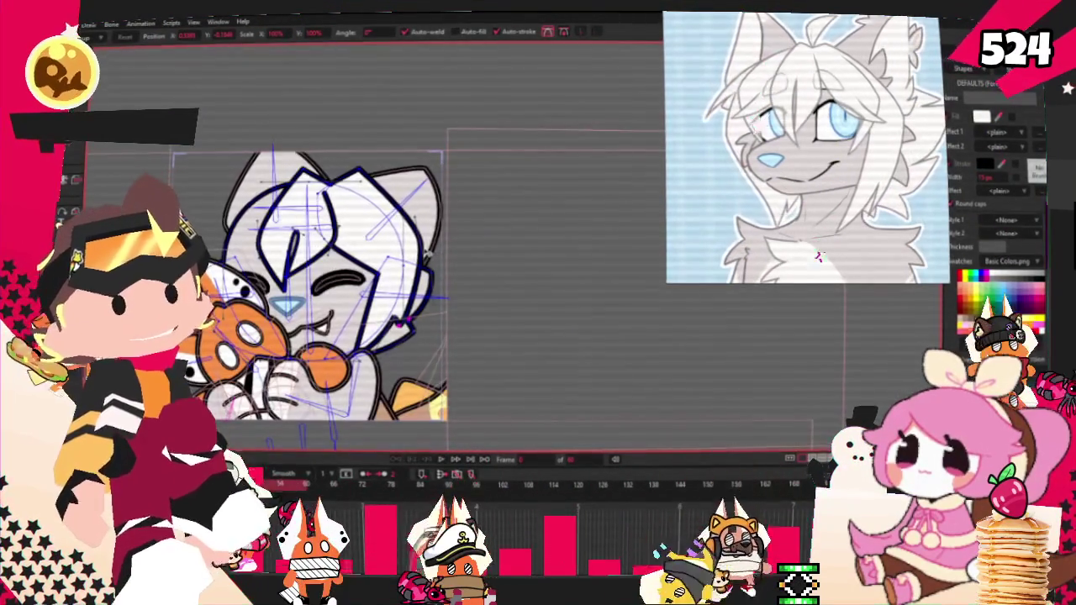
Check the thick-outlined rectangle beside the eye with Select Shape.
{"action": "scroll", "coordinate": [403, 319], "scroll_direction": "up", "scroll_amount": 3}
{"action": "scroll", "coordinate": [412, 269], "scroll_direction": "down", "scroll_amount": 2}
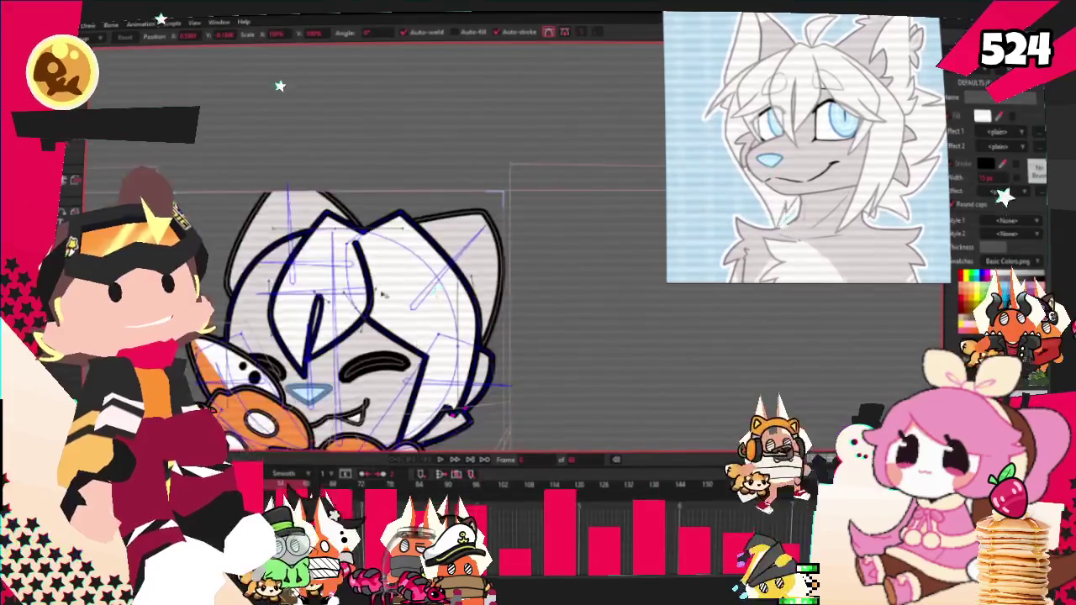
{"action": "scroll", "coordinate": [417, 221], "scroll_direction": "up", "scroll_amount": 3}
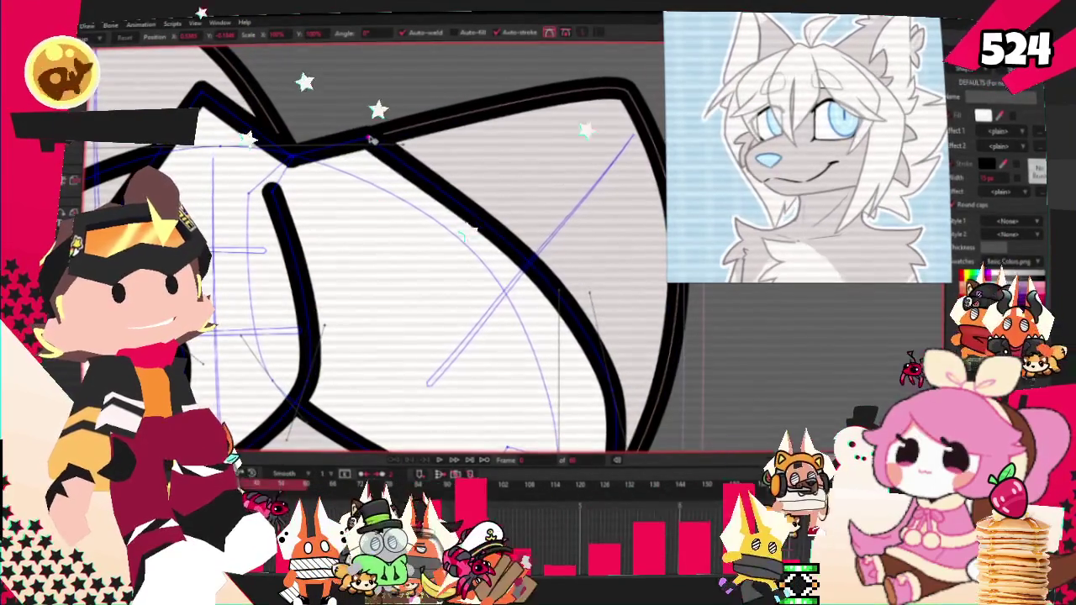
{"action": "scroll", "coordinate": [373, 143], "scroll_direction": "down", "scroll_amount": 2}
{"action": "scroll", "coordinate": [421, 218], "scroll_direction": "down", "scroll_amount": 2}
{"action": "scroll", "coordinate": [514, 307], "scroll_direction": "up", "scroll_amount": 3}
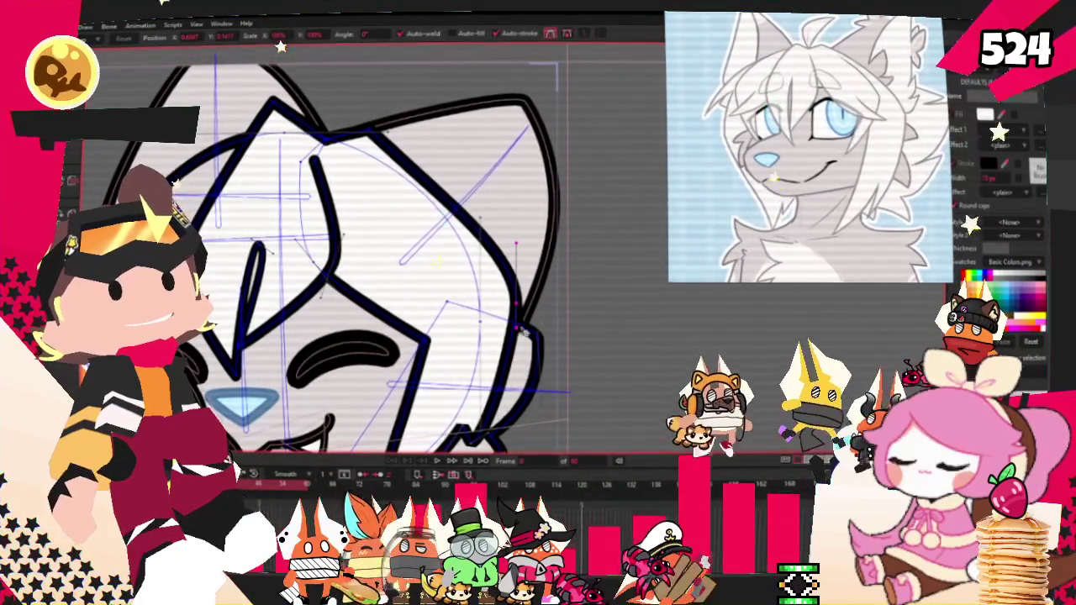
{"action": "scroll", "coordinate": [518, 307], "scroll_direction": "down", "scroll_amount": 3}
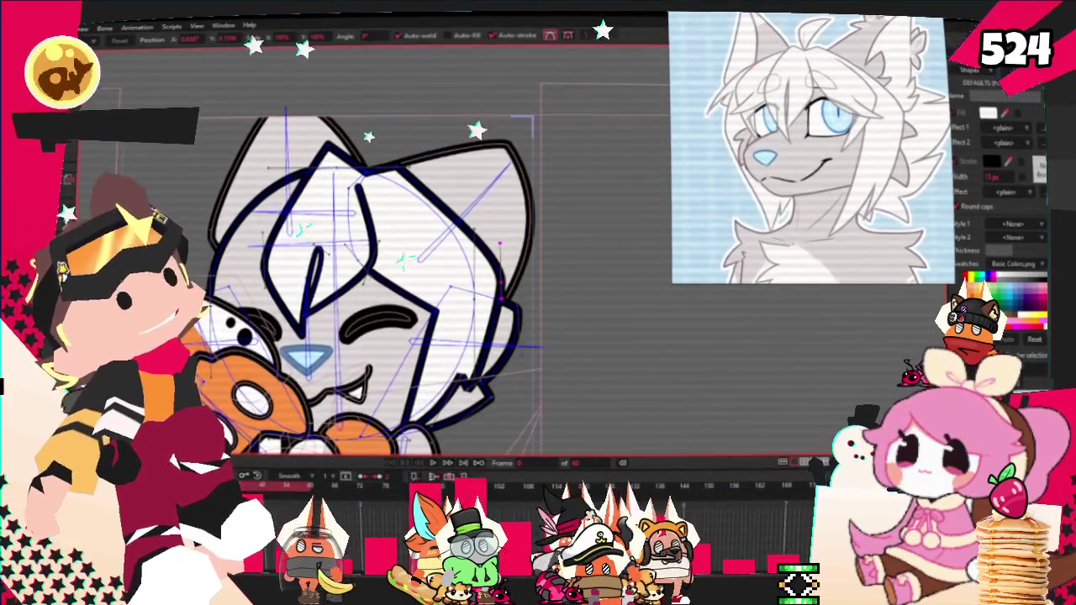
{"action": "scroll", "coordinate": [403, 273], "scroll_direction": "up", "scroll_amount": 2}
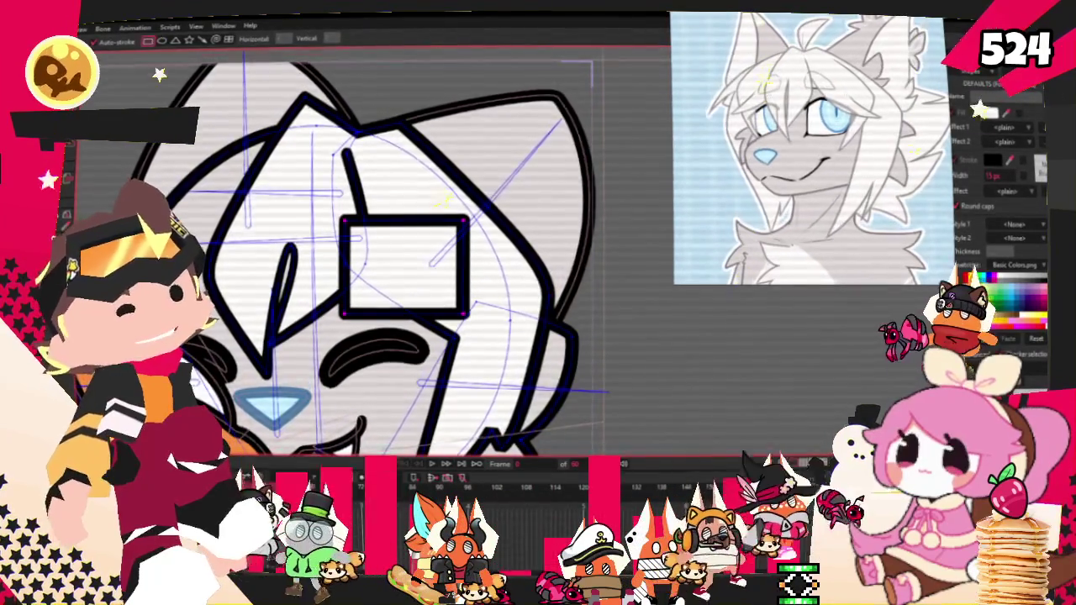
{"action": "key", "text": "u"}
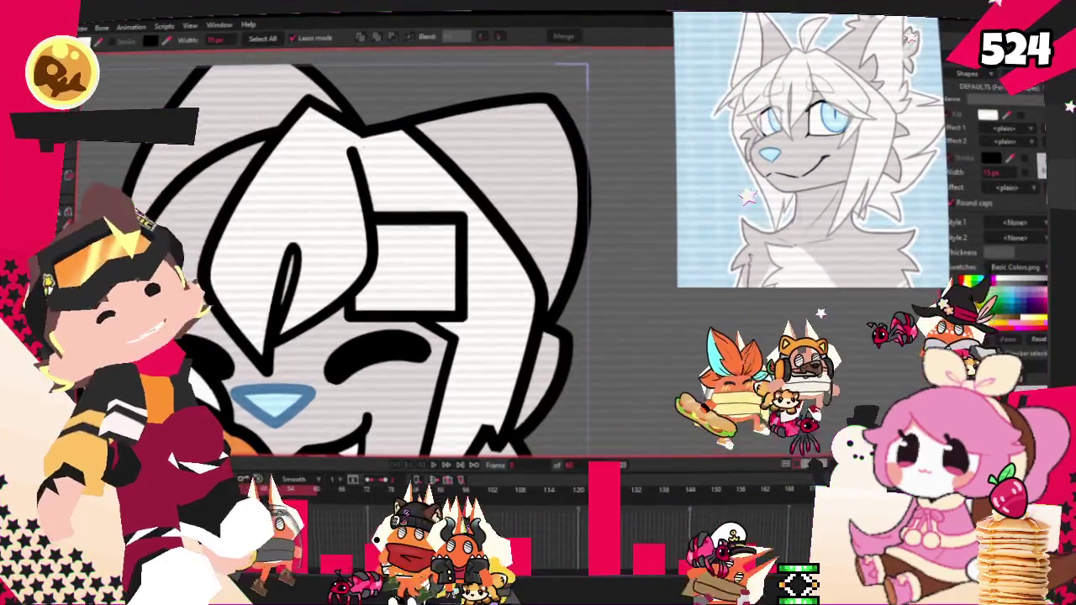
{"action": "key", "text": "a"}
{"action": "scroll", "coordinate": [420, 252], "scroll_direction": "up", "scroll_amount": 3}
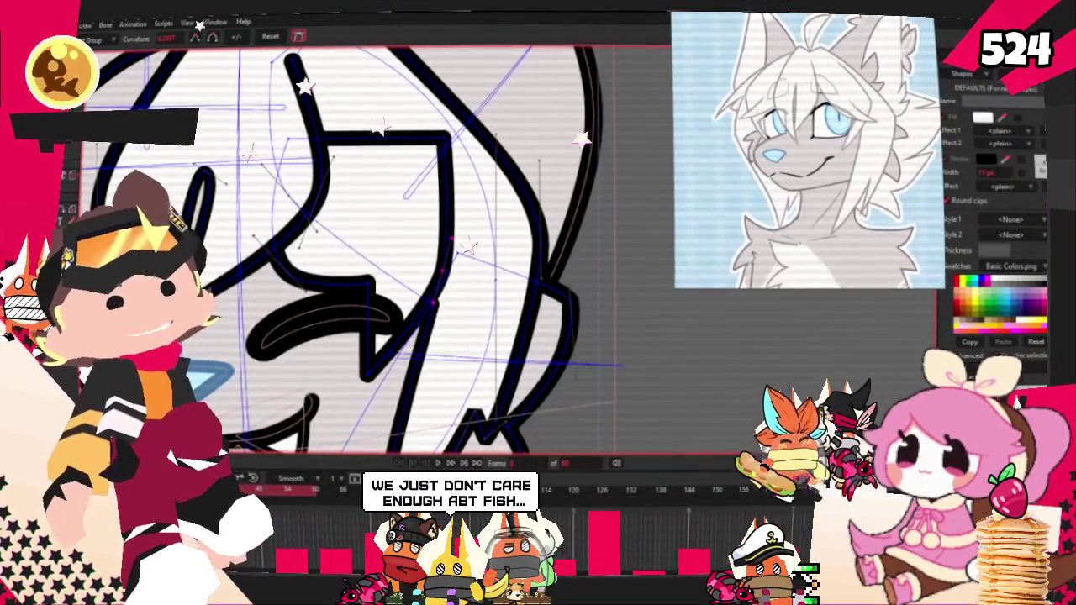
Shift the mouth corner point right and delete the stray stroke joining the curves.
{"action": "key", "text": "t"}
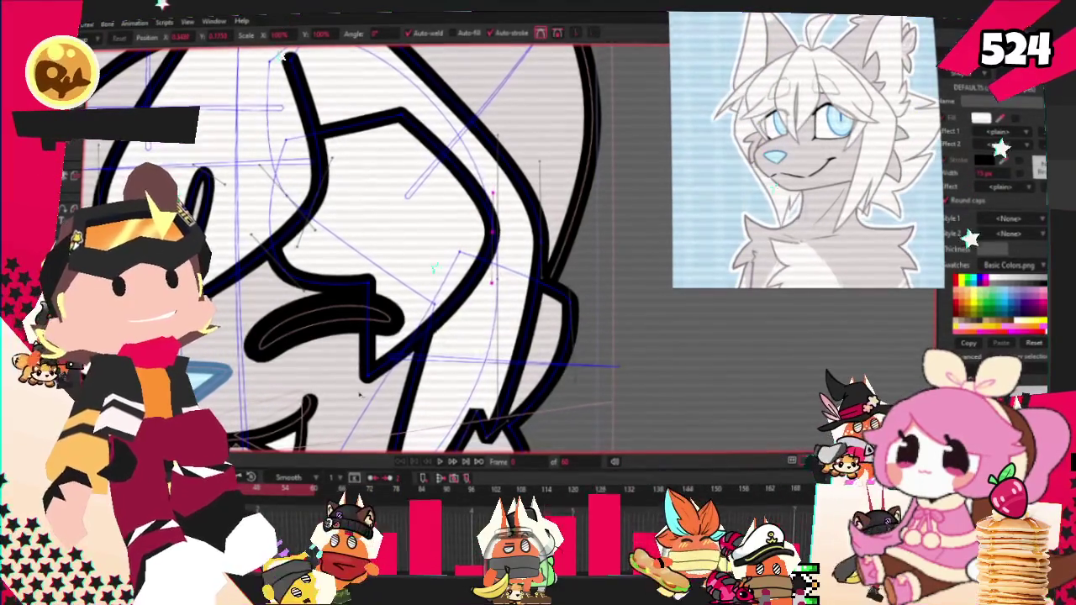
{"action": "left_click_drag", "start_coordinate": [359, 393], "coordinate": [392, 386]}
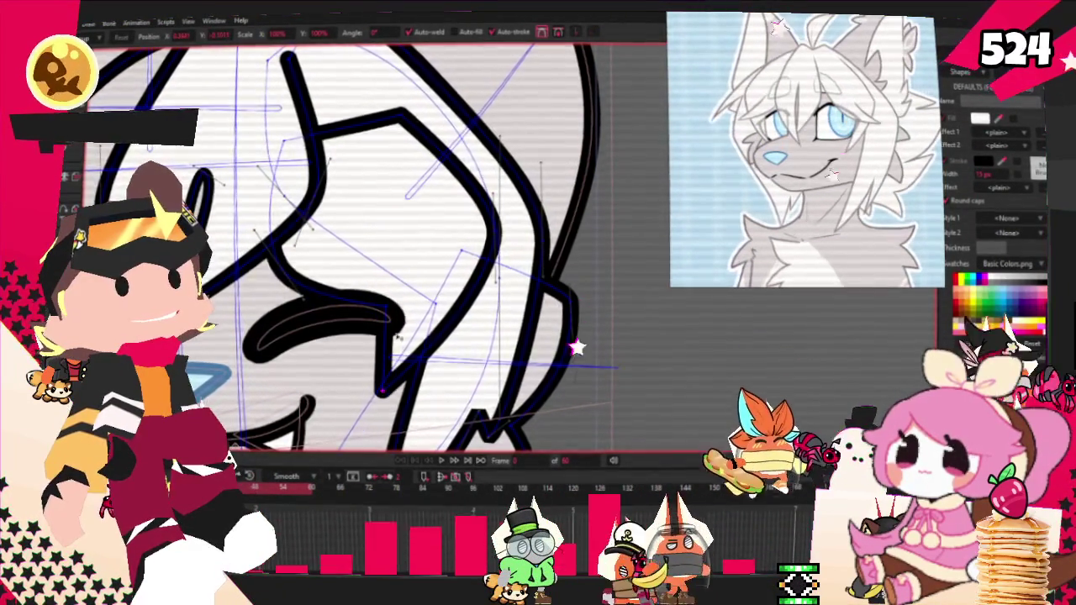
{"action": "key", "text": "Delete"}
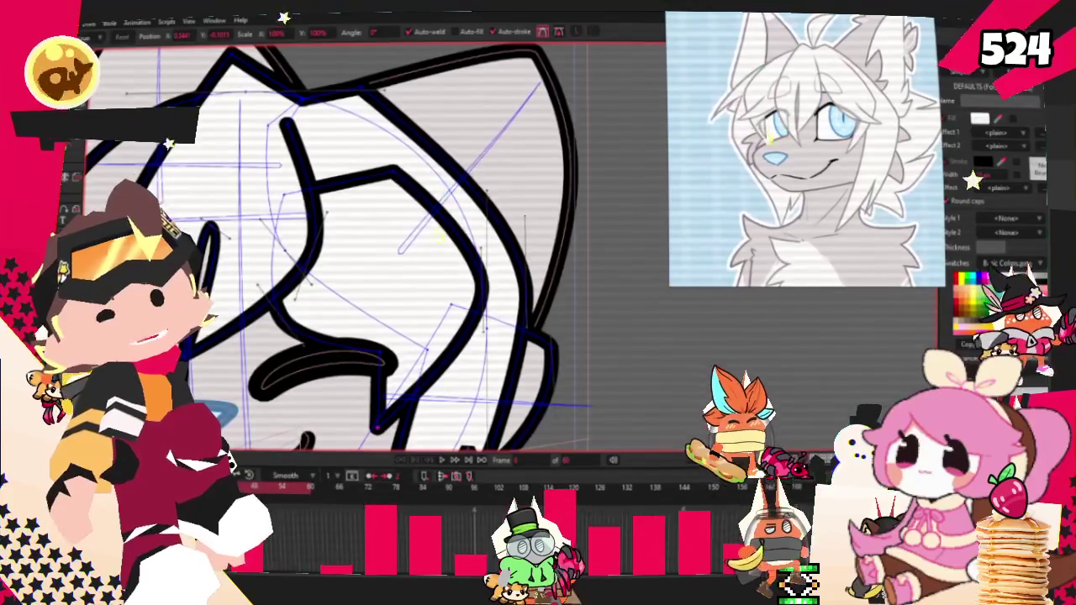
{"action": "key", "text": "s"}
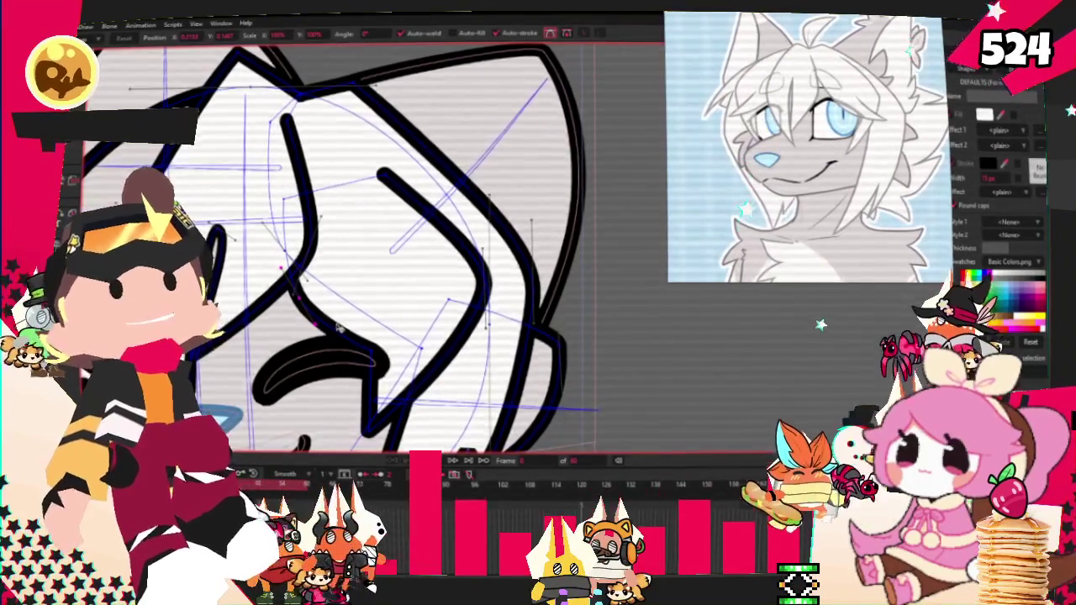
Draw a triangle with Draw Shape at the top of the head.
{"action": "scroll", "coordinate": [383, 366], "scroll_direction": "up", "scroll_amount": 1}
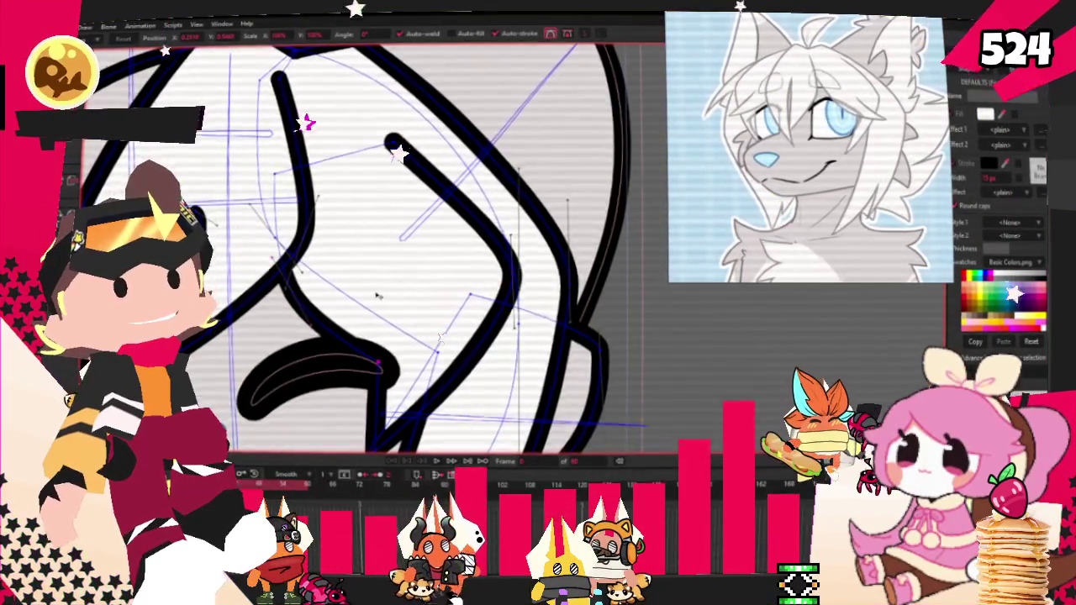
{"action": "scroll", "coordinate": [294, 337], "scroll_direction": "down", "scroll_amount": 2}
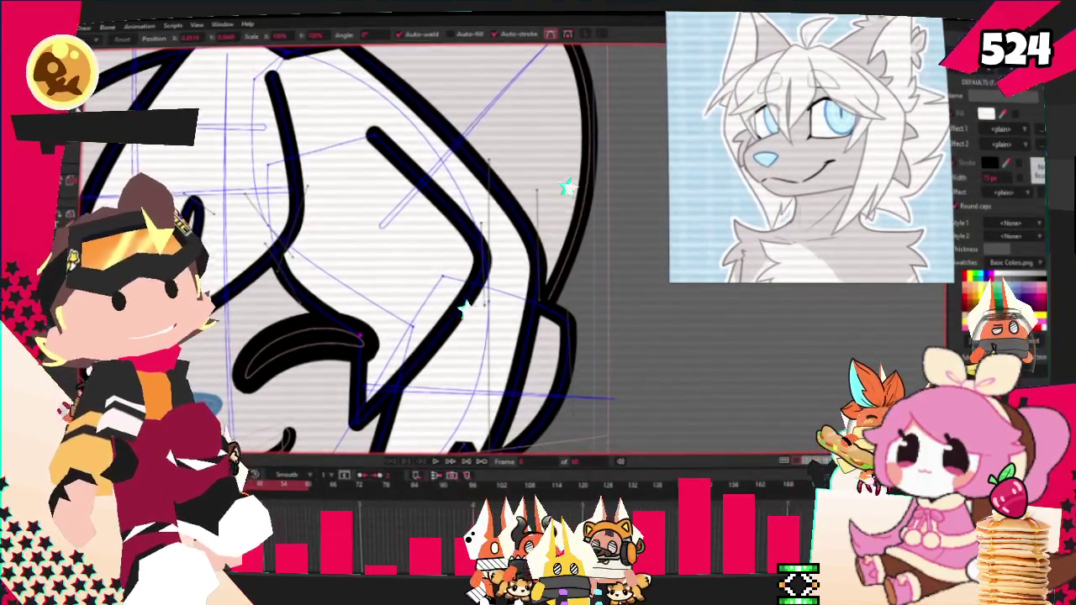
{"action": "key", "text": "c"}
{"action": "scroll", "coordinate": [353, 435], "scroll_direction": "up", "scroll_amount": 1}
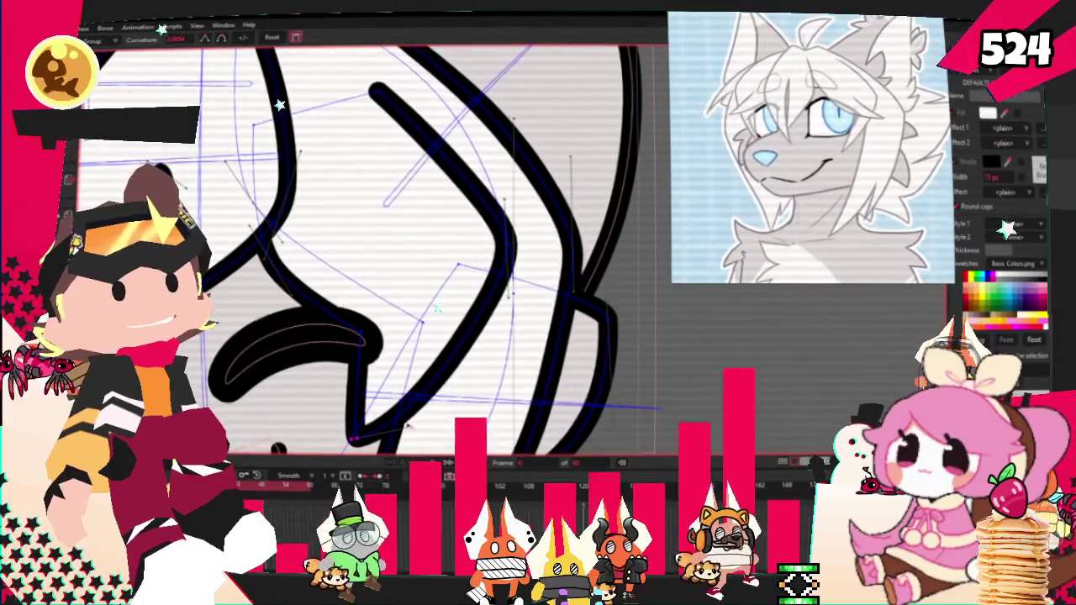
{"action": "scroll", "coordinate": [361, 411], "scroll_direction": "down", "scroll_amount": 5}
{"action": "scroll", "coordinate": [449, 149], "scroll_direction": "down", "scroll_amount": 3}
{"action": "scroll", "coordinate": [446, 209], "scroll_direction": "up", "scroll_amount": 2}
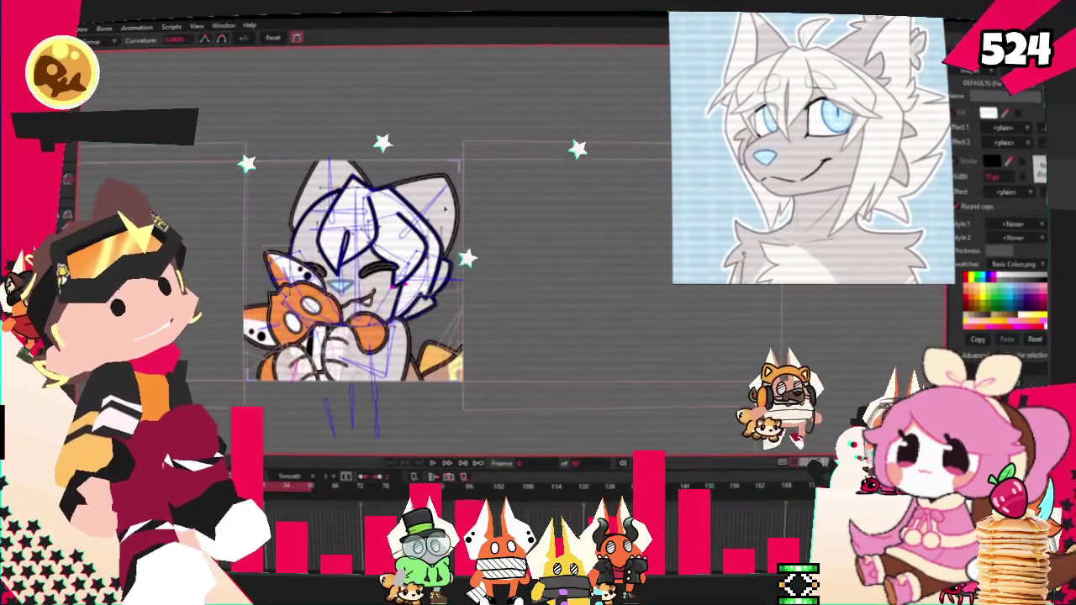
{"action": "scroll", "coordinate": [426, 221], "scroll_direction": "down", "scroll_amount": 2}
{"action": "scroll", "coordinate": [403, 211], "scroll_direction": "up", "scroll_amount": 2}
{"action": "scroll", "coordinate": [353, 202], "scroll_direction": "down", "scroll_amount": 1}
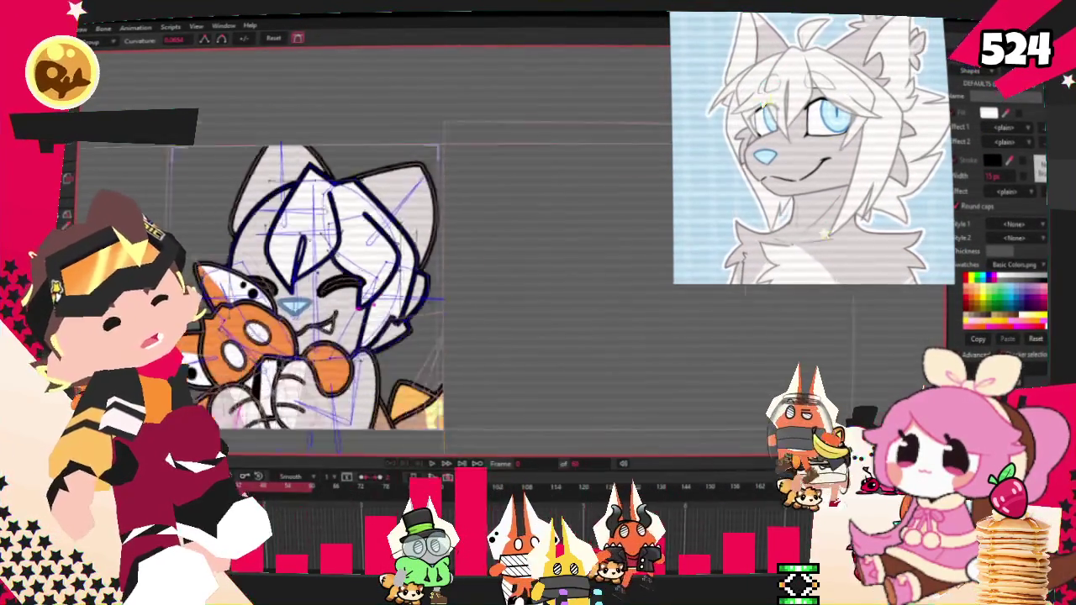
{"action": "scroll", "coordinate": [298, 188], "scroll_direction": "up", "scroll_amount": 1}
{"action": "scroll", "coordinate": [297, 189], "scroll_direction": "up", "scroll_amount": 2}
{"action": "key", "text": "r"}
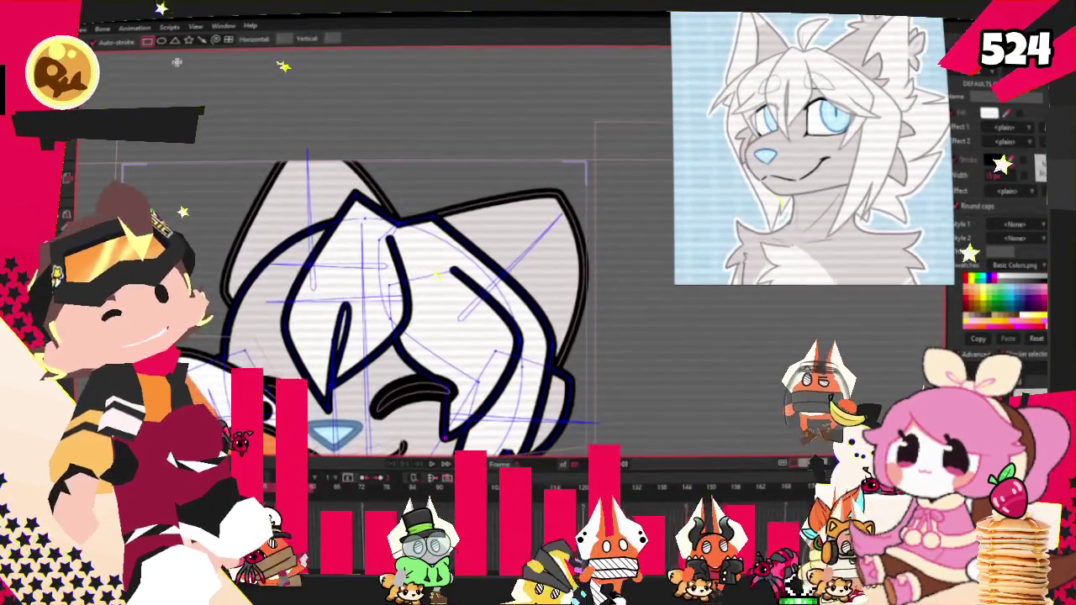
{"action": "left_click", "coordinate": [174, 40]}
{"action": "scroll", "coordinate": [378, 168], "scroll_direction": "up", "scroll_amount": 3}
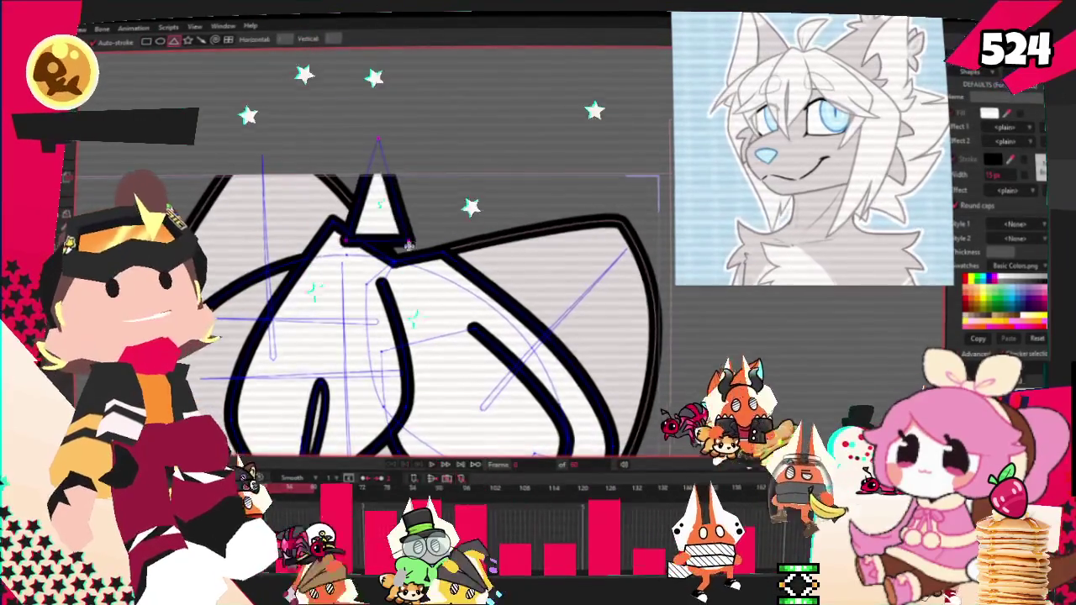
Reshape the triangle into a loop, pulling its tip right and adjusting the V-shaped stroke.
{"action": "key", "text": "g"}
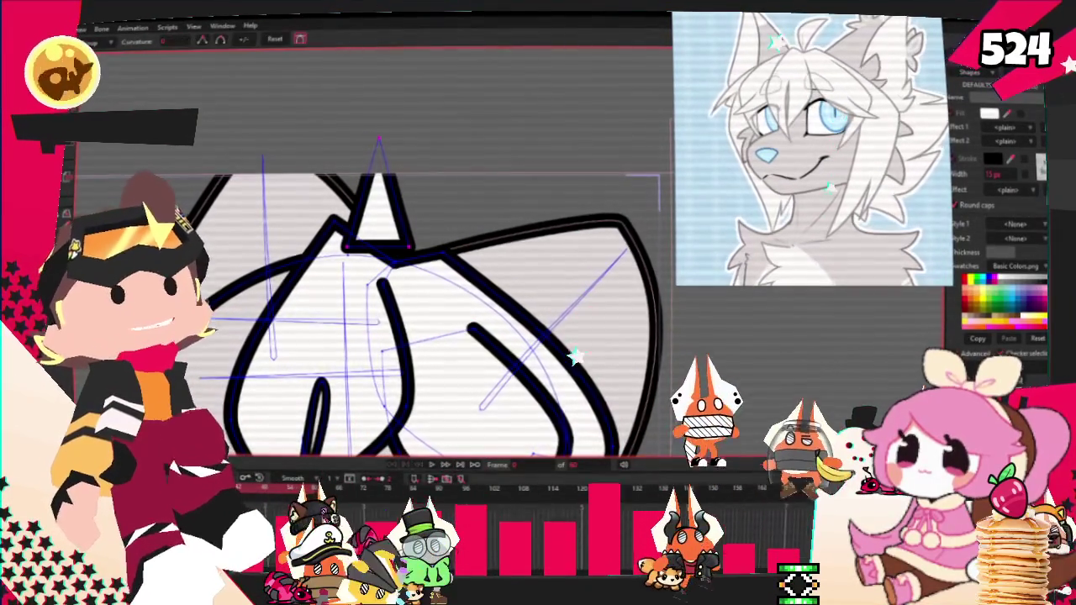
{"action": "key", "text": "c"}
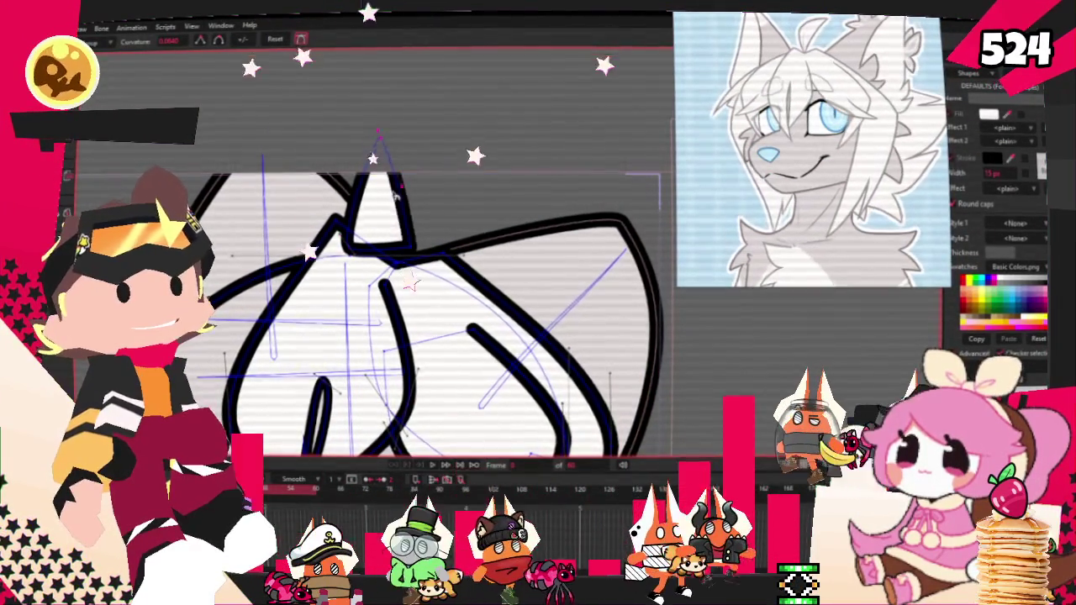
{"action": "key", "text": "t"}
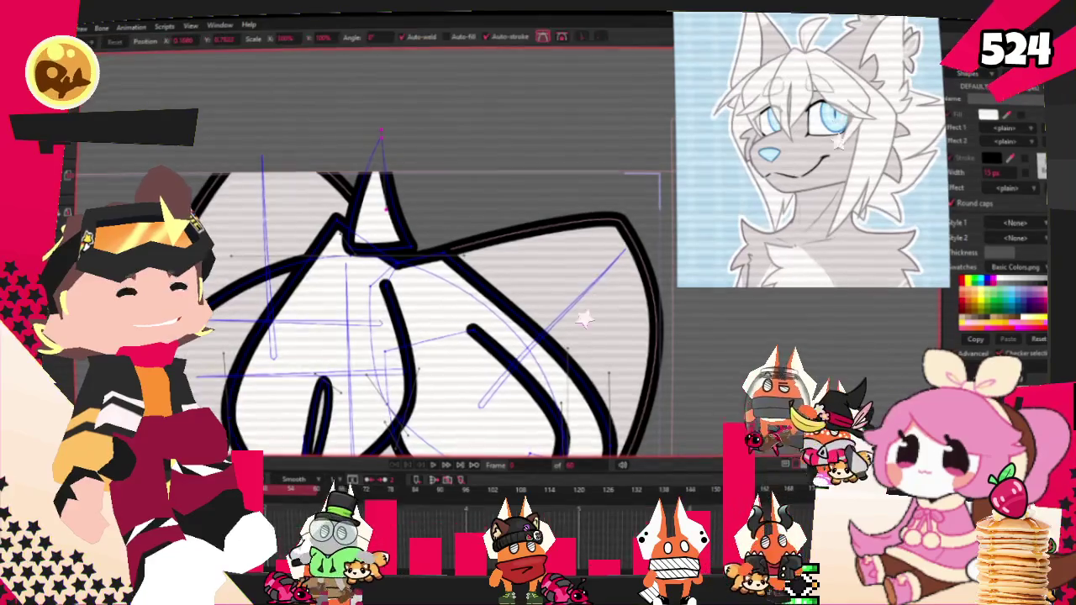
{"action": "scroll", "coordinate": [361, 212], "scroll_direction": "up", "scroll_amount": 2}
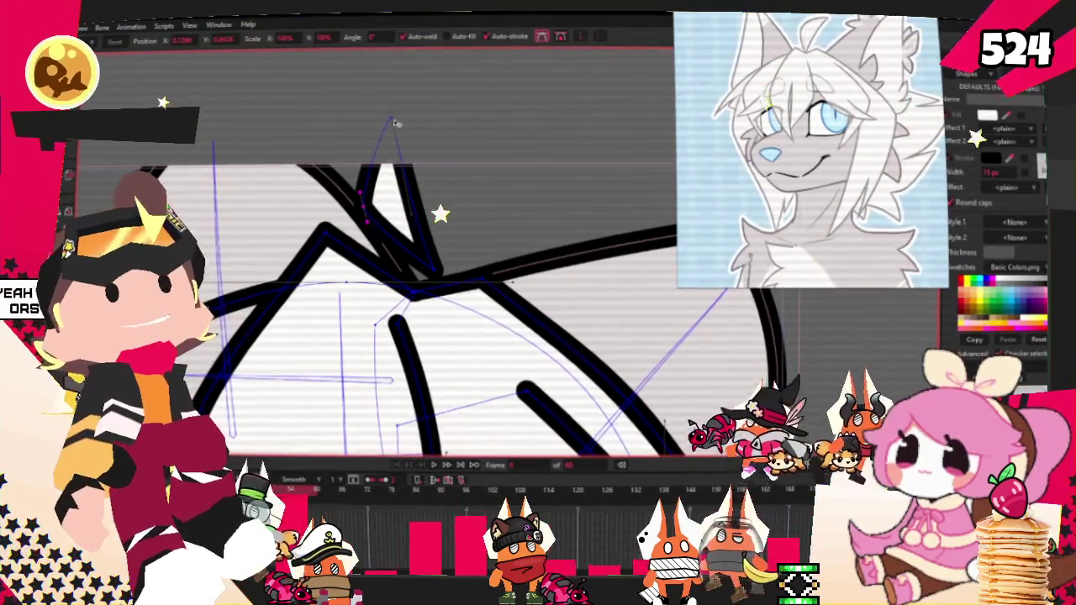
{"action": "left_click_drag", "start_coordinate": [392, 120], "coordinate": [479, 162]}
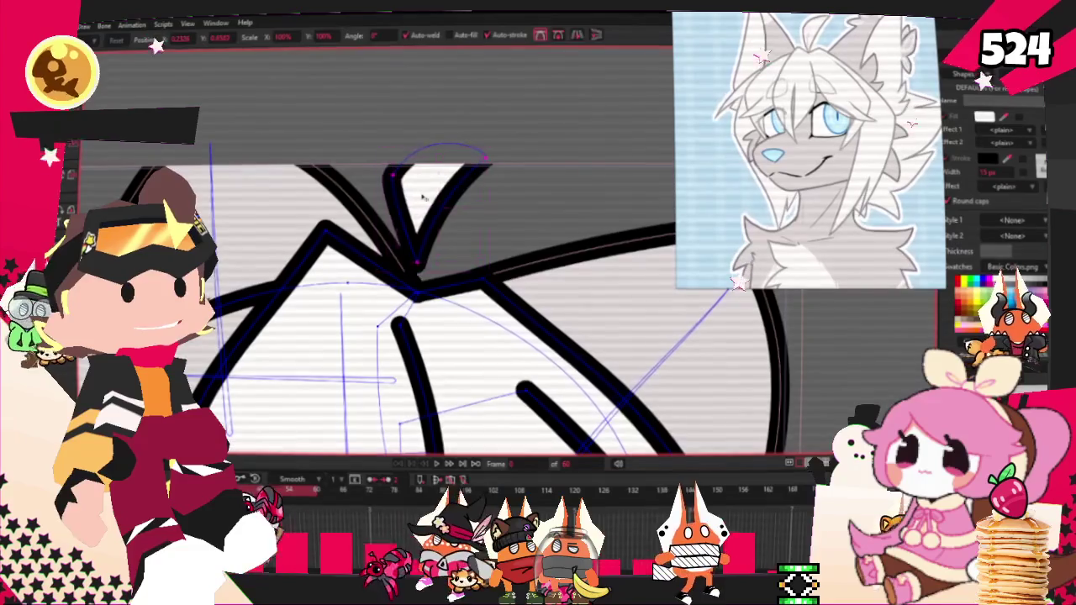
{"action": "left_click_drag", "start_coordinate": [422, 199], "coordinate": [434, 200]}
{"action": "left_click_drag", "start_coordinate": [508, 234], "coordinate": [480, 236]}
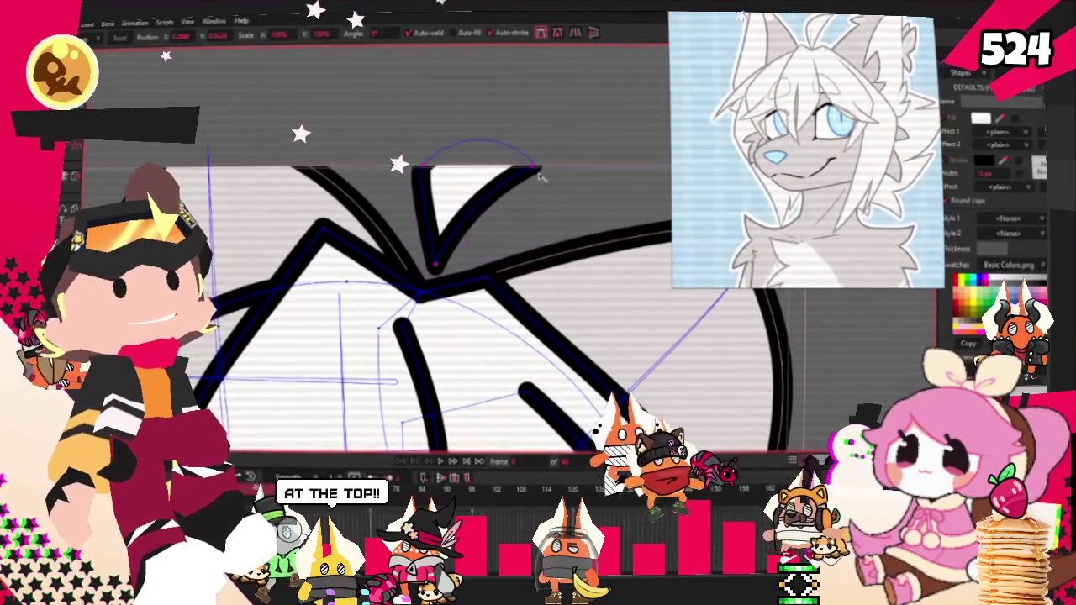
{"action": "left_click_drag", "start_coordinate": [531, 183], "coordinate": [527, 190]}
{"action": "scroll", "coordinate": [515, 203], "scroll_direction": "up", "scroll_amount": 2}
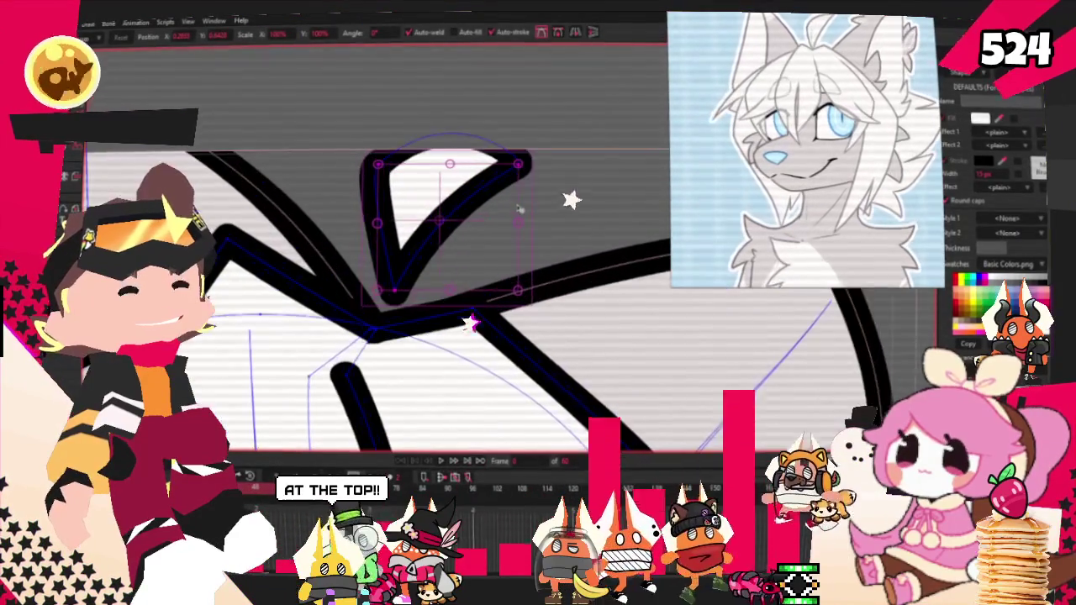
Select the V-shaped stroke and check the fill inside the loop.
{"action": "left_click", "coordinate": [471, 257]}
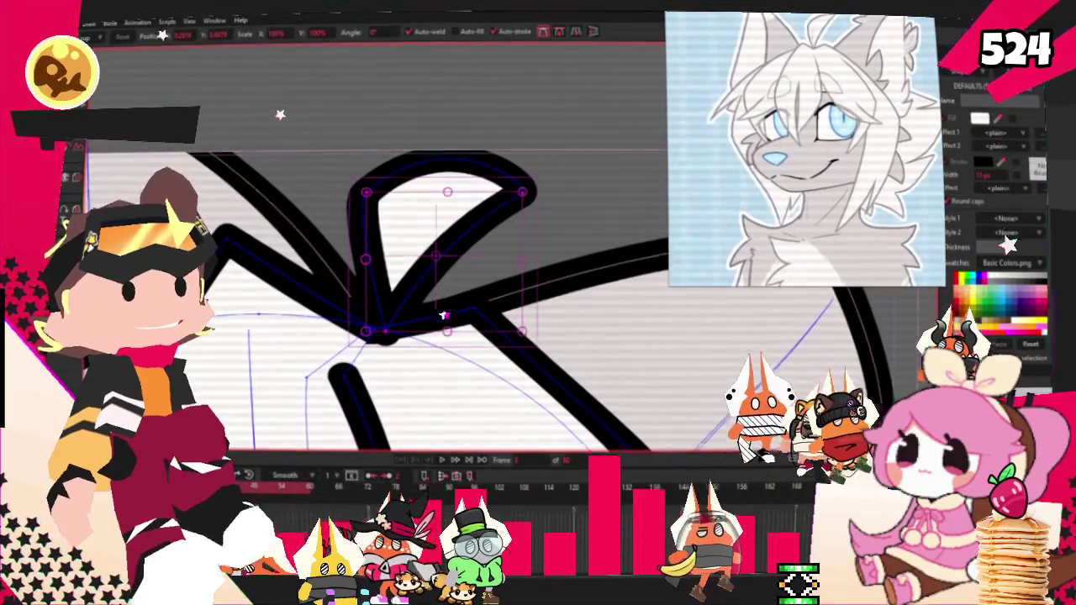
{"action": "key", "text": "w"}
{"action": "left_click", "coordinate": [384, 182]}
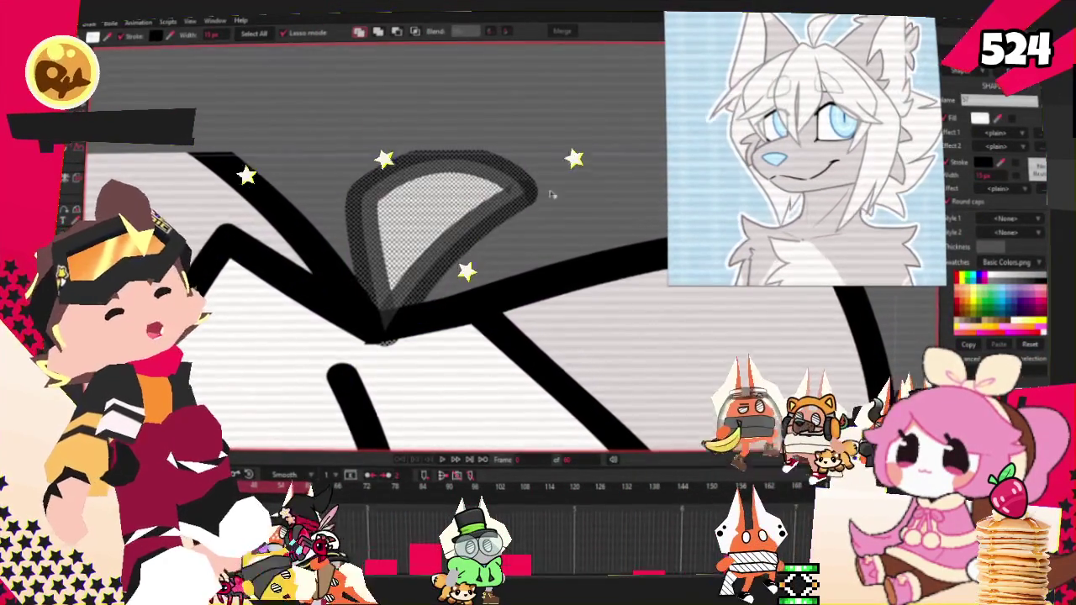
{"action": "left_click", "coordinate": [551, 194]}
{"action": "key", "text": "alt+q"}
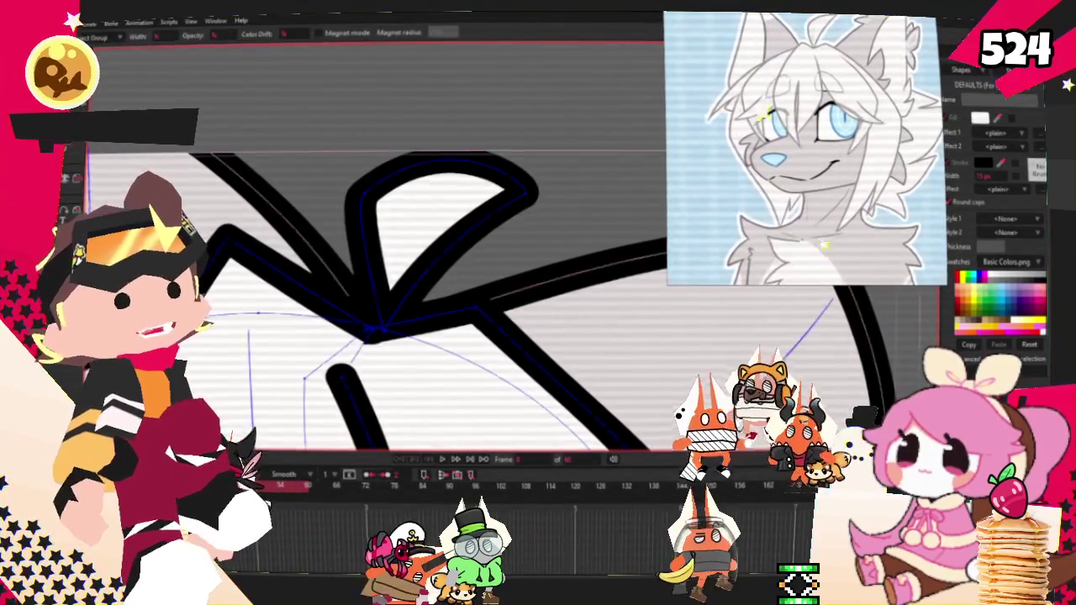
{"action": "scroll", "coordinate": [407, 313], "scroll_direction": "up", "scroll_amount": 2}
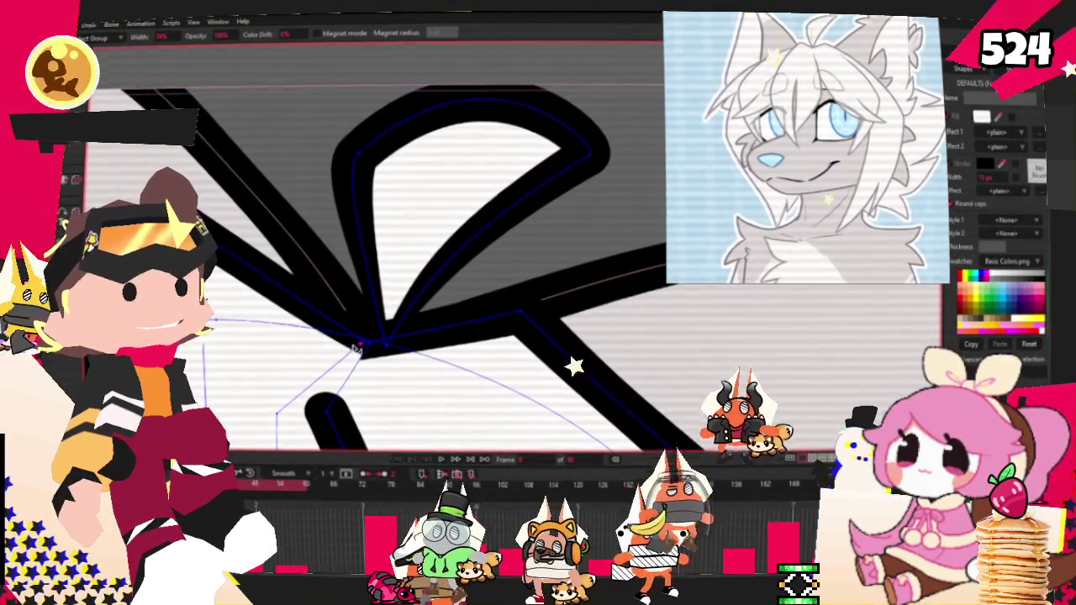
{"action": "scroll", "coordinate": [355, 346], "scroll_direction": "down", "scroll_amount": 2}
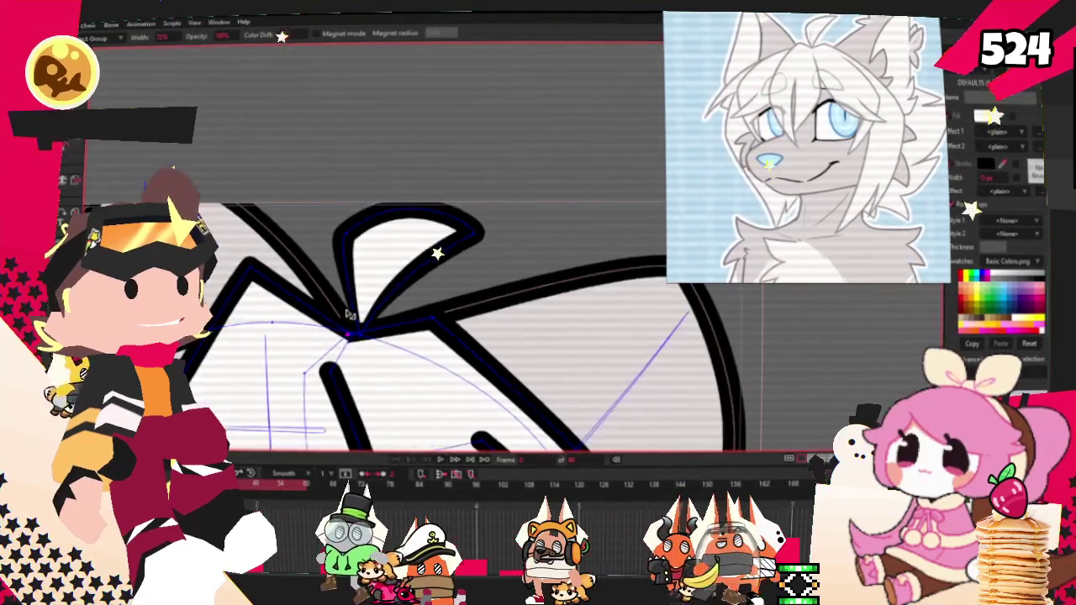
{"action": "scroll", "coordinate": [362, 327], "scroll_direction": "down", "scroll_amount": 2}
{"action": "scroll", "coordinate": [370, 294], "scroll_direction": "down", "scroll_amount": 2}
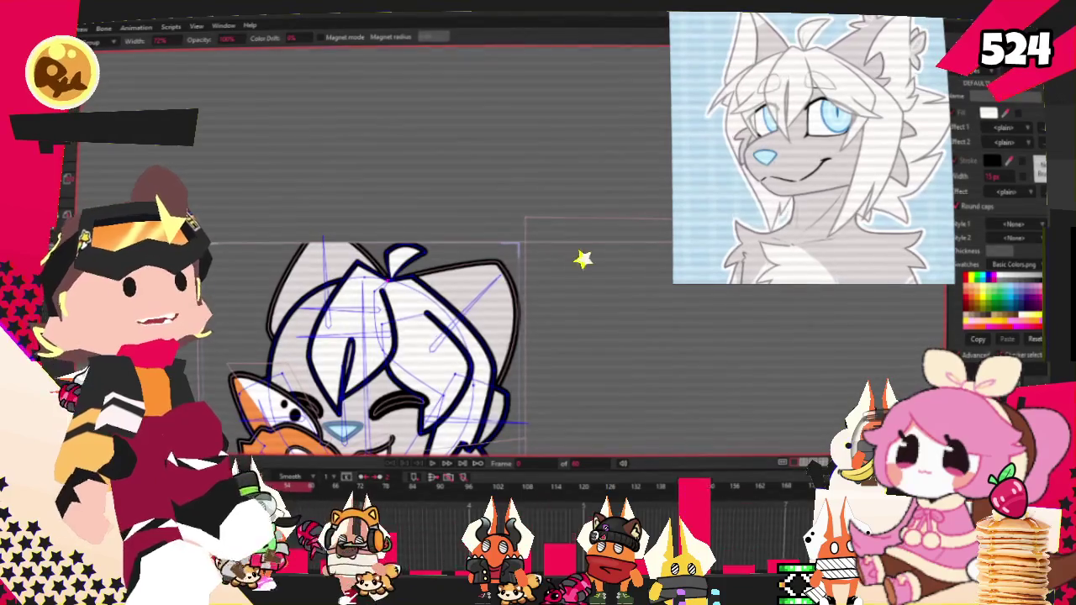
{"action": "scroll", "coordinate": [443, 142], "scroll_direction": "down", "scroll_amount": 2}
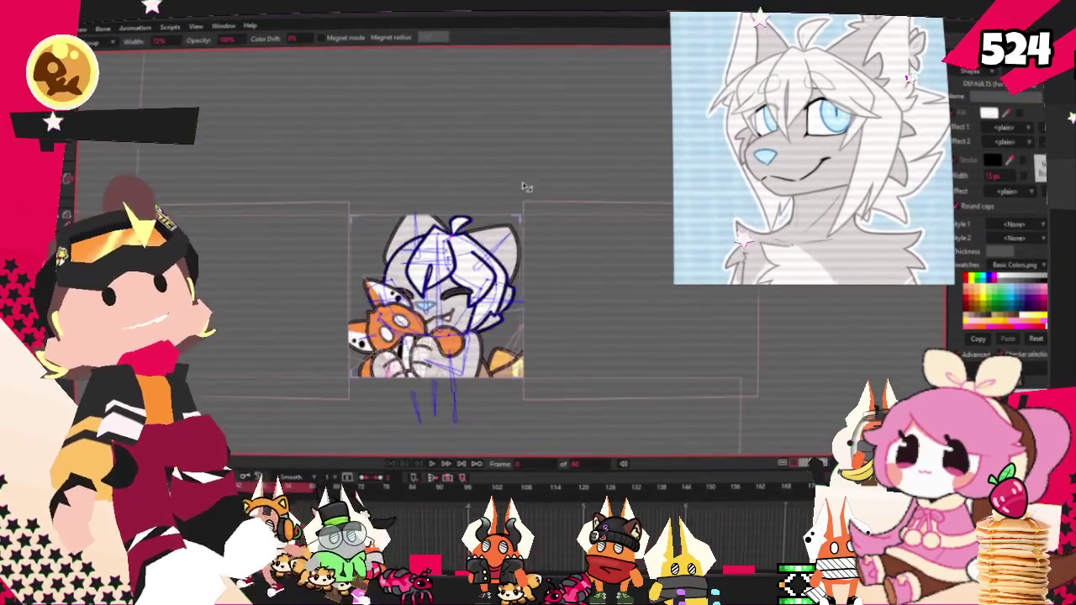
Flip the selected front hair strand points horizontally.
{"action": "scroll", "coordinate": [449, 210], "scroll_direction": "up", "scroll_amount": 3}
{"action": "scroll", "coordinate": [454, 252], "scroll_direction": "up", "scroll_amount": 2}
{"action": "scroll", "coordinate": [459, 272], "scroll_direction": "down", "scroll_amount": 2}
{"action": "scroll", "coordinate": [460, 273], "scroll_direction": "up", "scroll_amount": 2}
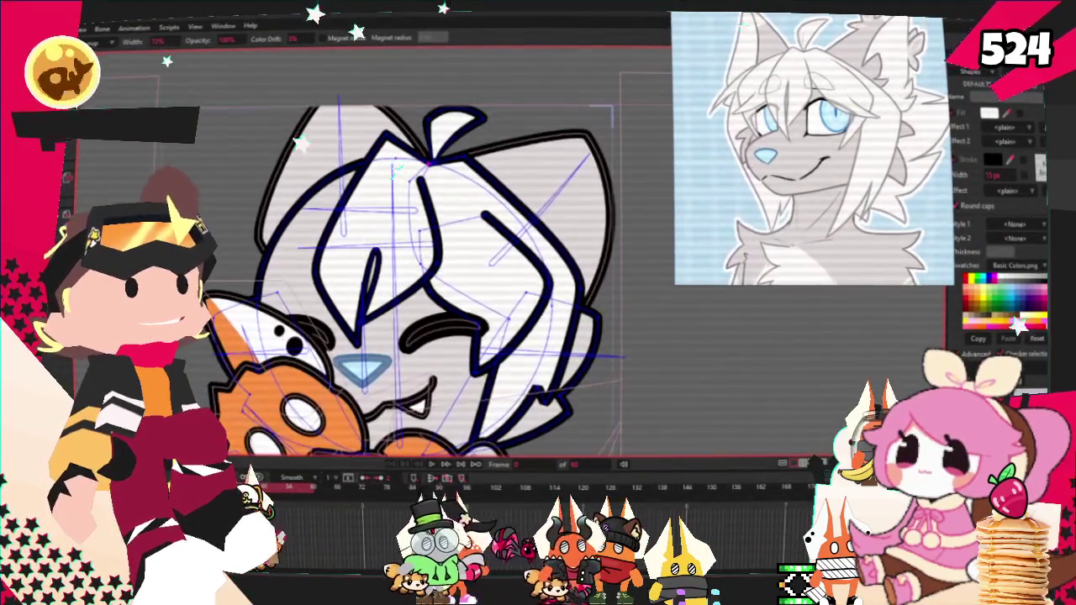
{"action": "key", "text": "t"}
{"action": "scroll", "coordinate": [535, 345], "scroll_direction": "up", "scroll_amount": 3}
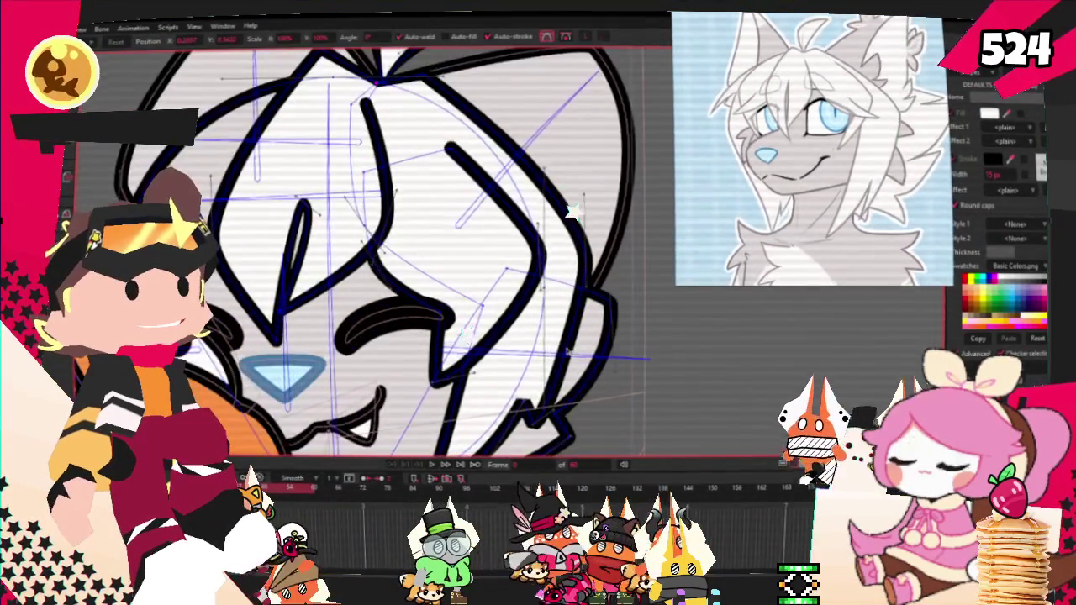
{"action": "scroll", "coordinate": [525, 328], "scroll_direction": "down", "scroll_amount": 3}
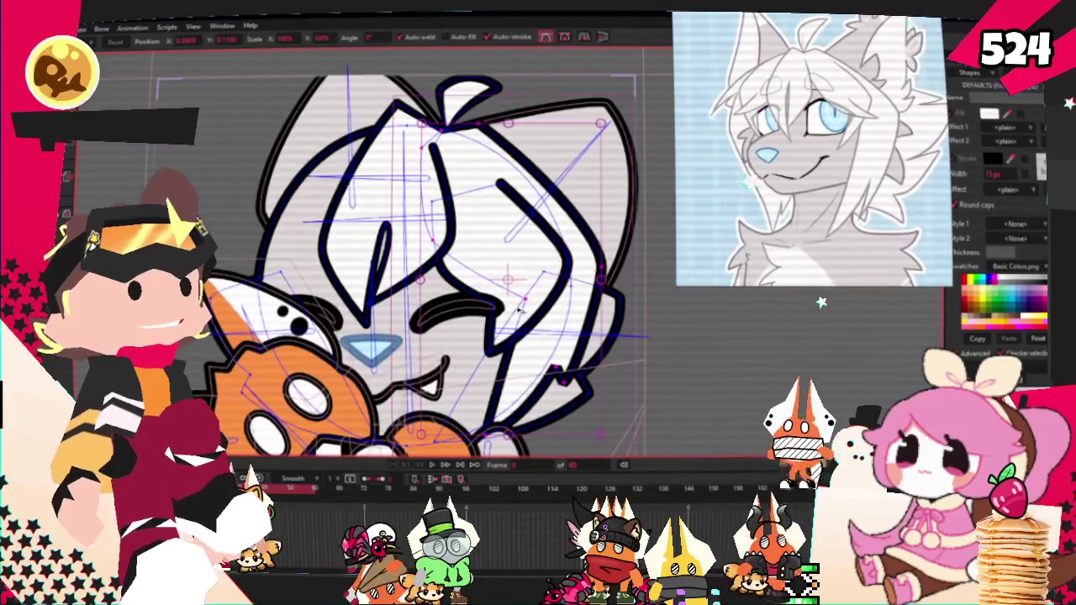
{"action": "left_click", "coordinate": [583, 38]}
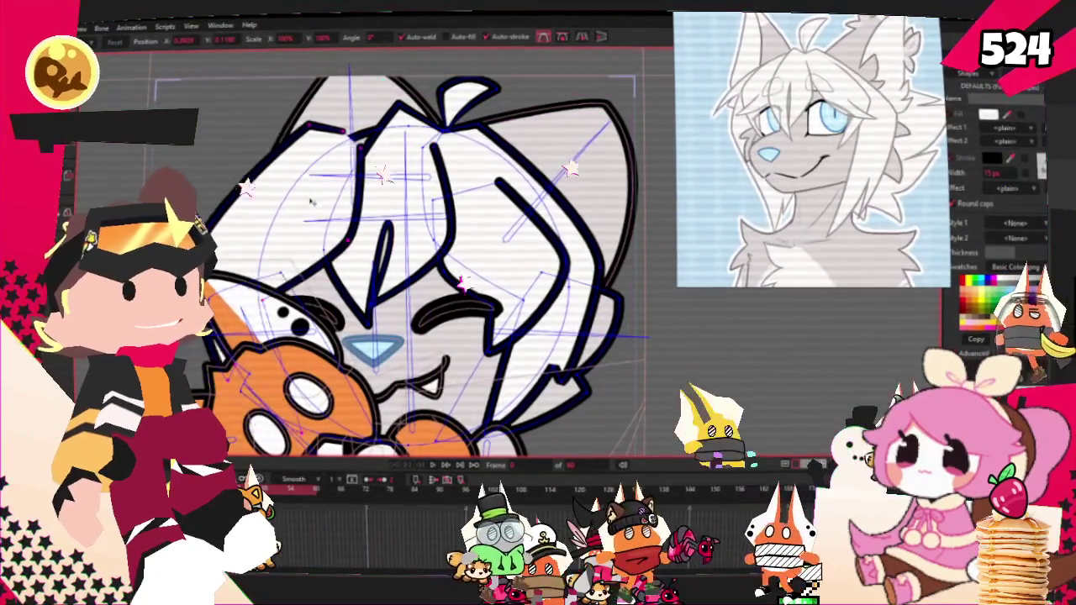
Hide the plush covering the face and select the left hair shape.
{"action": "scroll", "coordinate": [336, 210], "scroll_direction": "down", "scroll_amount": 2}
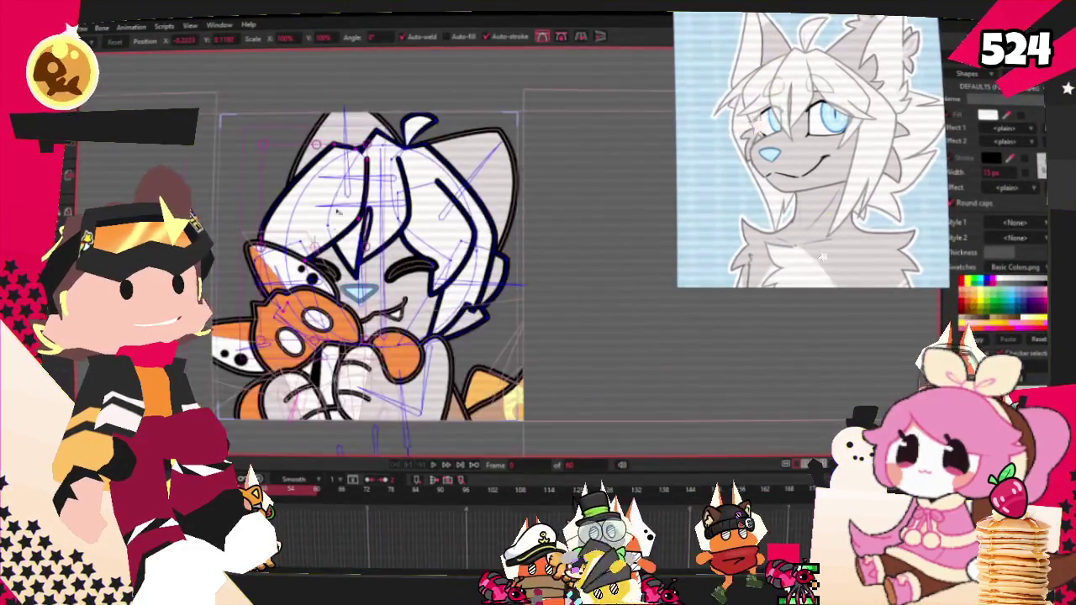
{"action": "scroll", "coordinate": [338, 212], "scroll_direction": "up", "scroll_amount": 2}
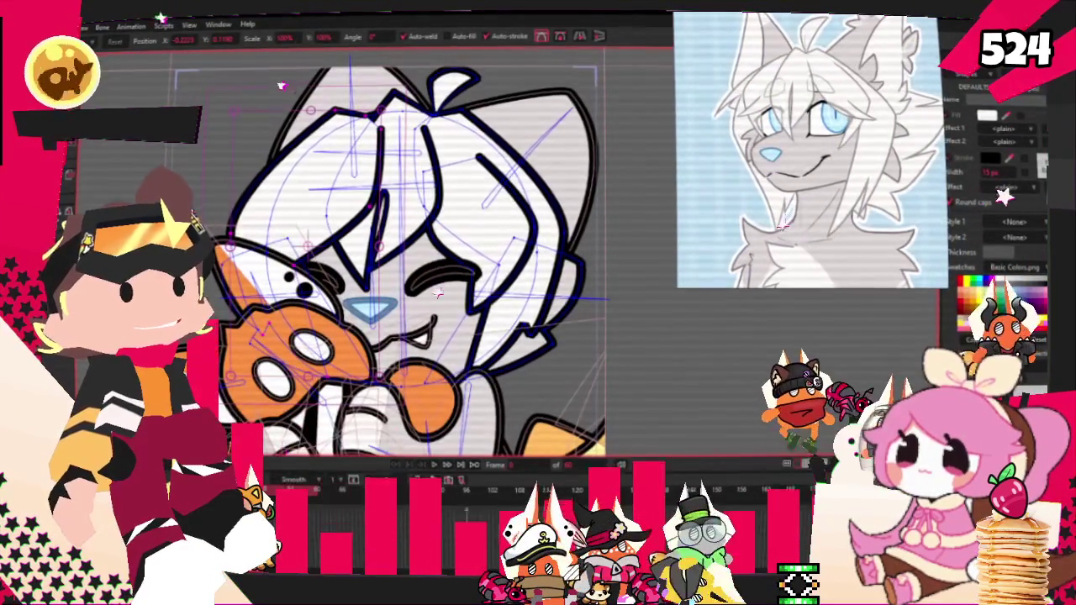
{"action": "key", "text": "Delete"}
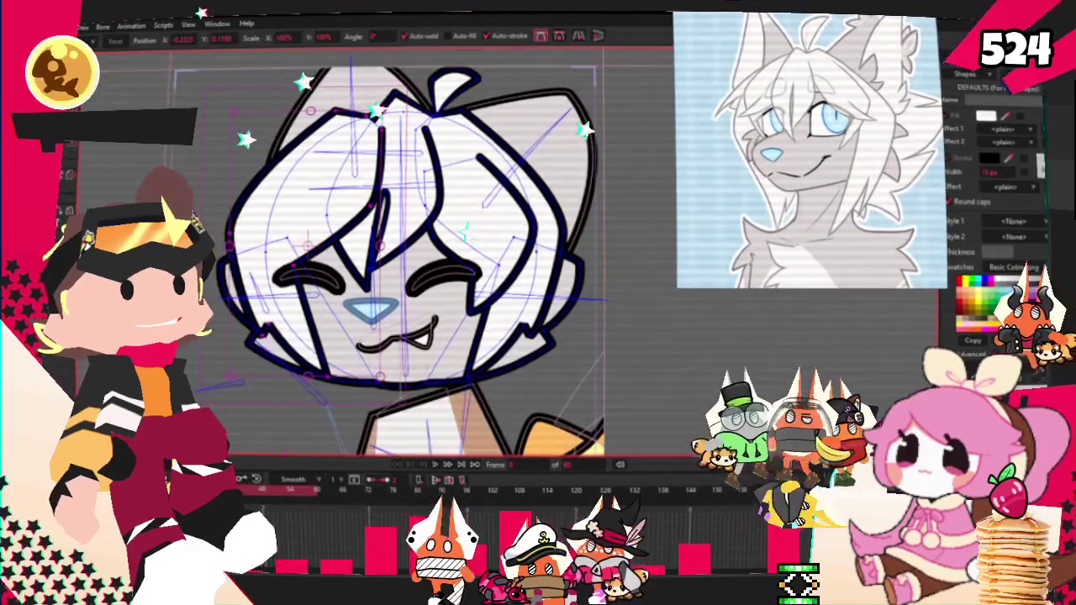
{"action": "left_click", "coordinate": [300, 214]}
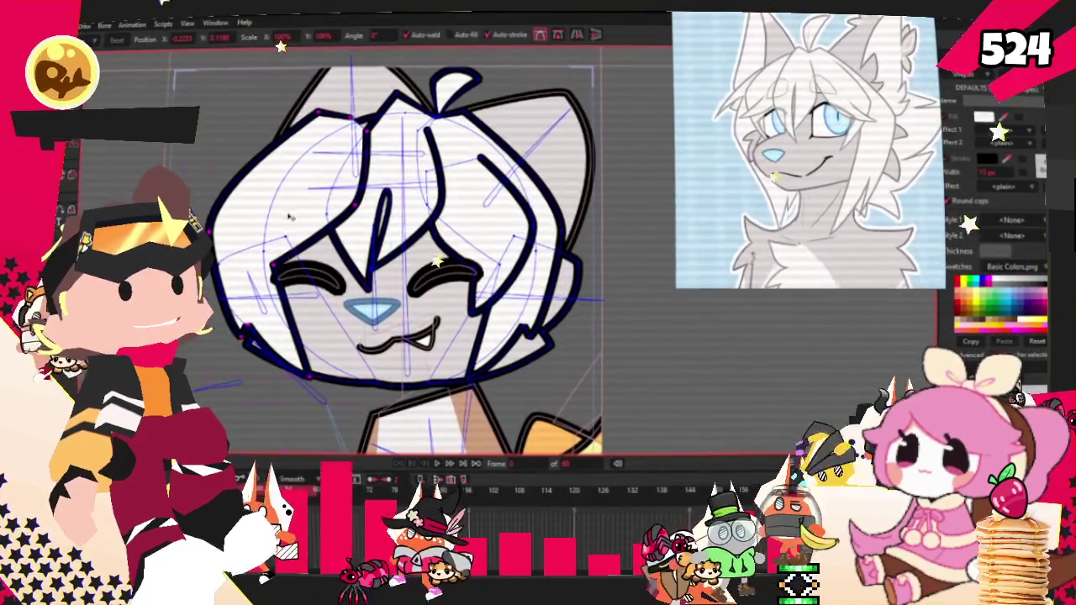
{"action": "key", "text": "q"}
{"action": "left_click", "coordinate": [243, 168]}
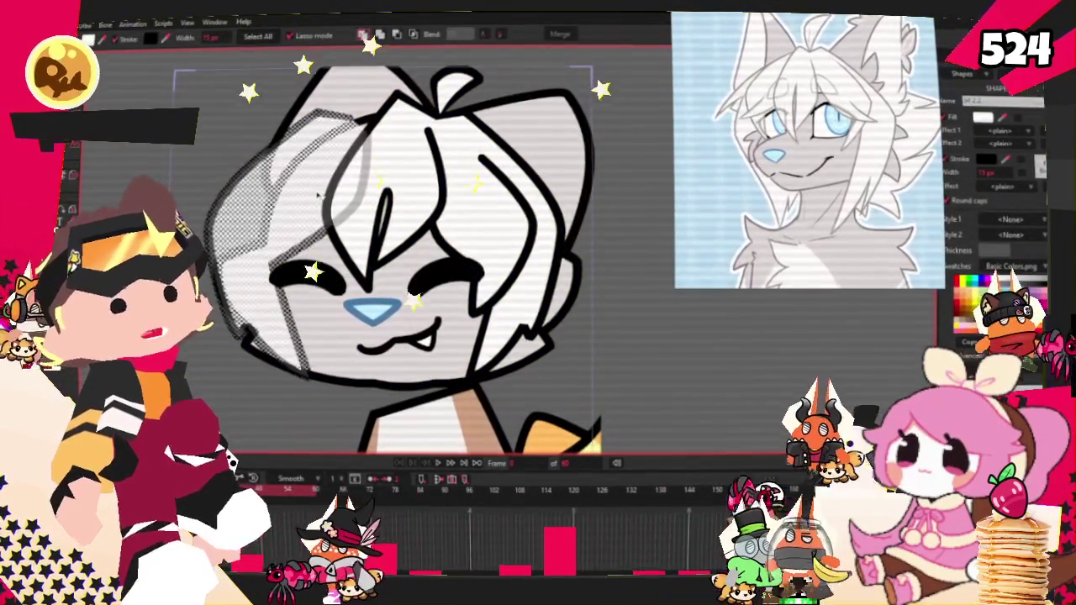
{"action": "scroll", "coordinate": [277, 252], "scroll_direction": "down", "scroll_amount": 2}
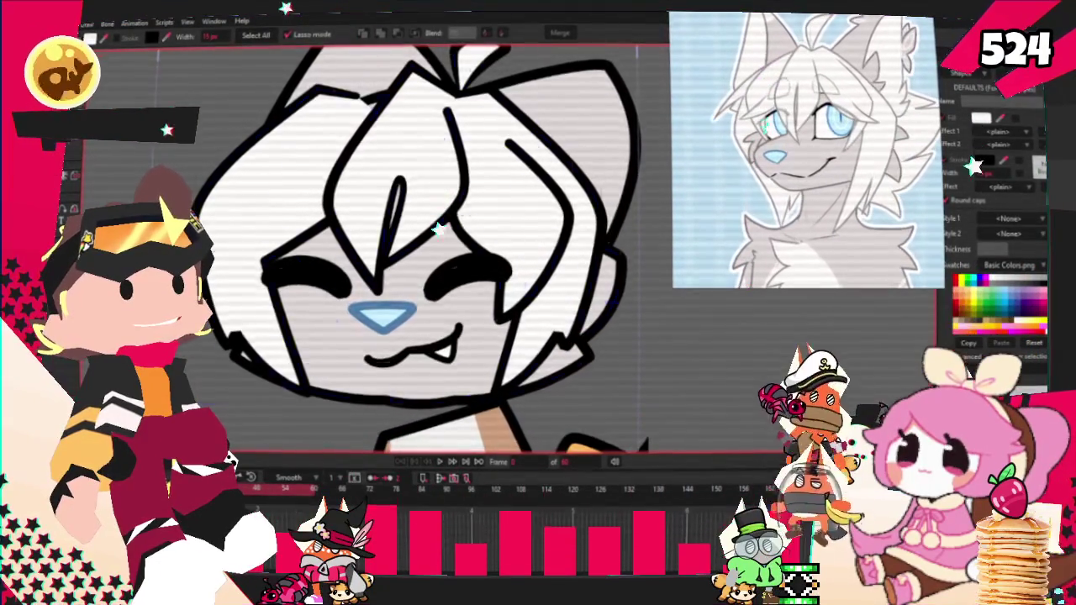
{"action": "key", "text": "t"}
{"action": "scroll", "coordinate": [286, 393], "scroll_direction": "up", "scroll_amount": 2}
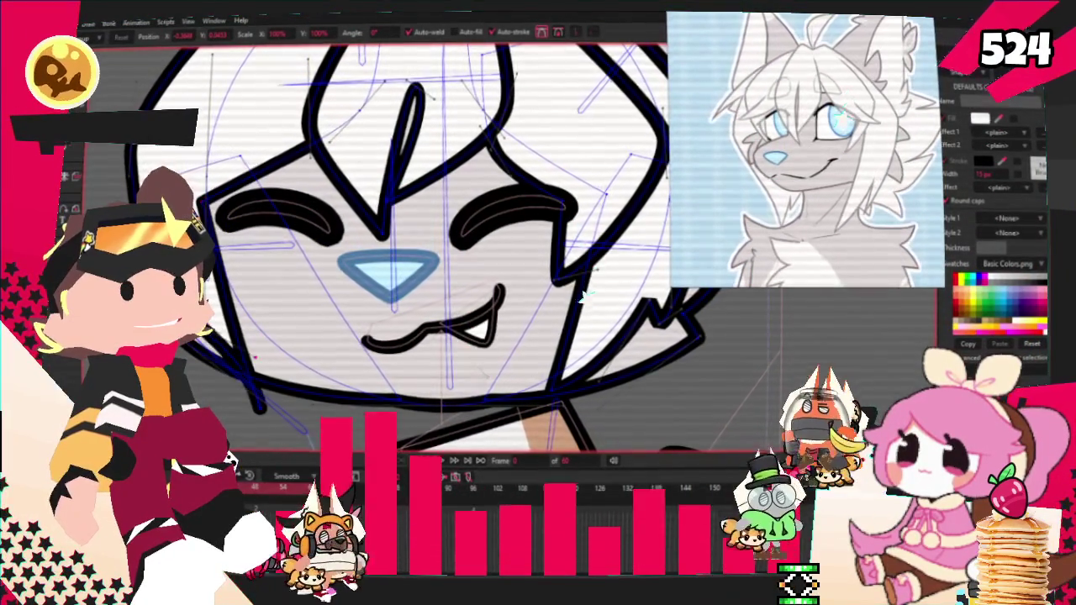
Add a point on the right cheek outline and drag it down so the tuft juts out.
{"action": "left_click", "coordinate": [257, 353]}
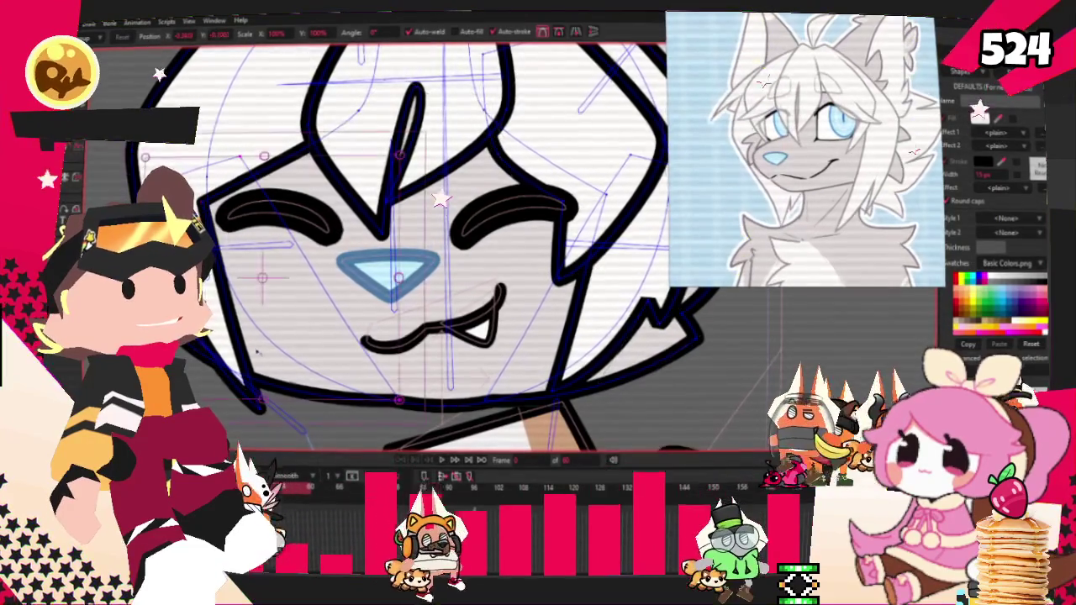
{"action": "key", "text": "a"}
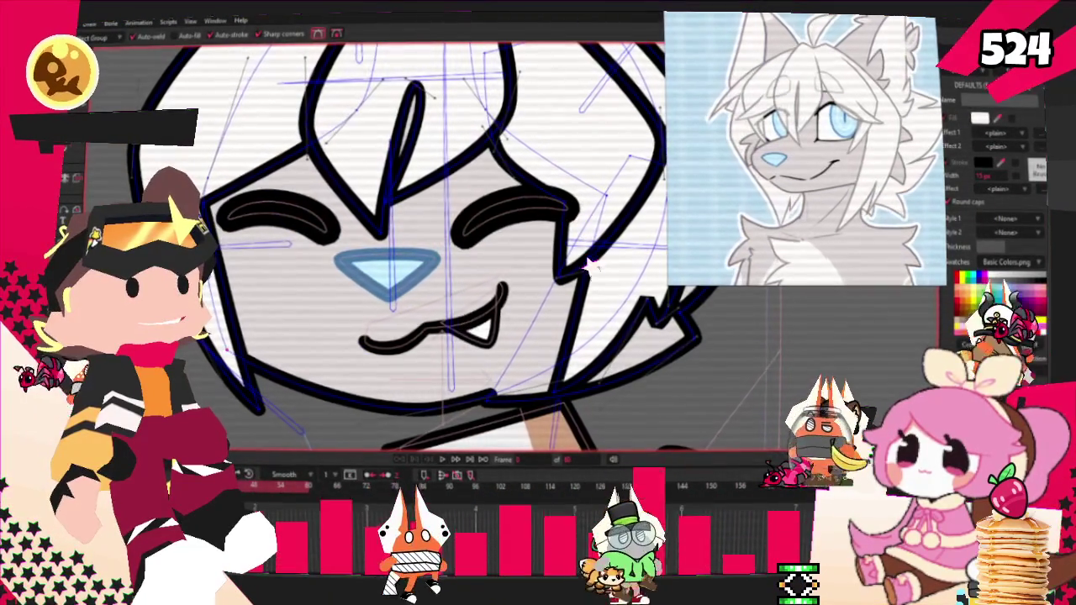
{"action": "key", "text": "alt+q"}
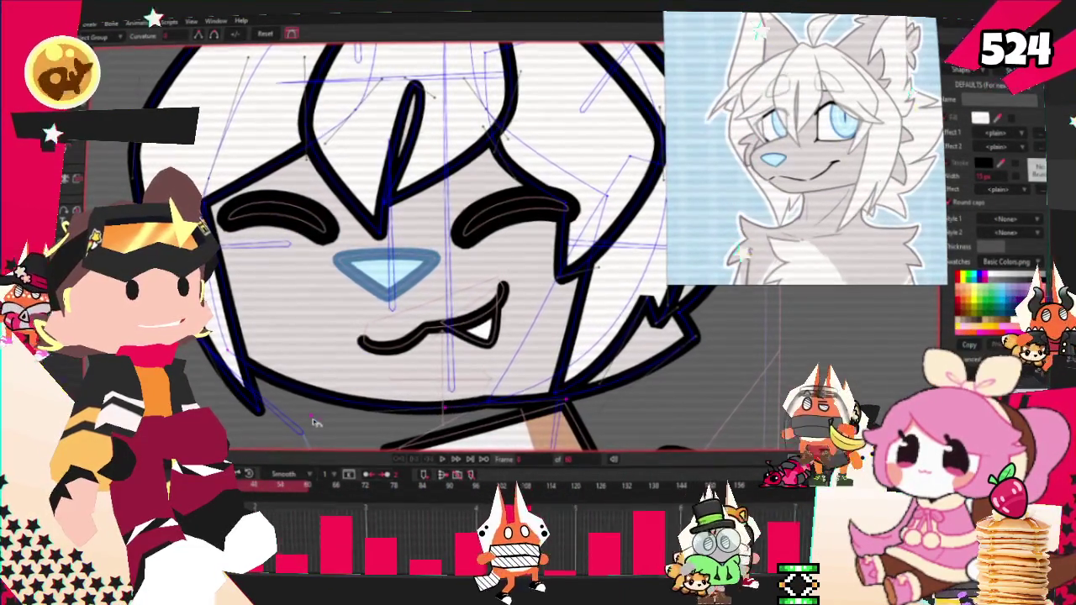
{"action": "scroll", "coordinate": [308, 422], "scroll_direction": "down", "scroll_amount": 3}
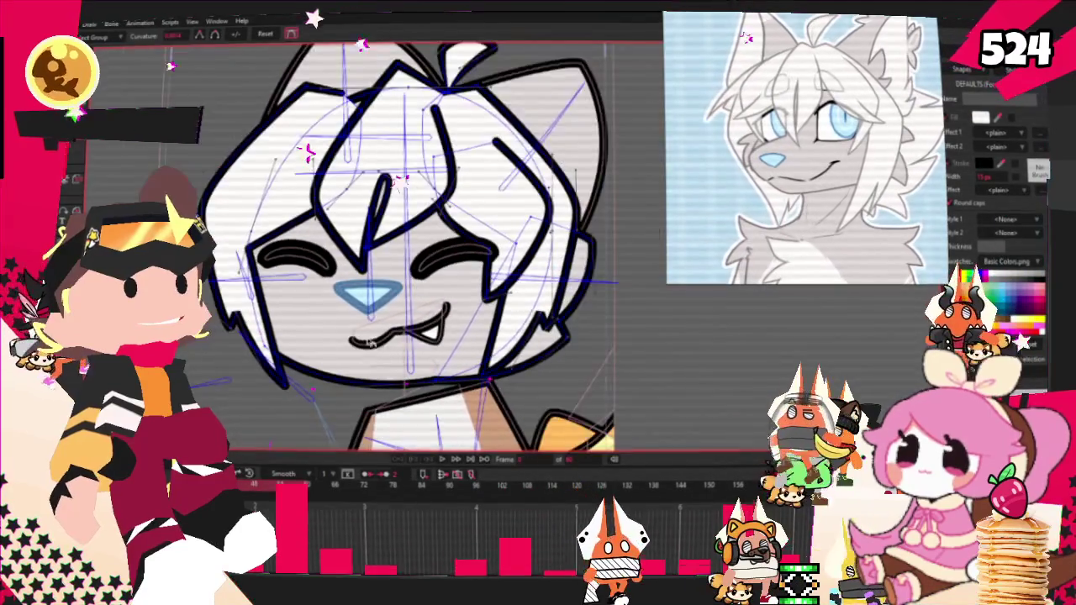
{"action": "scroll", "coordinate": [463, 270], "scroll_direction": "up", "scroll_amount": 4}
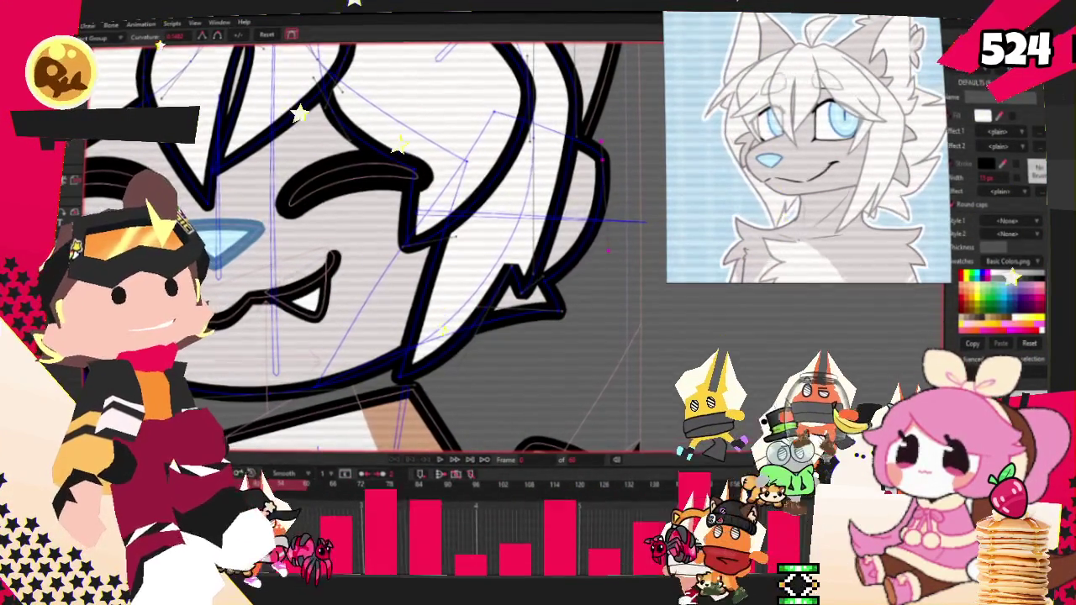
{"action": "key", "text": "t"}
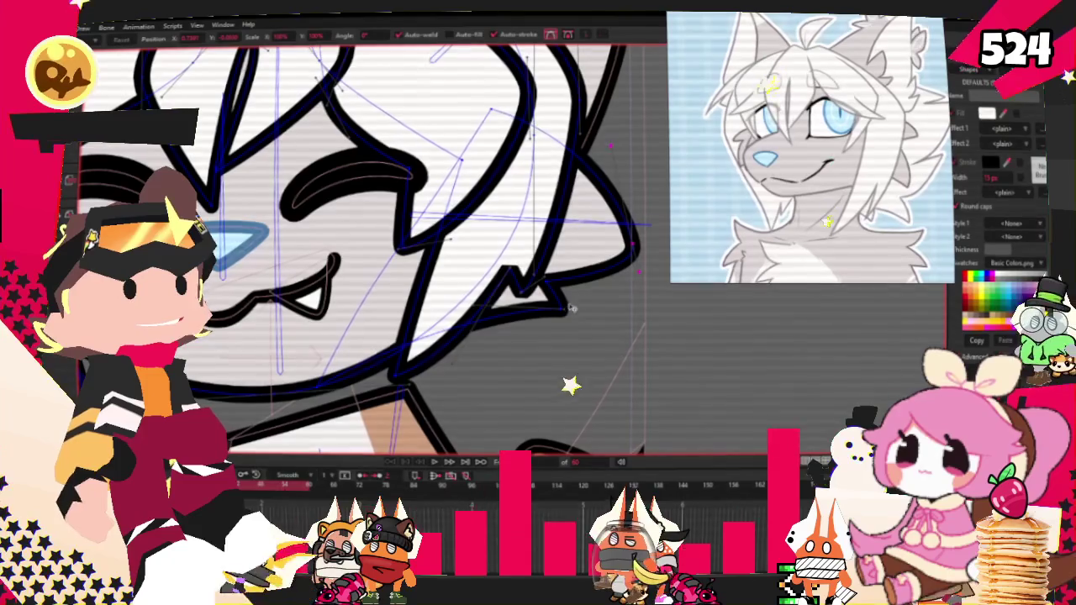
{"action": "left_click_drag", "start_coordinate": [563, 308], "coordinate": [557, 408]}
{"action": "left_click", "coordinate": [582, 275]}
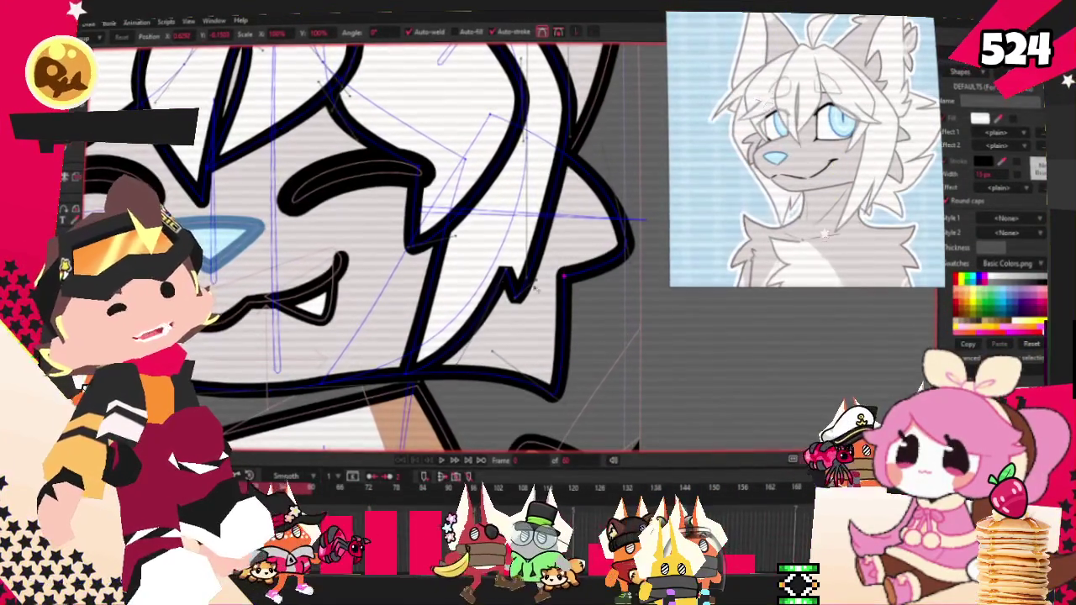
Move the cheek tuft's inner corner left and its lower corner down-left.
{"action": "scroll", "coordinate": [564, 326], "scroll_direction": "down", "scroll_amount": 5}
{"action": "scroll", "coordinate": [336, 252], "scroll_direction": "up", "scroll_amount": 3}
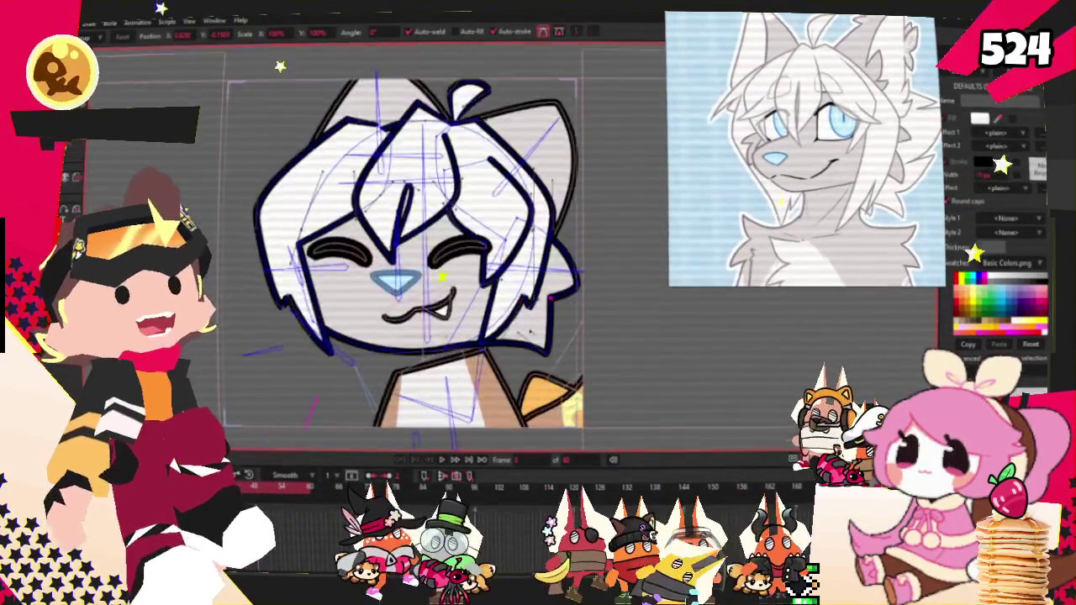
{"action": "scroll", "coordinate": [286, 206], "scroll_direction": "up", "scroll_amount": 2}
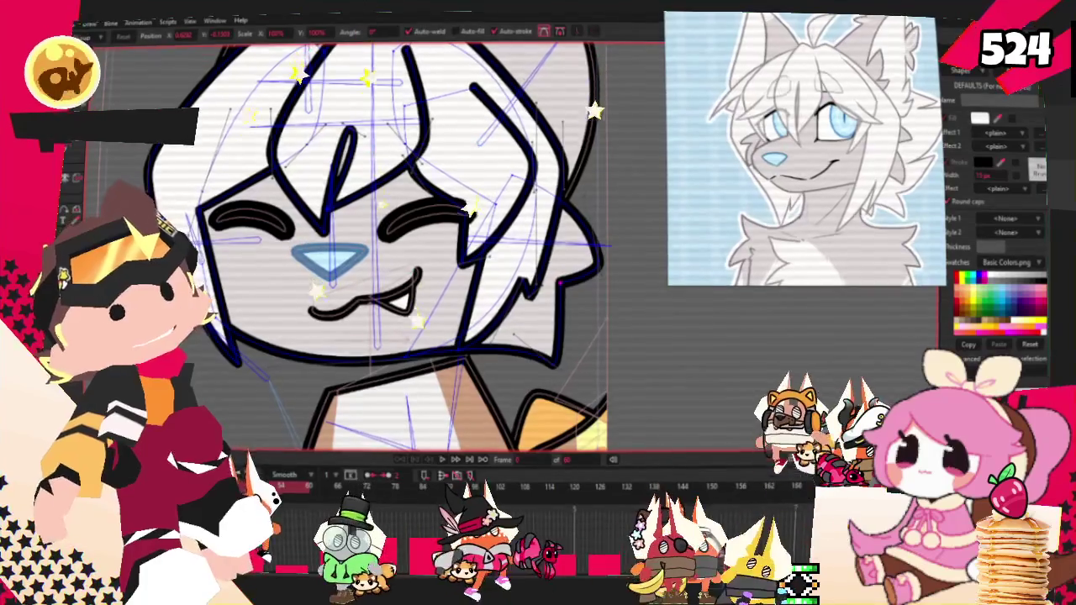
{"action": "scroll", "coordinate": [563, 328], "scroll_direction": "up", "scroll_amount": 2}
{"action": "scroll", "coordinate": [567, 319], "scroll_direction": "up", "scroll_amount": 2}
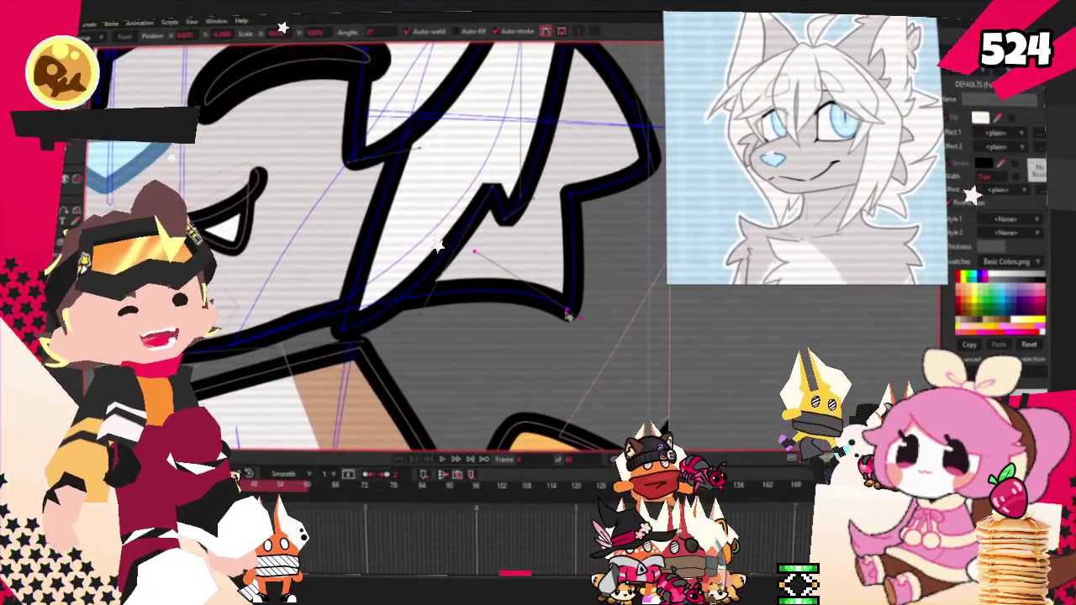
{"action": "left_click_drag", "start_coordinate": [624, 156], "coordinate": [590, 222]}
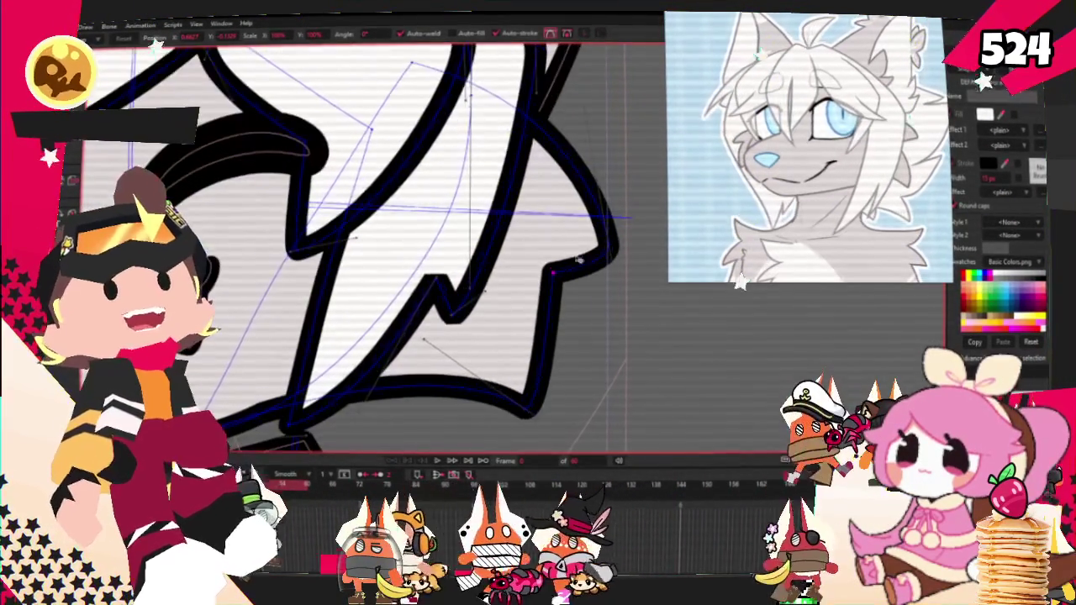
{"action": "mouse_move", "coordinate": [579, 261]}
{"action": "left_mouse_down"}
{"action": "mouse_move", "coordinate": [608, 252]}
{"action": "mouse_move", "coordinate": [598, 182]}
{"action": "left_mouse_up"}
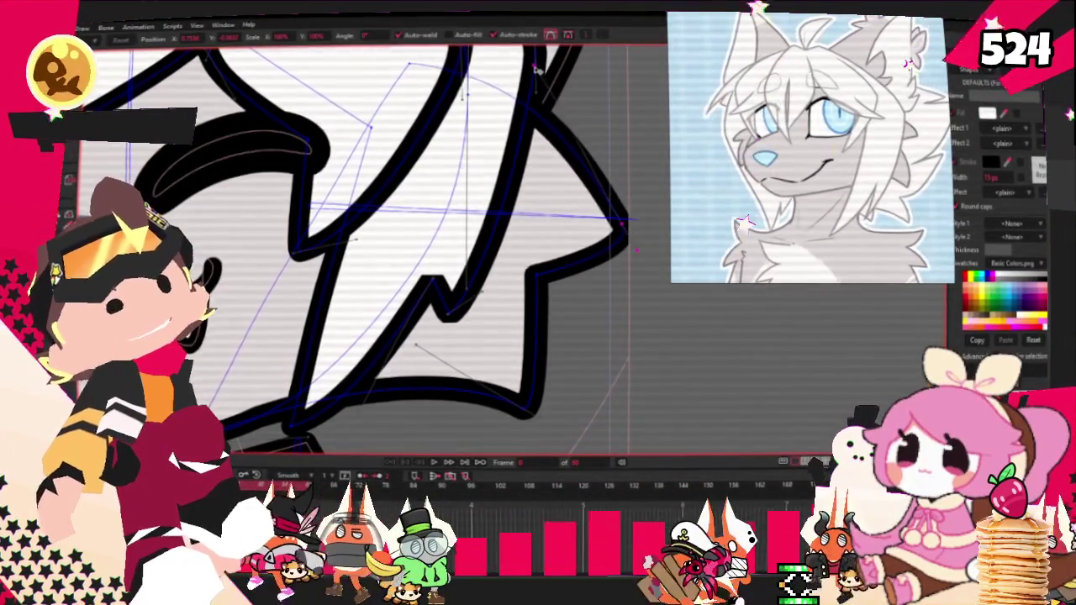
{"action": "scroll", "coordinate": [547, 105], "scroll_direction": "up", "scroll_amount": 1}
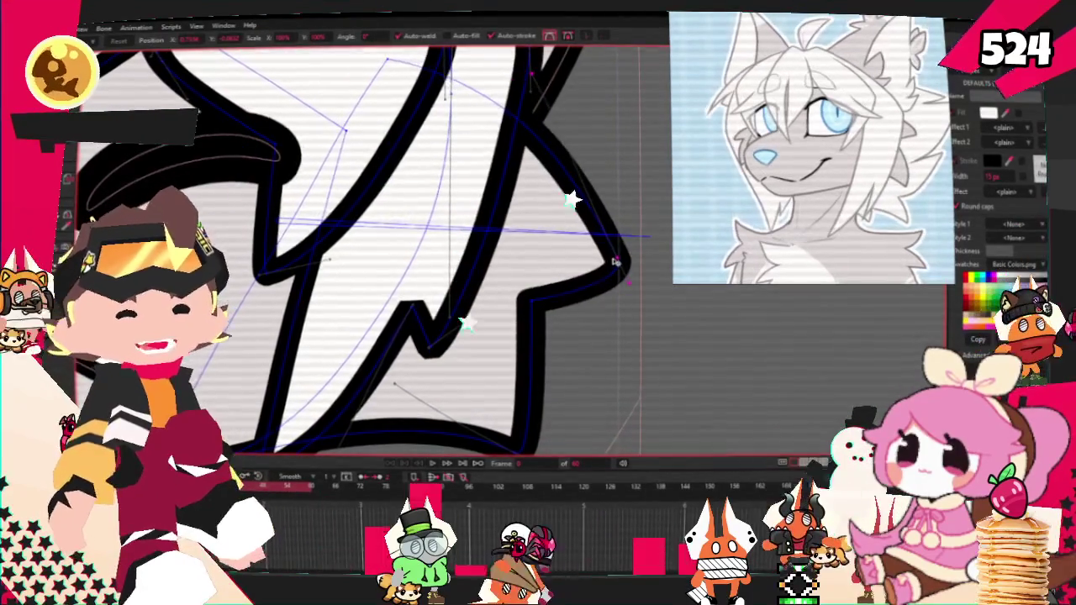
{"action": "left_click_drag", "start_coordinate": [528, 295], "coordinate": [496, 334]}
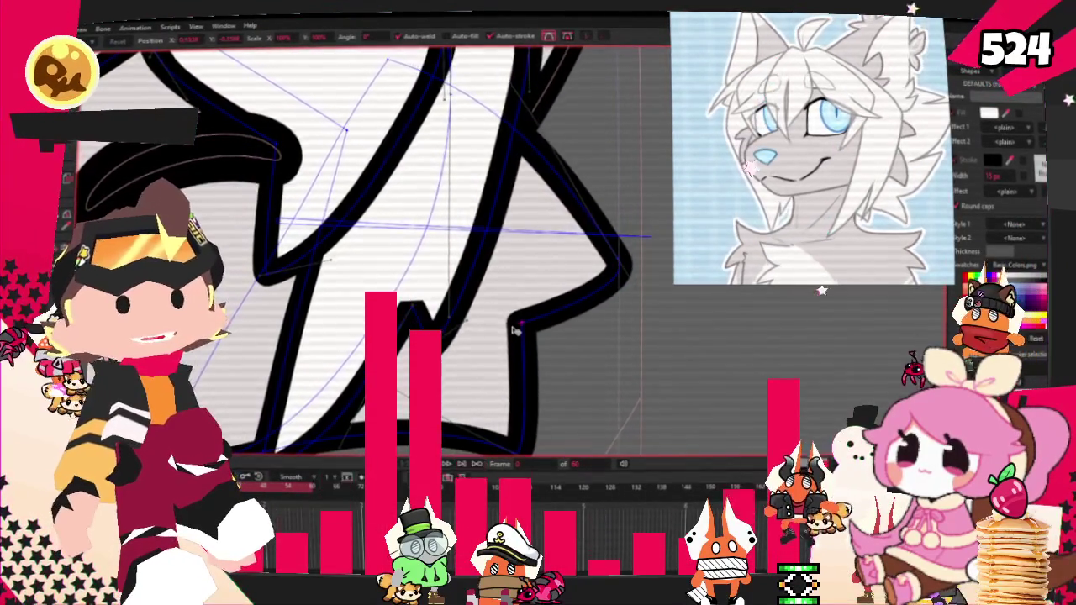
{"action": "scroll", "coordinate": [496, 345], "scroll_direction": "down", "scroll_amount": 3}
{"action": "scroll", "coordinate": [500, 287], "scroll_direction": "down", "scroll_amount": 3}
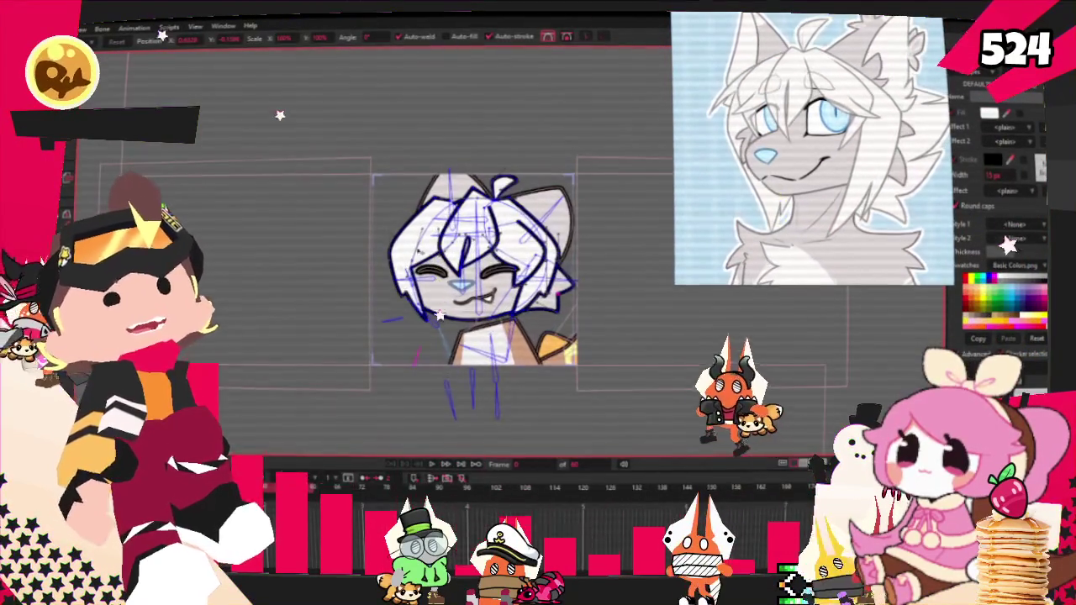
{"action": "scroll", "coordinate": [501, 288], "scroll_direction": "down", "scroll_amount": 2}
{"action": "scroll", "coordinate": [488, 307], "scroll_direction": "up", "scroll_amount": 5}
{"action": "scroll", "coordinate": [468, 290], "scroll_direction": "up", "scroll_amount": 2}
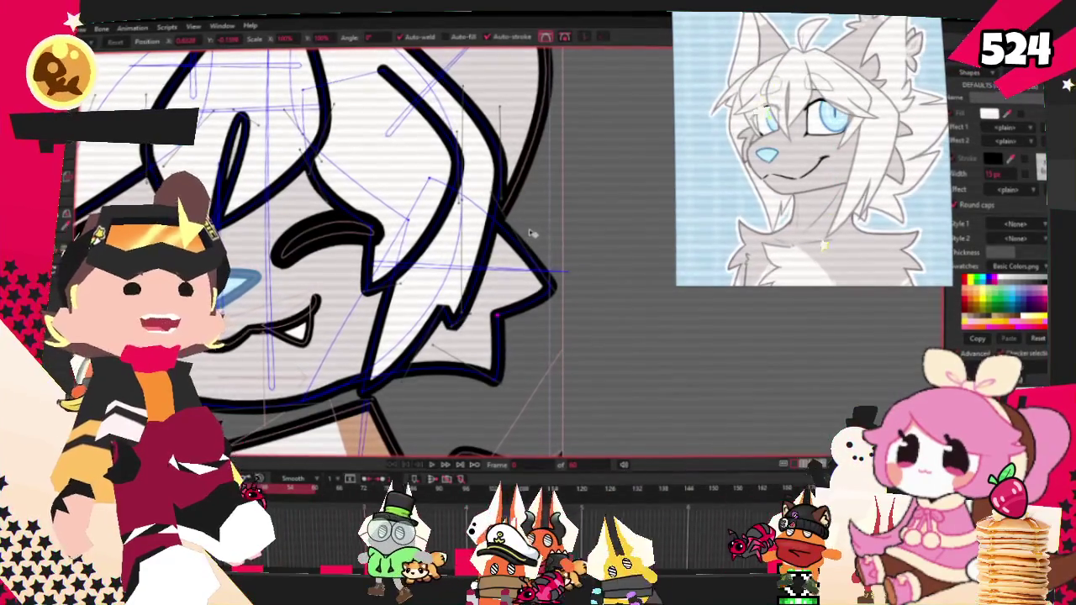
{"action": "scroll", "coordinate": [353, 252], "scroll_direction": "down", "scroll_amount": 3}
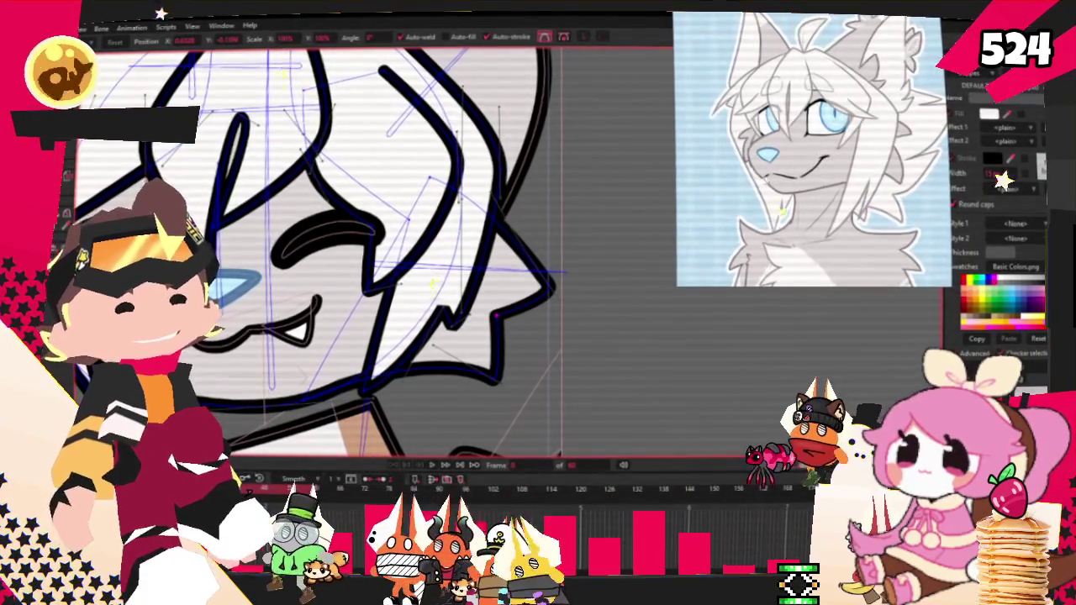
{"action": "scroll", "coordinate": [458, 252], "scroll_direction": "up", "scroll_amount": 3}
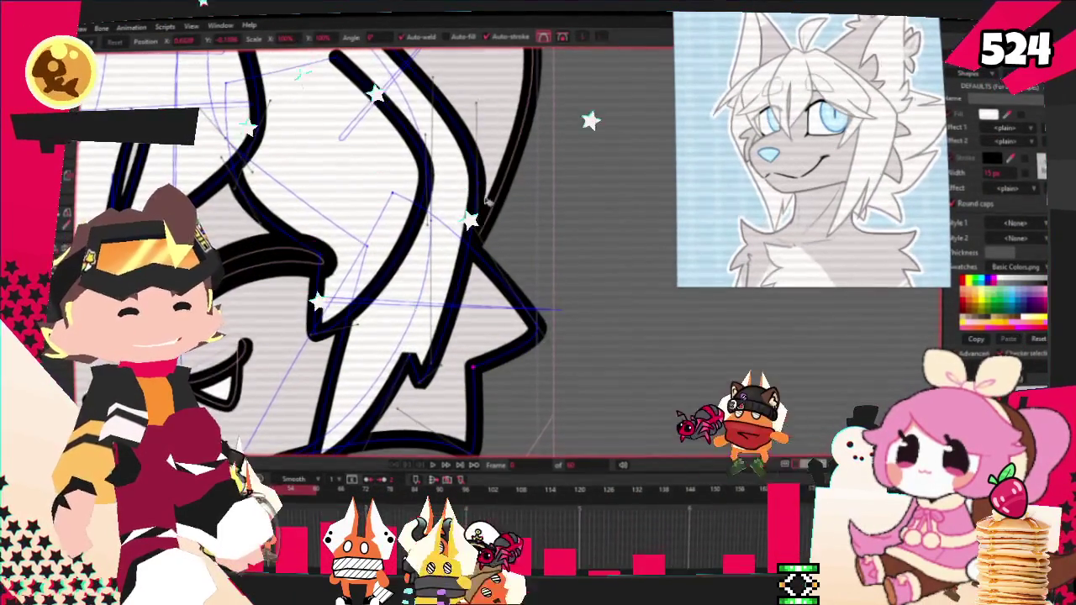
{"action": "scroll", "coordinate": [472, 199], "scroll_direction": "up", "scroll_amount": 2}
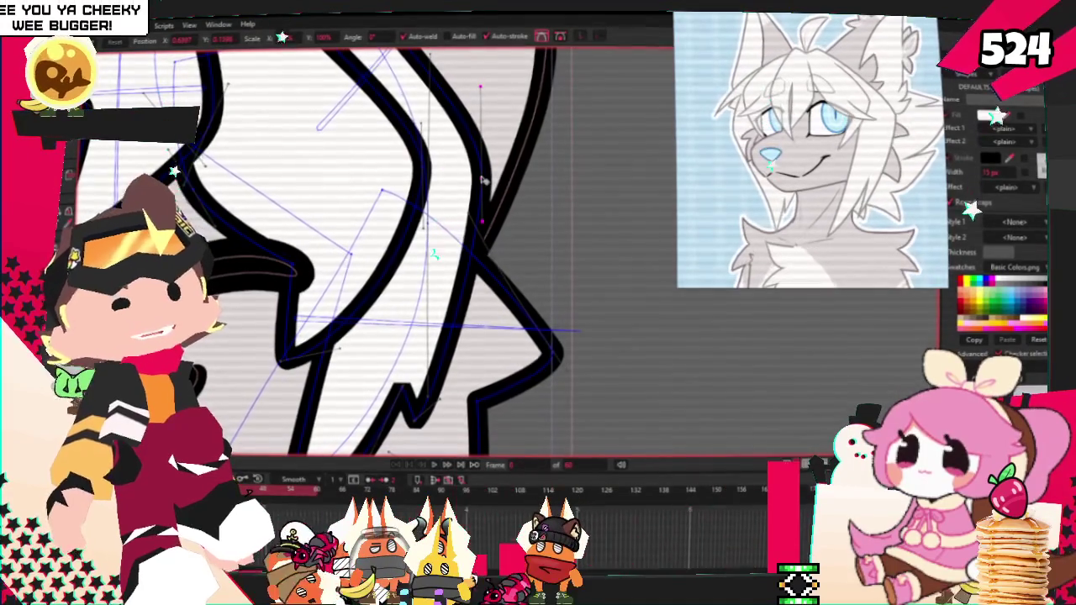
{"action": "scroll", "coordinate": [590, 144], "scroll_direction": "down", "scroll_amount": 5}
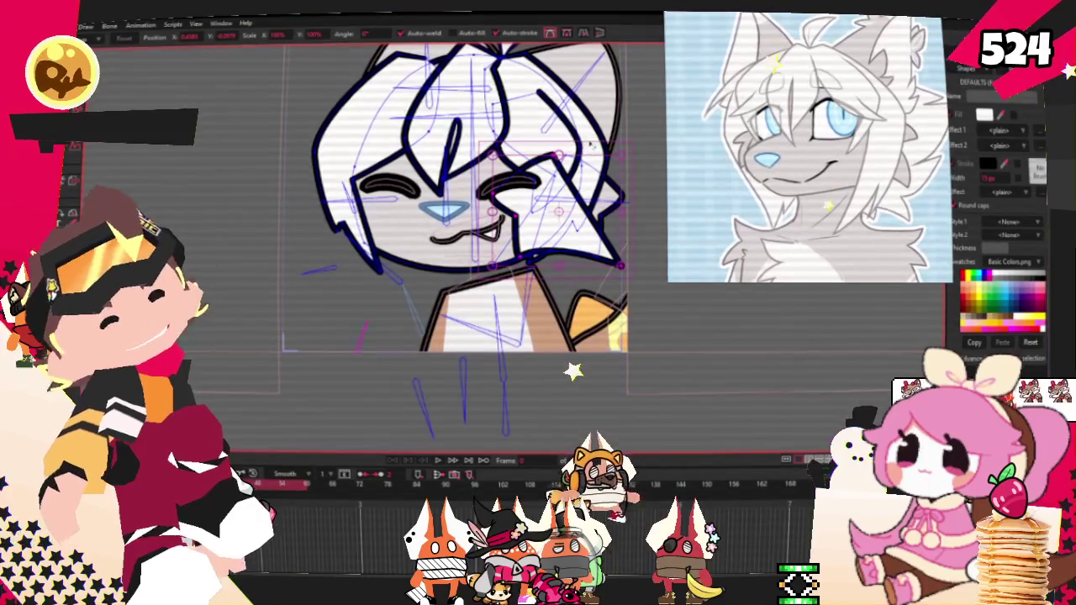
{"action": "scroll", "coordinate": [365, 214], "scroll_direction": "up", "scroll_amount": 2}
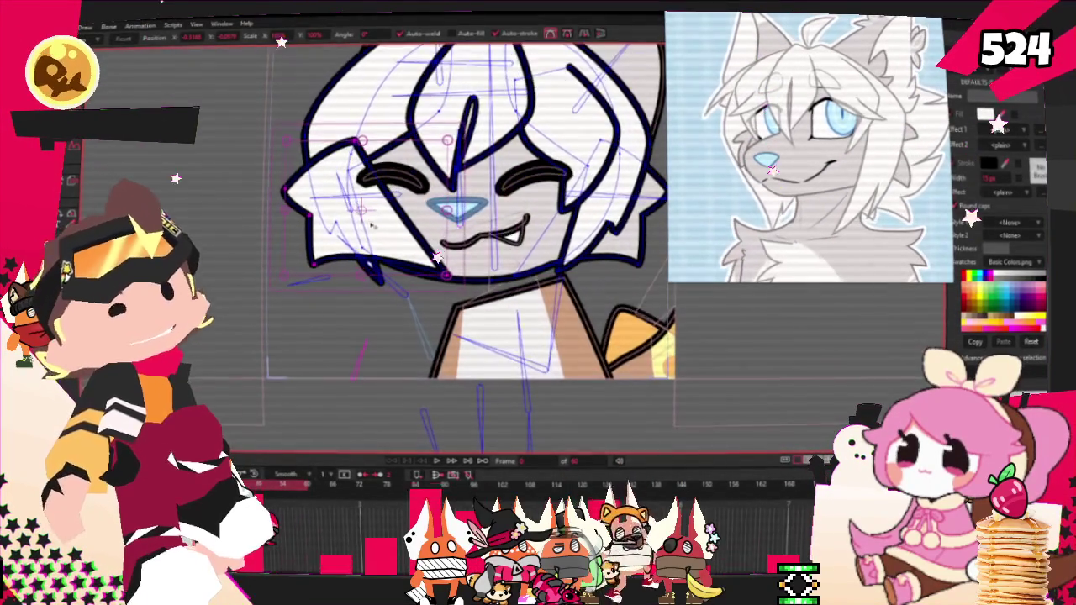
{"action": "scroll", "coordinate": [368, 210], "scroll_direction": "up", "scroll_amount": 2}
{"action": "key", "text": "g"}
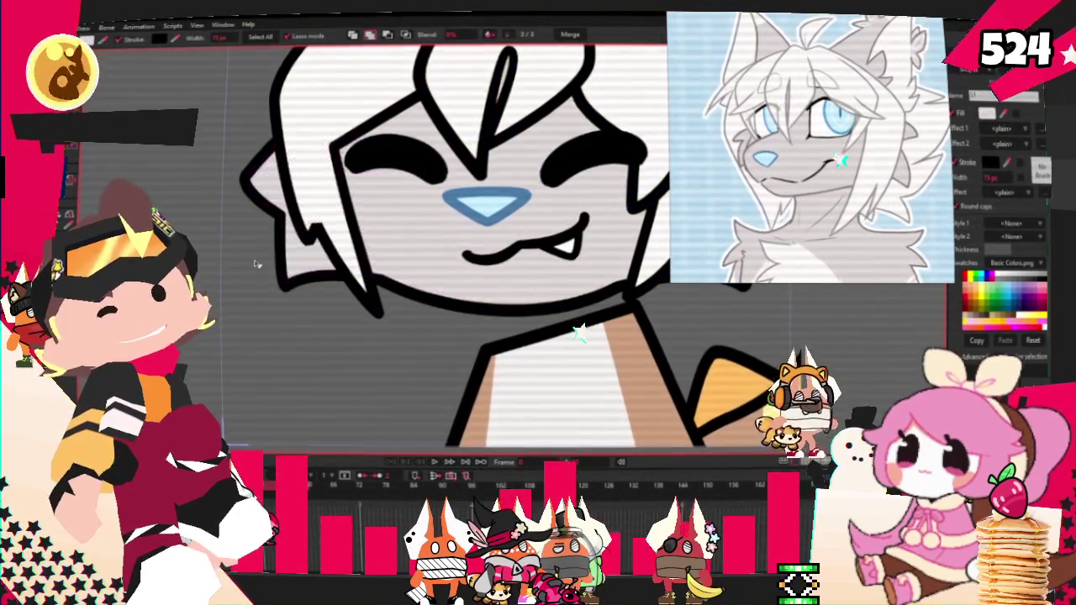
{"action": "scroll", "coordinate": [168, 210], "scroll_direction": "up", "scroll_amount": 1}
{"action": "key", "text": "t"}
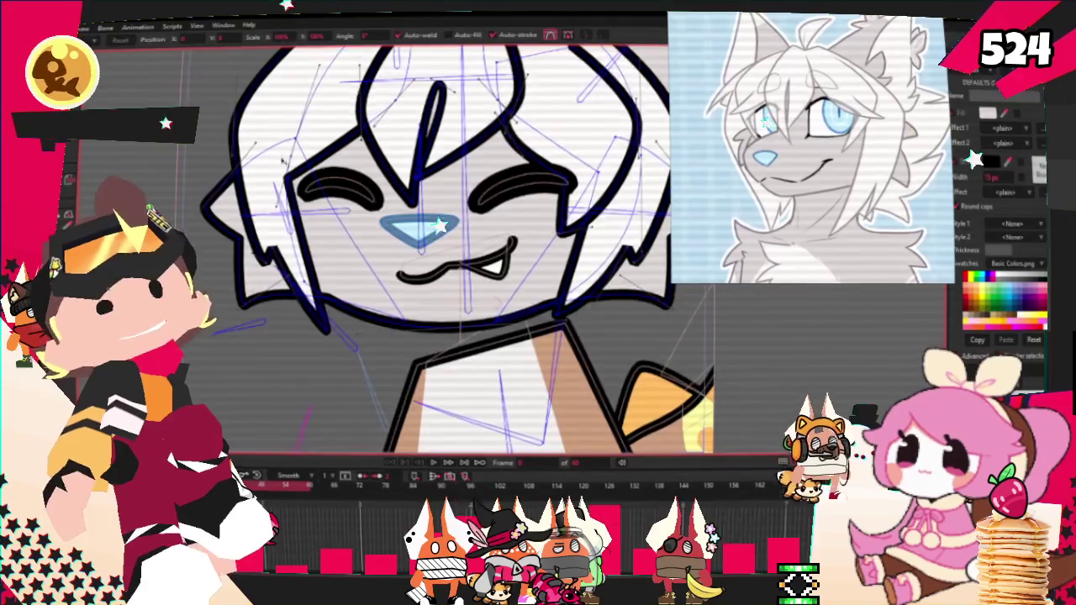
{"action": "scroll", "coordinate": [412, 333], "scroll_direction": "up", "scroll_amount": 2}
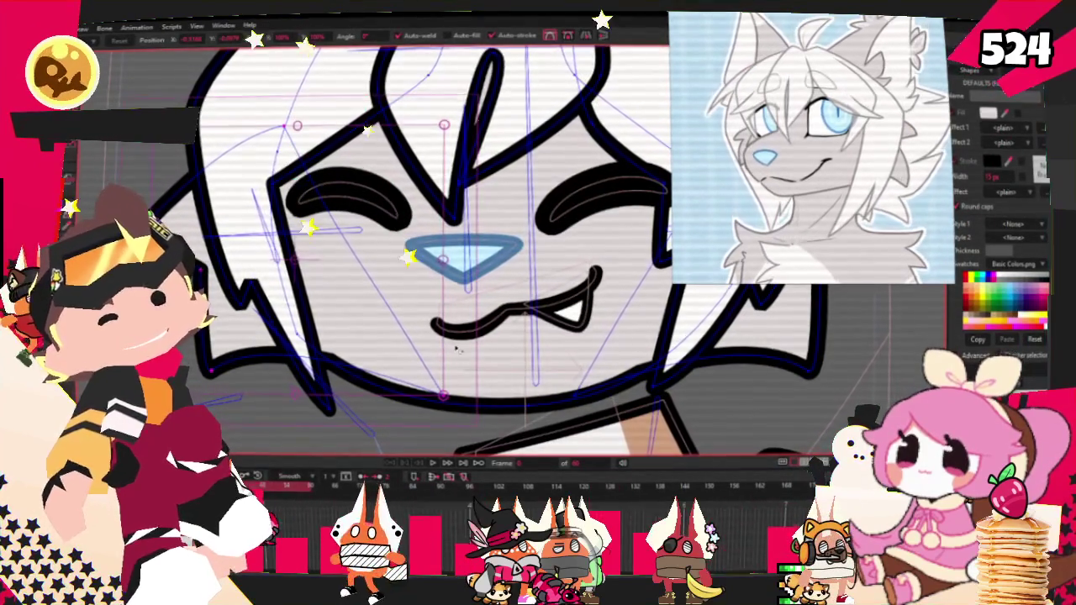
{"action": "left_click", "coordinate": [379, 336]}
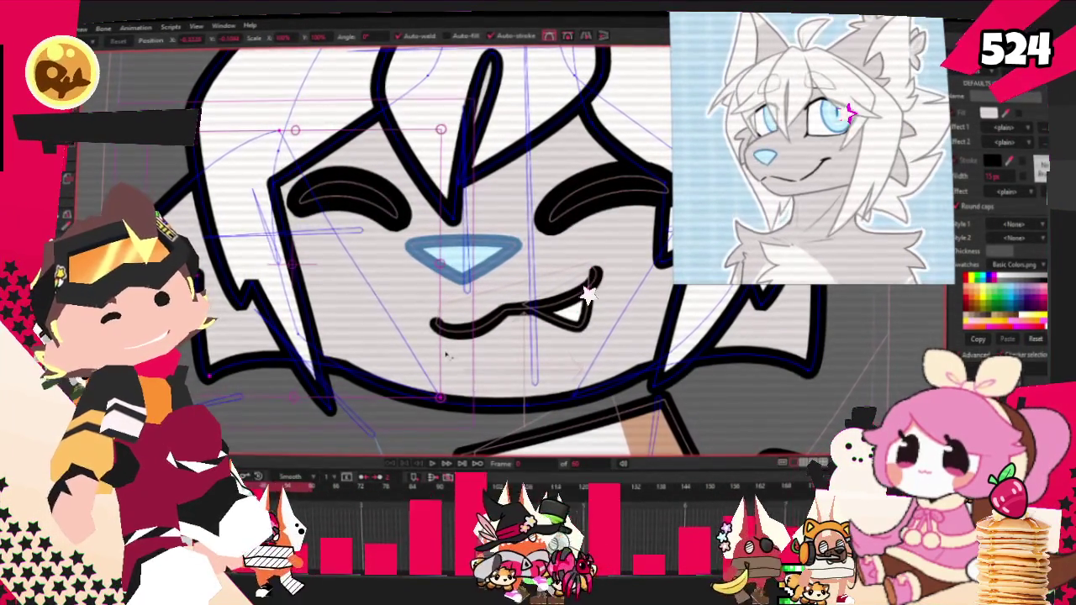
{"action": "left_click", "coordinate": [446, 354]}
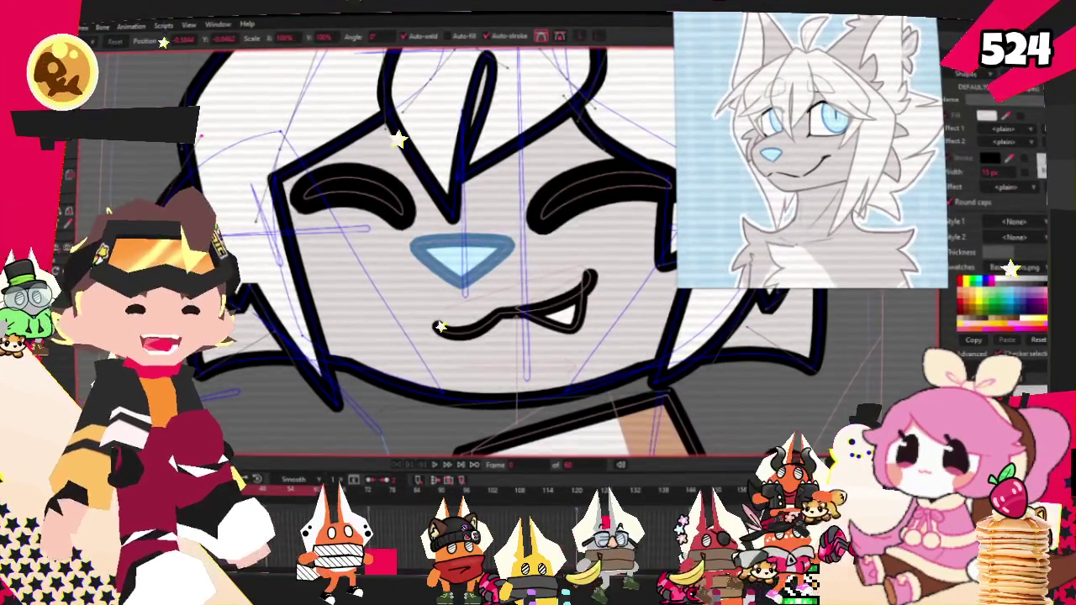
{"action": "scroll", "coordinate": [437, 326], "scroll_direction": "down", "scroll_amount": 5}
{"action": "scroll", "coordinate": [377, 306], "scroll_direction": "up", "scroll_amount": 2}
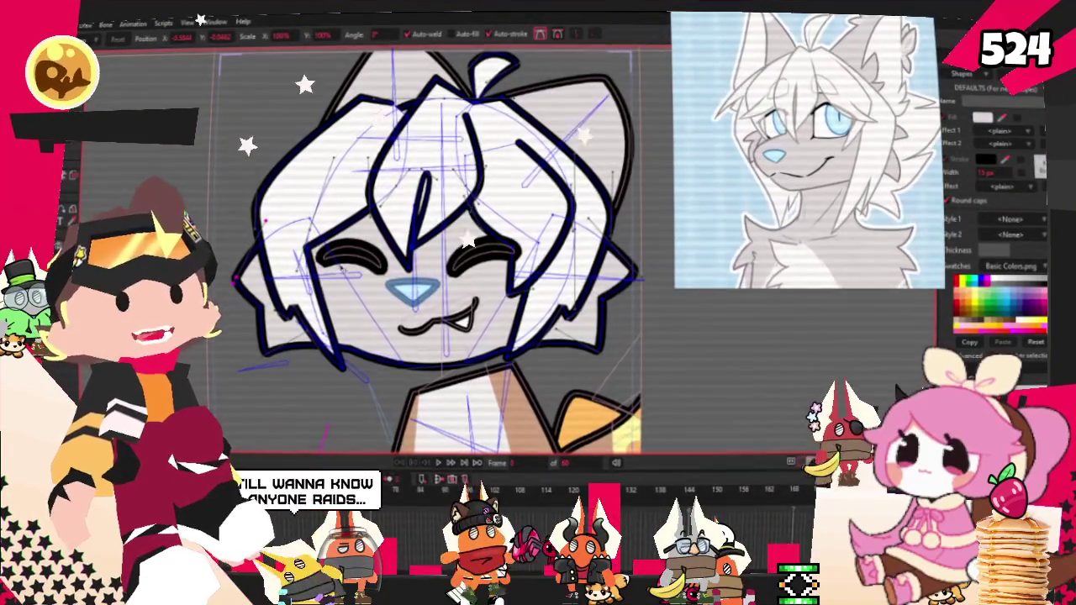
{"action": "scroll", "coordinate": [395, 252], "scroll_direction": "down", "scroll_amount": 2}
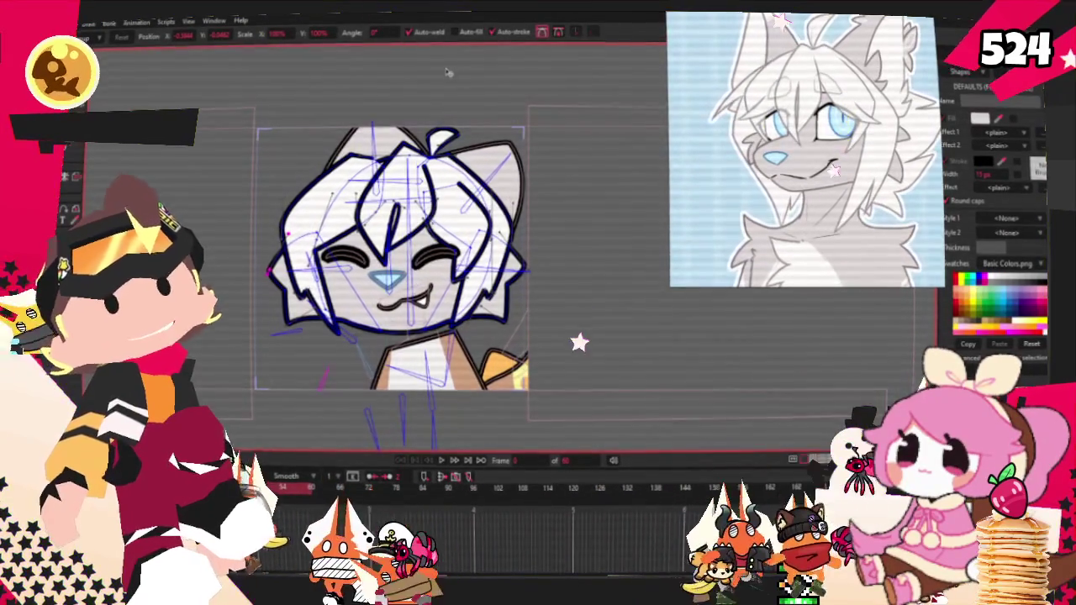
{"action": "scroll", "coordinate": [448, 72], "scroll_direction": "down", "scroll_amount": 1}
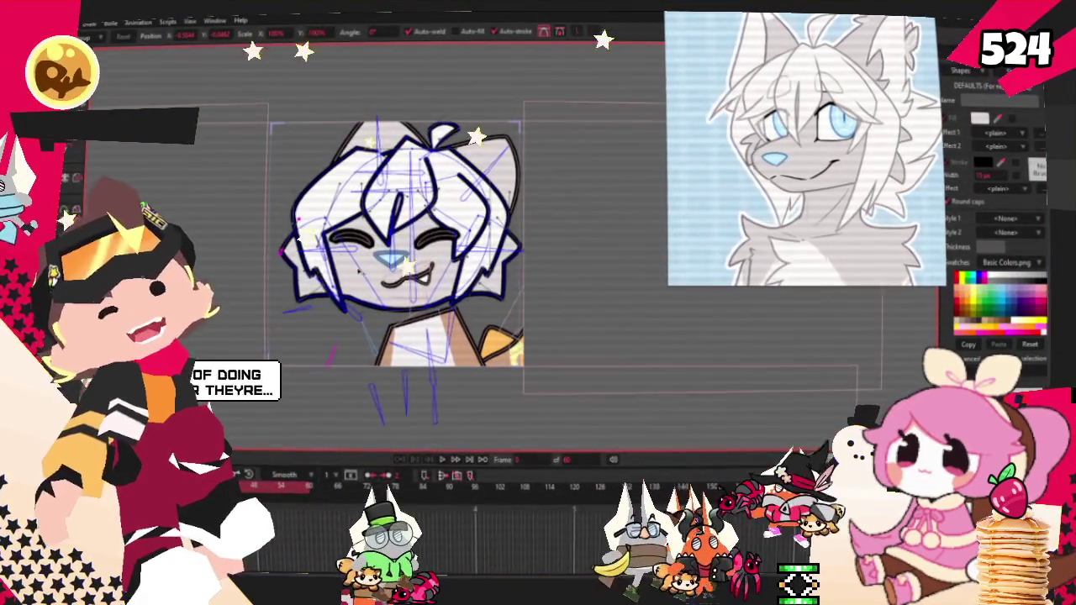
{"action": "scroll", "coordinate": [563, 193], "scroll_direction": "up", "scroll_amount": 1}
{"action": "scroll", "coordinate": [580, 235], "scroll_direction": "up", "scroll_amount": 1}
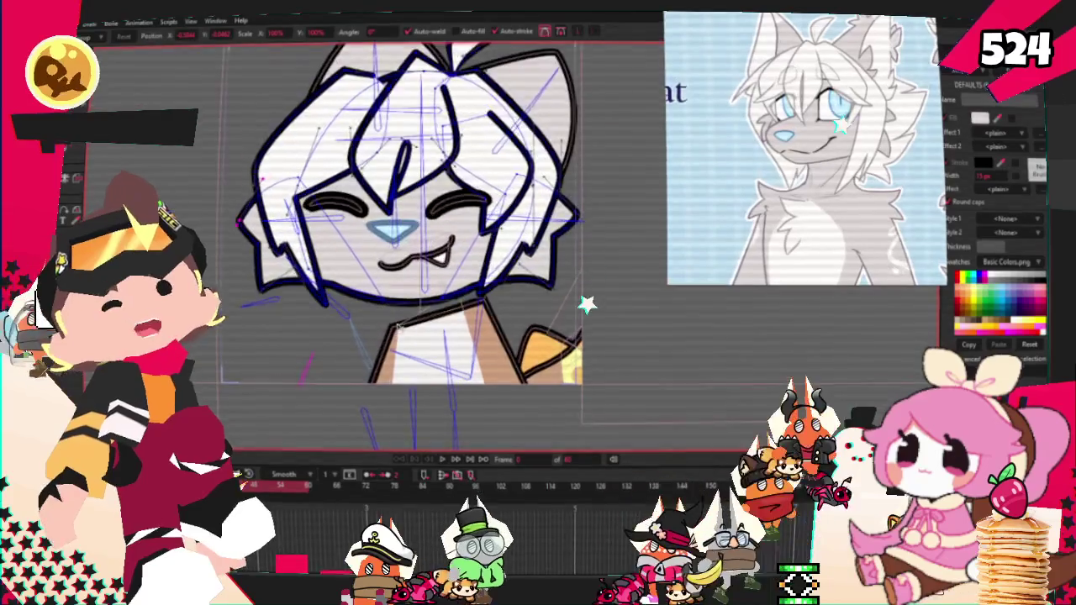
{"action": "scroll", "coordinate": [597, 277], "scroll_direction": "up", "scroll_amount": 1}
{"action": "scroll", "coordinate": [620, 324], "scroll_direction": "up", "scroll_amount": 1}
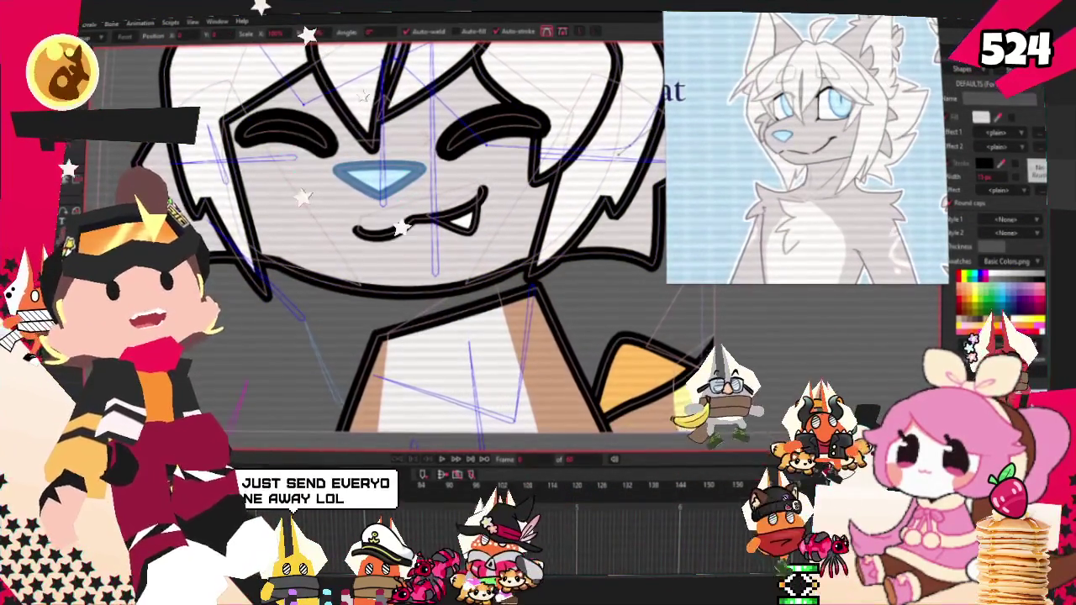
{"action": "scroll", "coordinate": [445, 159], "scroll_direction": "down", "scroll_amount": 3}
{"action": "scroll", "coordinate": [436, 177], "scroll_direction": "up", "scroll_amount": 2}
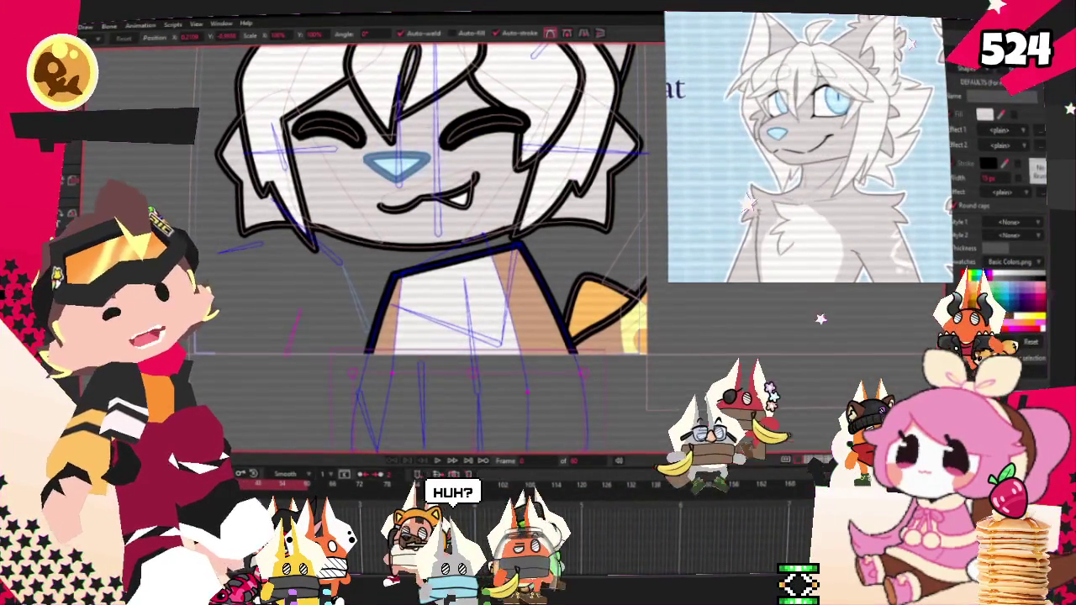
Round off the sharp tip of the chest curve and shift the collar point to the right.
{"action": "key", "text": "a"}
{"action": "scroll", "coordinate": [495, 309], "scroll_direction": "up", "scroll_amount": 2}
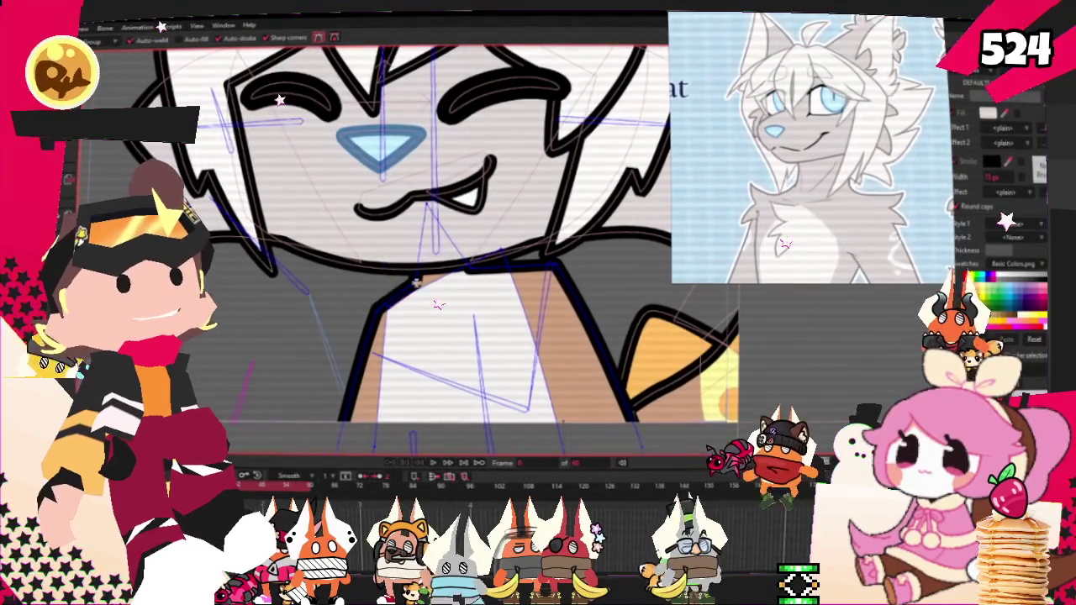
{"action": "scroll", "coordinate": [412, 289], "scroll_direction": "up", "scroll_amount": 2}
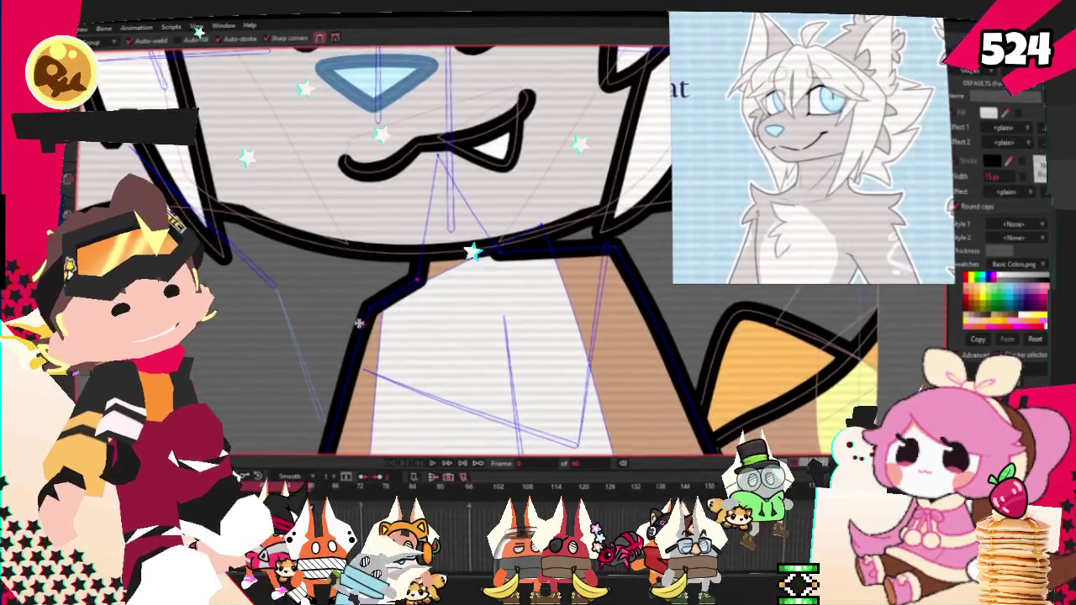
{"action": "key", "text": "t"}
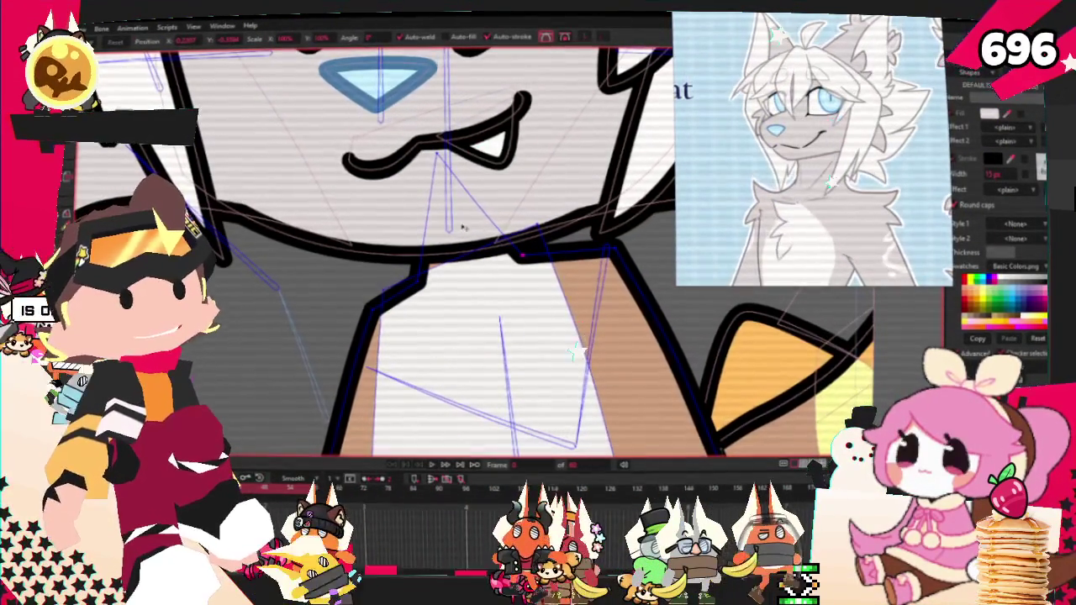
{"action": "scroll", "coordinate": [373, 167], "scroll_direction": "down", "scroll_amount": 1}
{"action": "scroll", "coordinate": [374, 167], "scroll_direction": "down", "scroll_amount": 2}
{"action": "scroll", "coordinate": [469, 196], "scroll_direction": "up", "scroll_amount": 2}
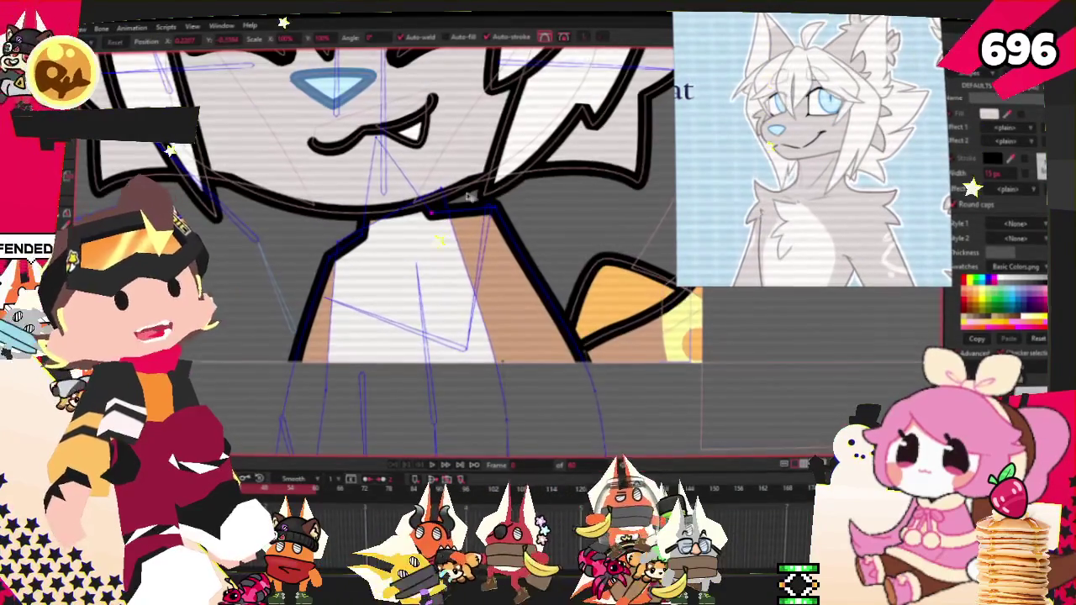
{"action": "scroll", "coordinate": [467, 206], "scroll_direction": "up", "scroll_amount": 2}
{"action": "scroll", "coordinate": [462, 204], "scroll_direction": "down", "scroll_amount": 3}
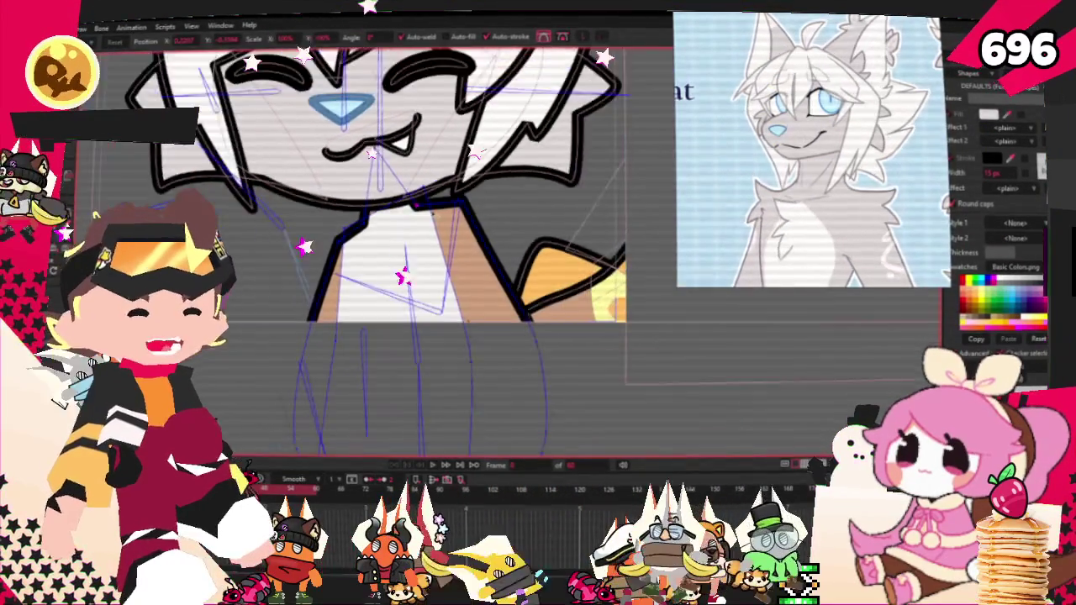
{"action": "scroll", "coordinate": [453, 202], "scroll_direction": "up", "scroll_amount": 3}
{"action": "scroll", "coordinate": [466, 233], "scroll_direction": "down", "scroll_amount": 2}
{"action": "scroll", "coordinate": [504, 277], "scroll_direction": "up", "scroll_amount": 3}
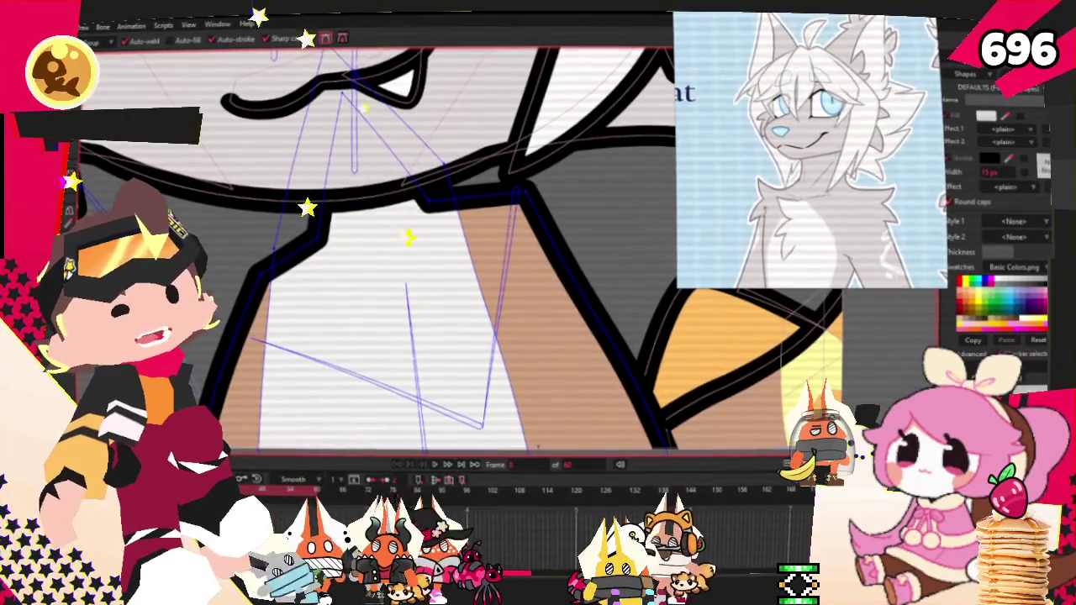
{"action": "key", "text": "c"}
{"action": "scroll", "coordinate": [329, 165], "scroll_direction": "up", "scroll_amount": 2}
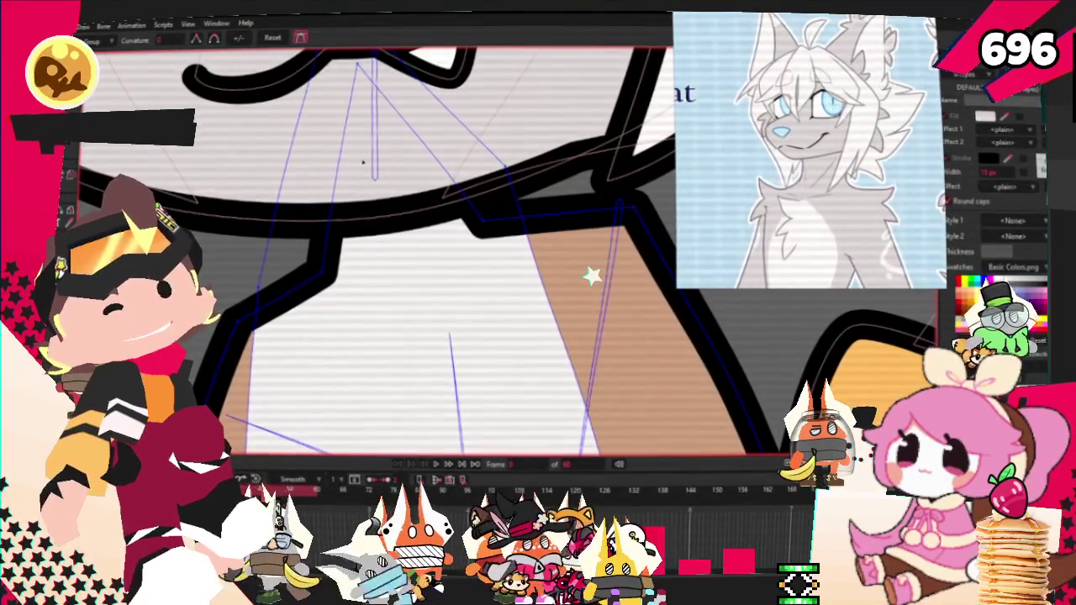
{"action": "left_click_drag", "start_coordinate": [357, 66], "coordinate": [437, 231]}
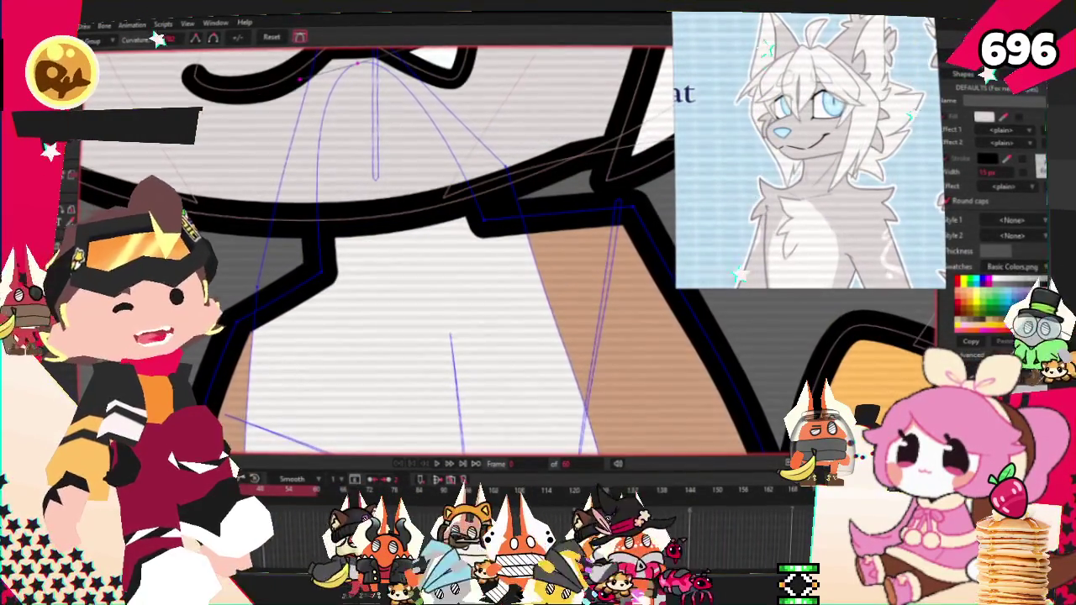
{"action": "key", "text": "t"}
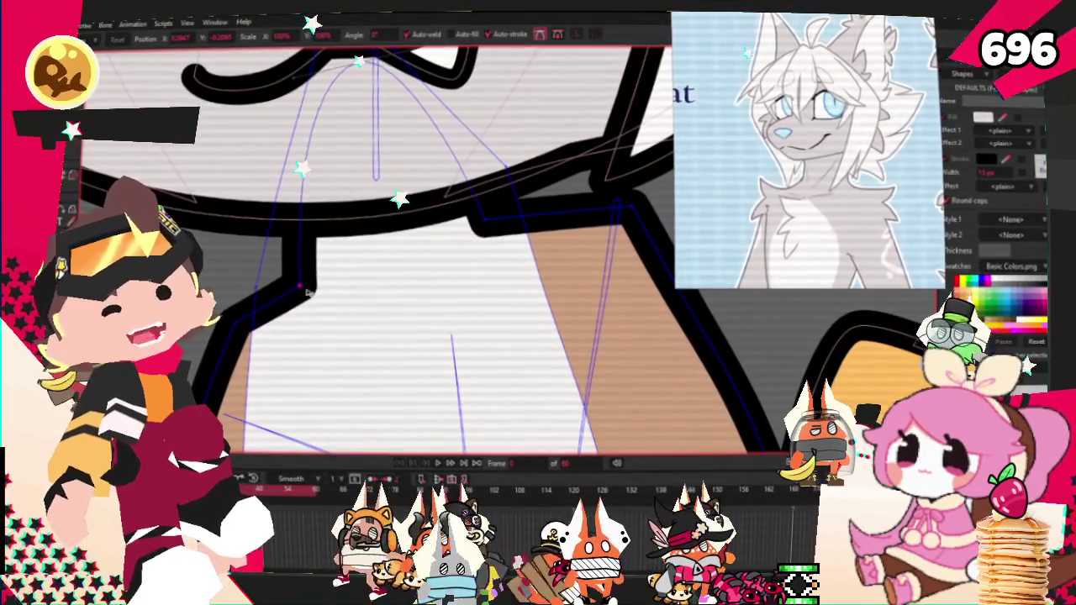
{"action": "left_click_drag", "start_coordinate": [486, 240], "coordinate": [510, 238]}
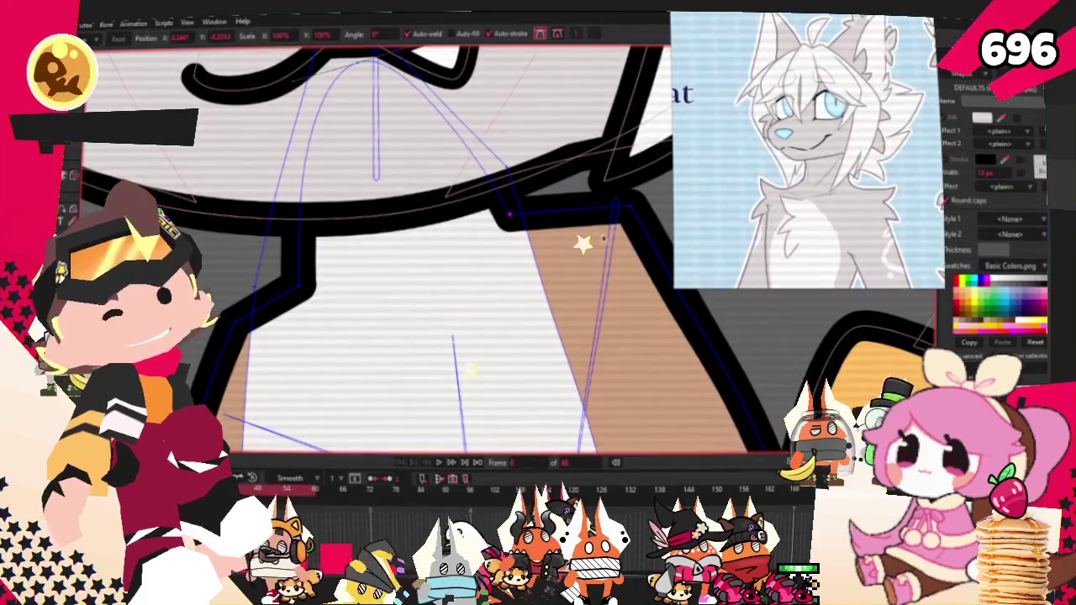
Round the white chest triangle into an arch-topped oval, then zoom out to check the torso.
{"action": "scroll", "coordinate": [563, 225], "scroll_direction": "down", "scroll_amount": 3}
{"action": "scroll", "coordinate": [504, 231], "scroll_direction": "down", "scroll_amount": 2}
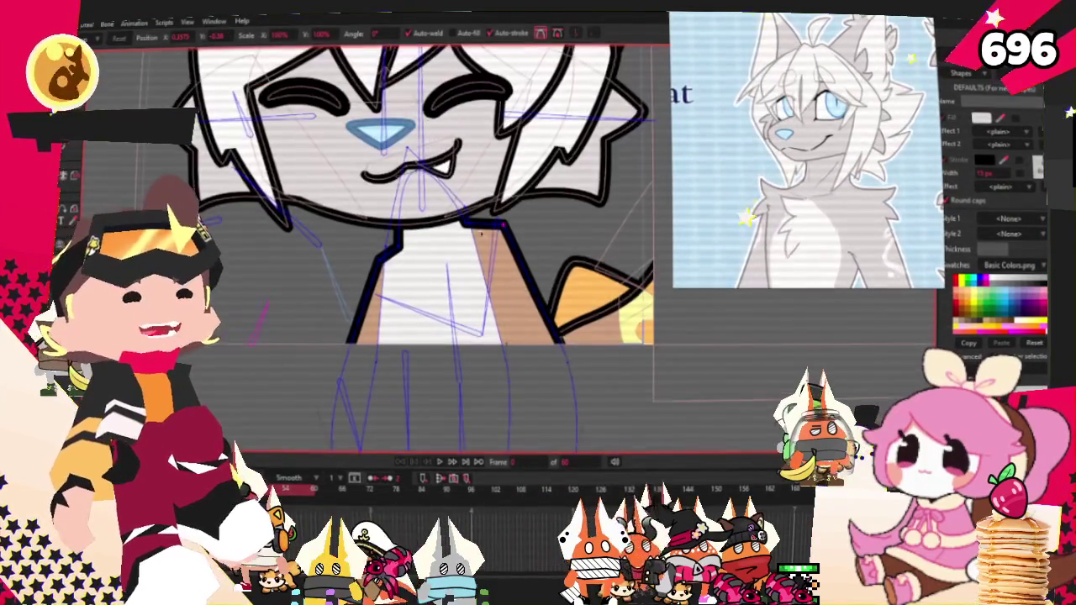
{"action": "scroll", "coordinate": [459, 226], "scroll_direction": "up", "scroll_amount": 3}
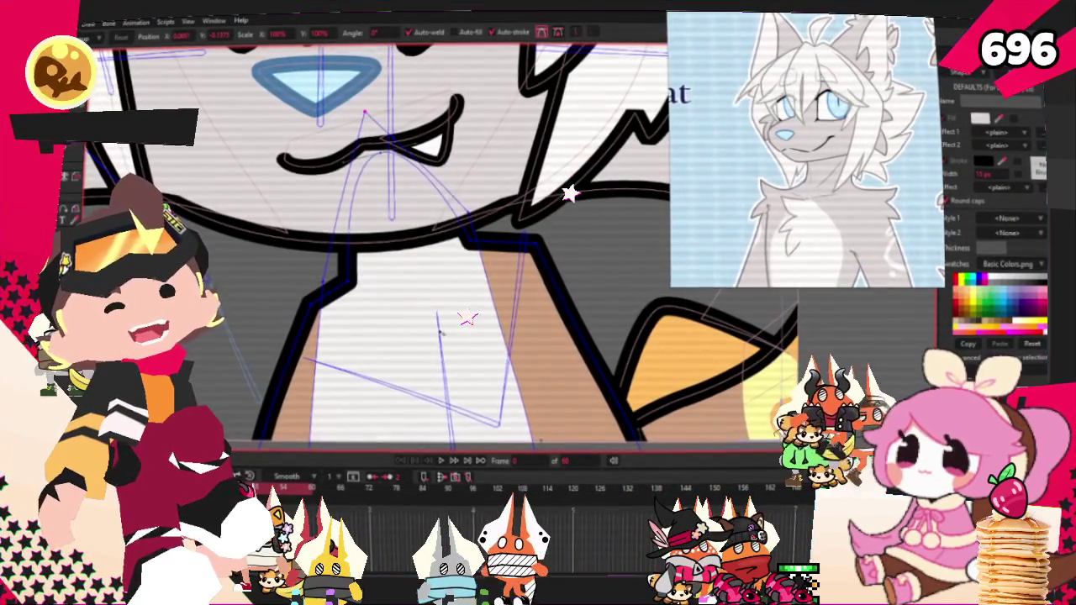
{"action": "scroll", "coordinate": [409, 280], "scroll_direction": "down", "scroll_amount": 1}
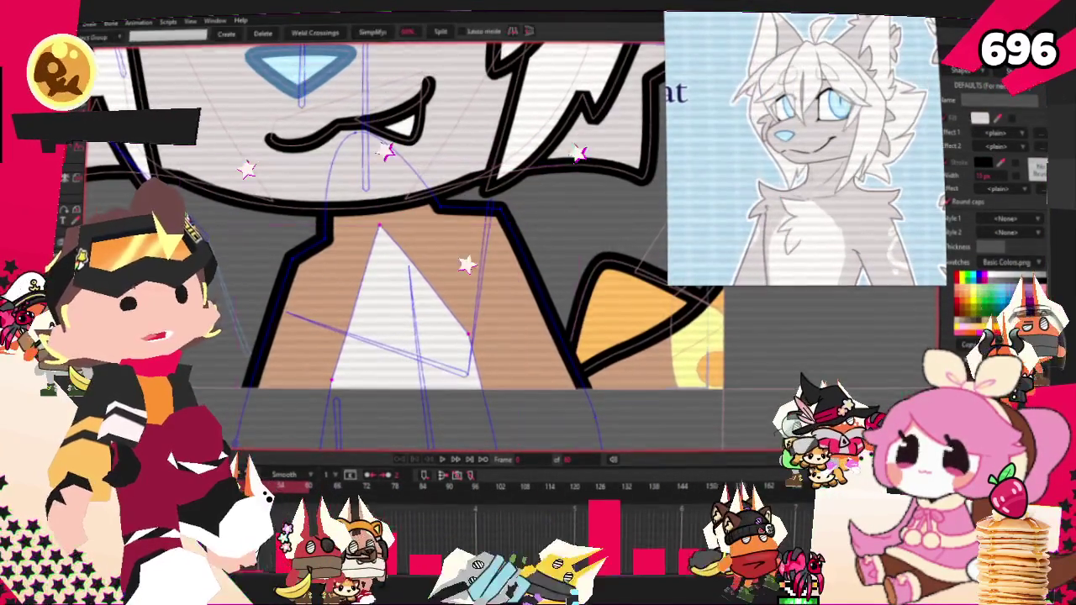
{"action": "scroll", "coordinate": [356, 213], "scroll_direction": "up", "scroll_amount": 1}
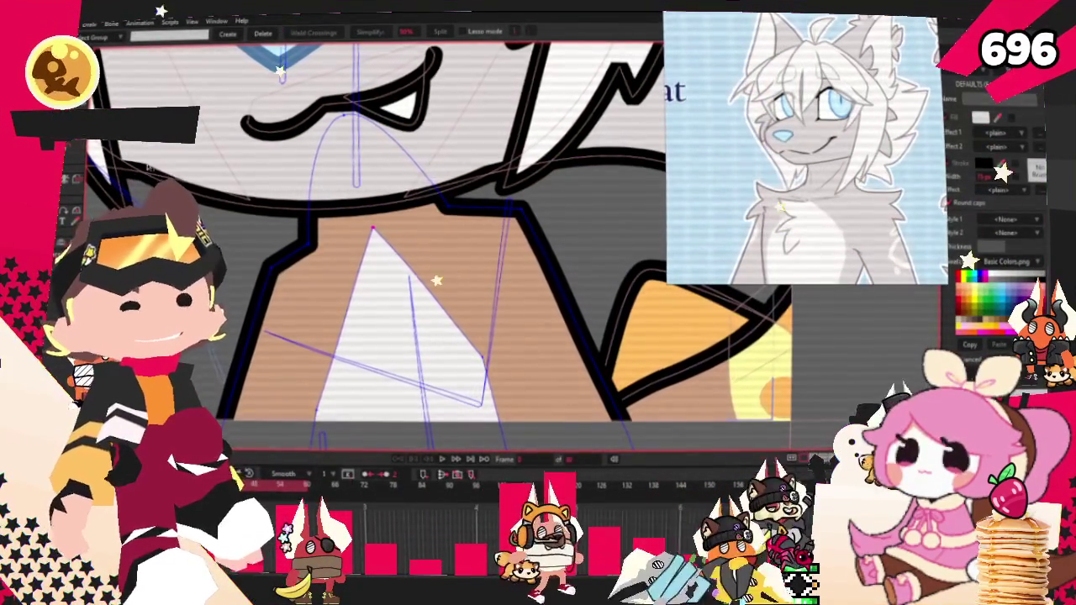
{"action": "key", "text": "c"}
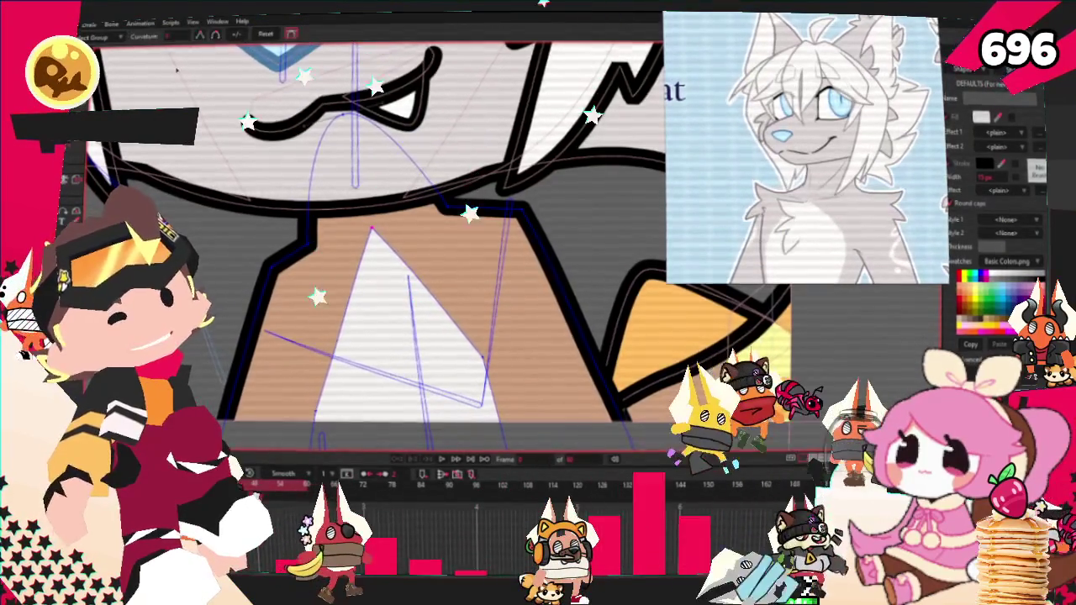
{"action": "left_click", "coordinate": [217, 35]}
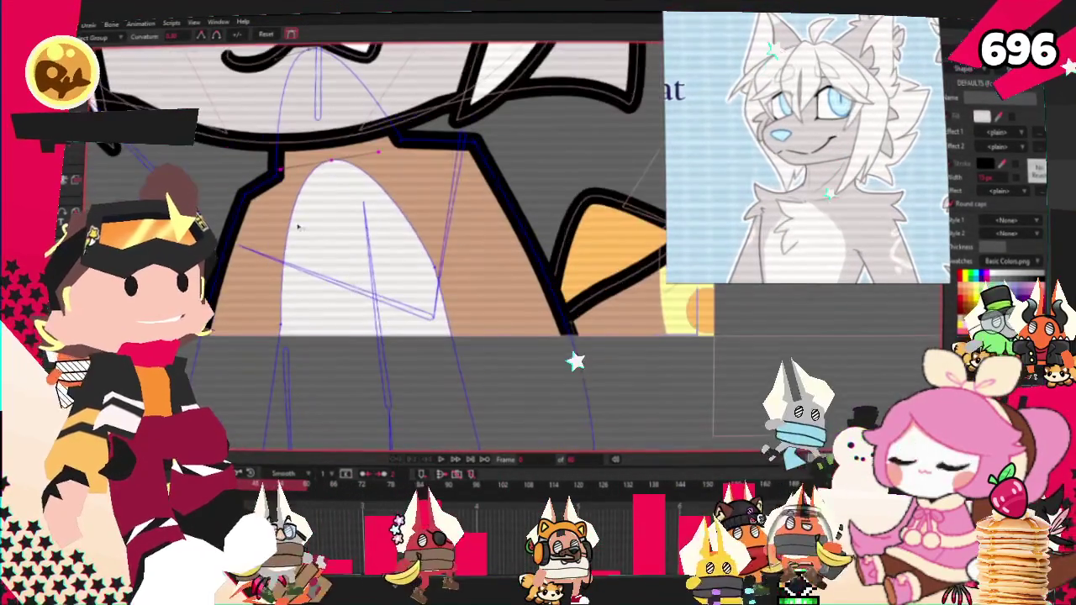
{"action": "key", "text": "t"}
{"action": "scroll", "coordinate": [271, 160], "scroll_direction": "down", "scroll_amount": 3}
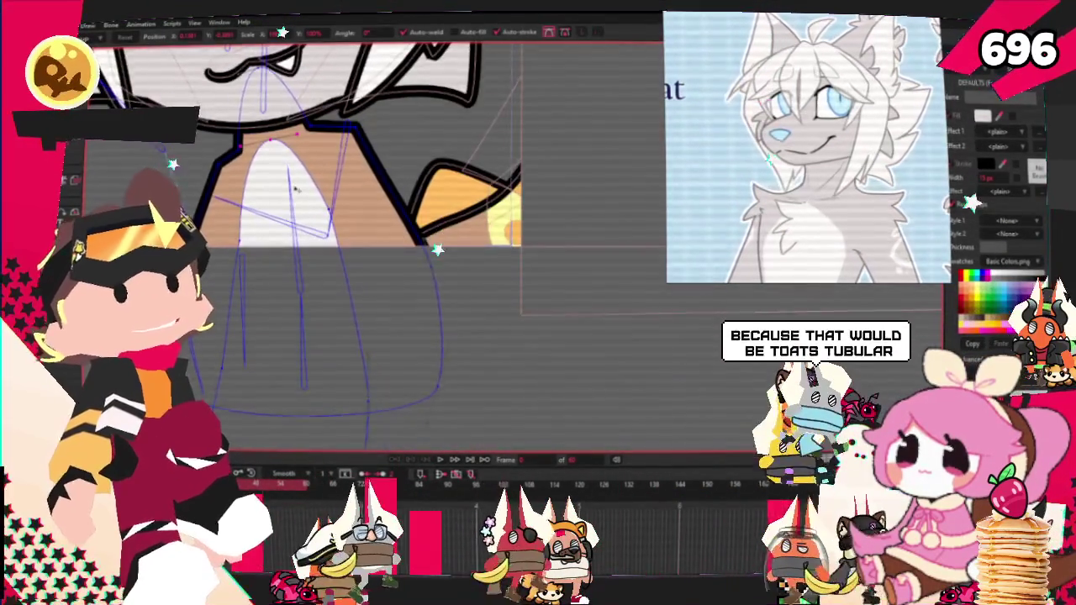
{"action": "scroll", "coordinate": [270, 160], "scroll_direction": "up", "scroll_amount": 3}
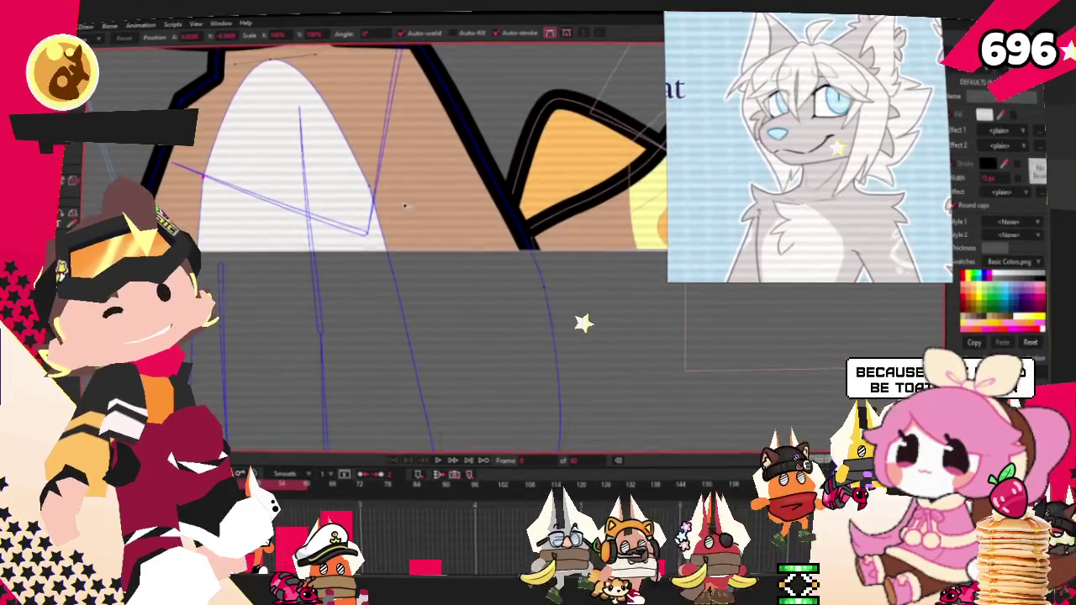
{"action": "scroll", "coordinate": [366, 153], "scroll_direction": "down", "scroll_amount": 2}
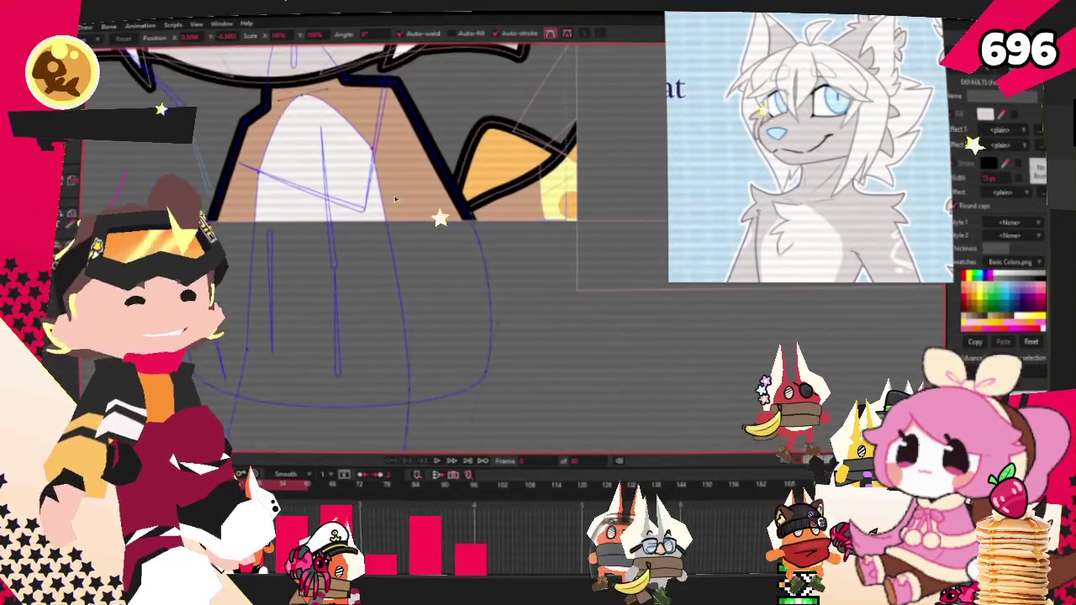
{"action": "scroll", "coordinate": [367, 152], "scroll_direction": "down", "scroll_amount": 1}
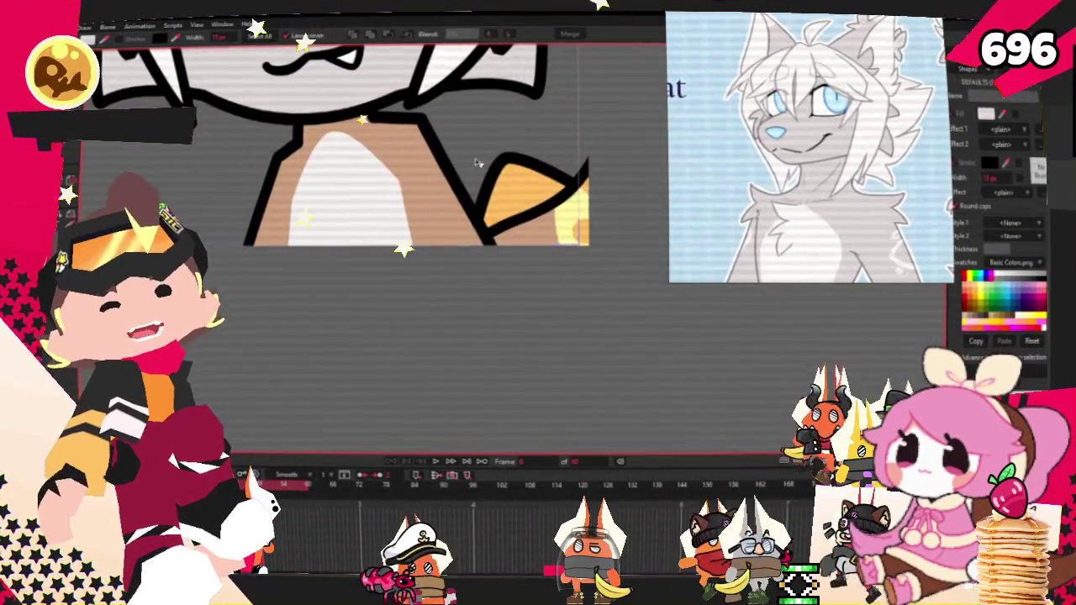
{"action": "scroll", "coordinate": [446, 186], "scroll_direction": "down", "scroll_amount": 2}
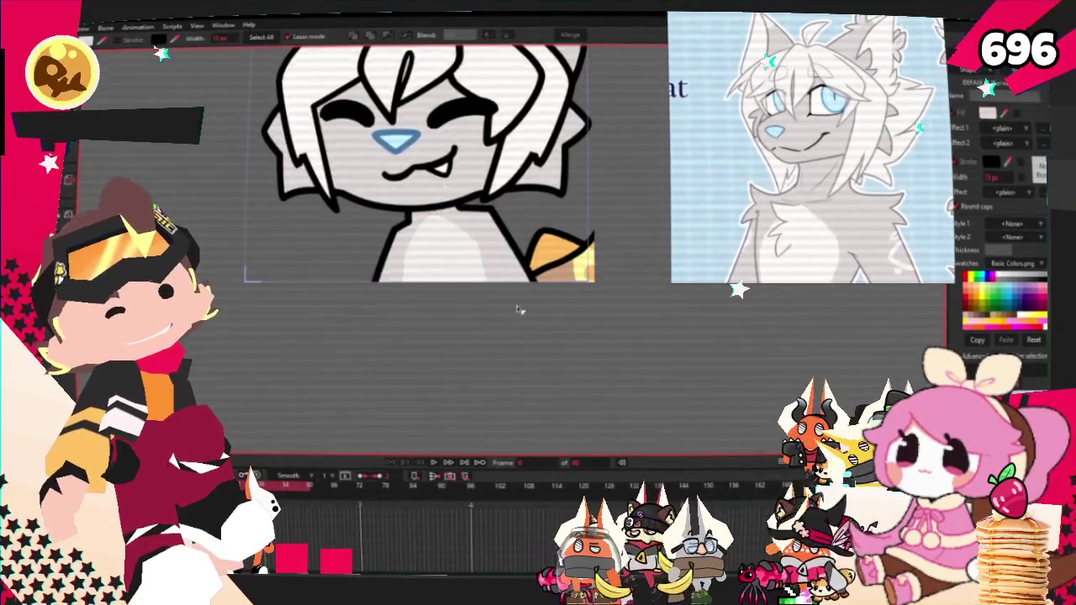
{"action": "scroll", "coordinate": [519, 311], "scroll_direction": "up", "scroll_amount": 2}
{"action": "scroll", "coordinate": [519, 311], "scroll_direction": "down", "scroll_amount": 2}
{"action": "scroll", "coordinate": [520, 310], "scroll_direction": "up", "scroll_amount": 2}
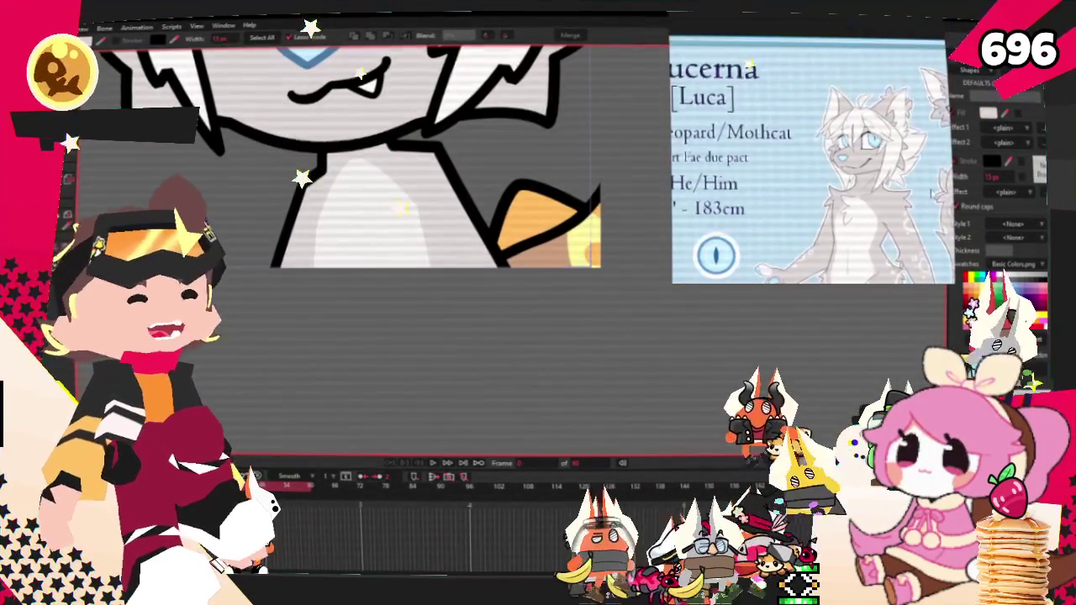
{"action": "scroll", "coordinate": [547, 267], "scroll_direction": "down", "scroll_amount": 2}
{"action": "scroll", "coordinate": [548, 267], "scroll_direction": "down", "scroll_amount": 2}
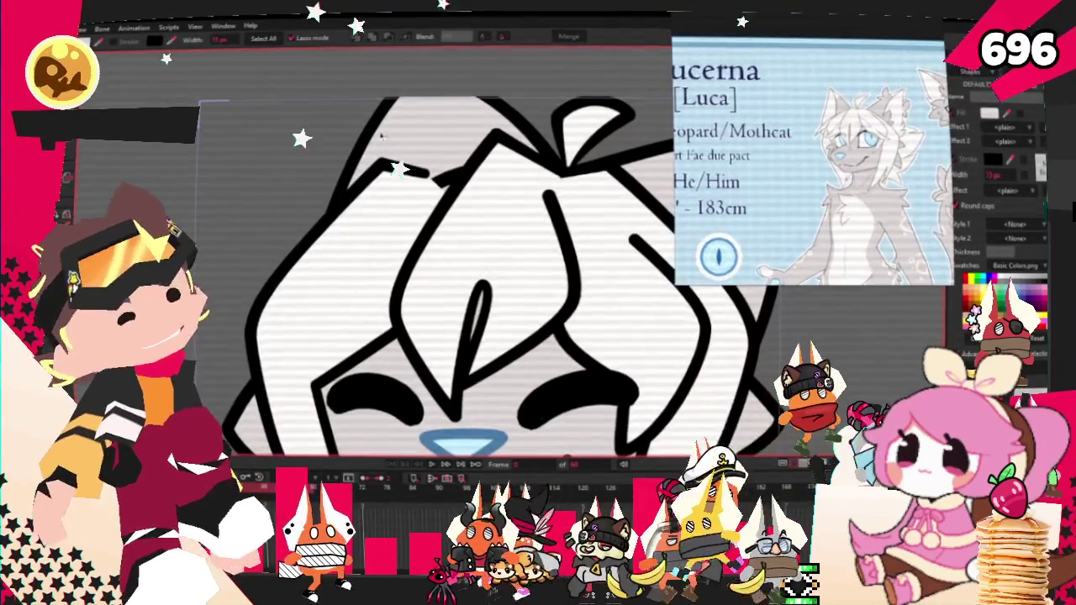
{"action": "scroll", "coordinate": [409, 164], "scroll_direction": "up", "scroll_amount": 2}
{"action": "scroll", "coordinate": [331, 137], "scroll_direction": "down", "scroll_amount": 2}
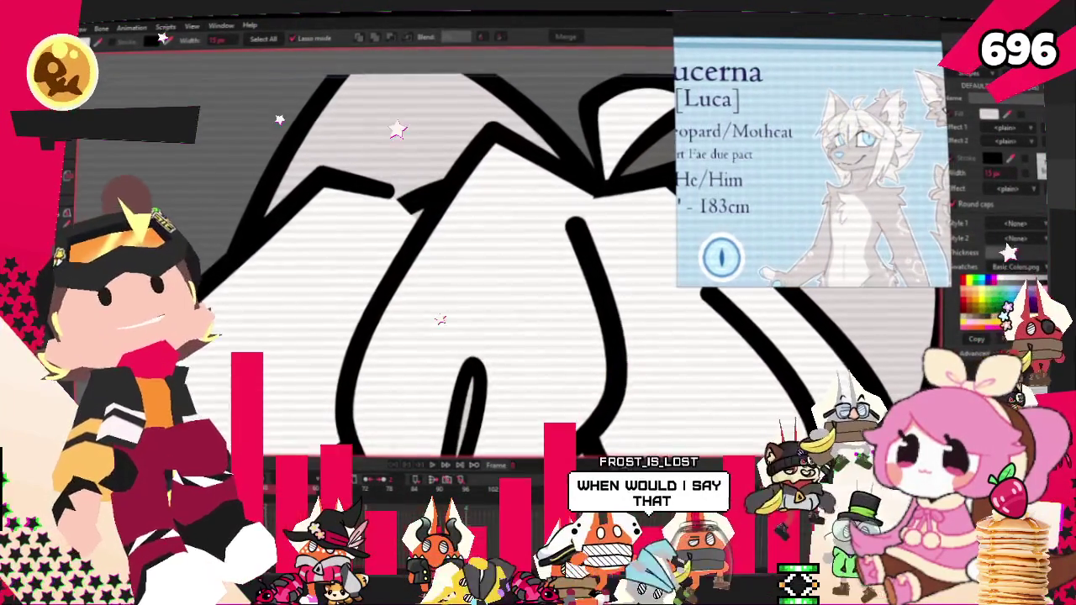
{"action": "scroll", "coordinate": [471, 277], "scroll_direction": "down", "scroll_amount": 1}
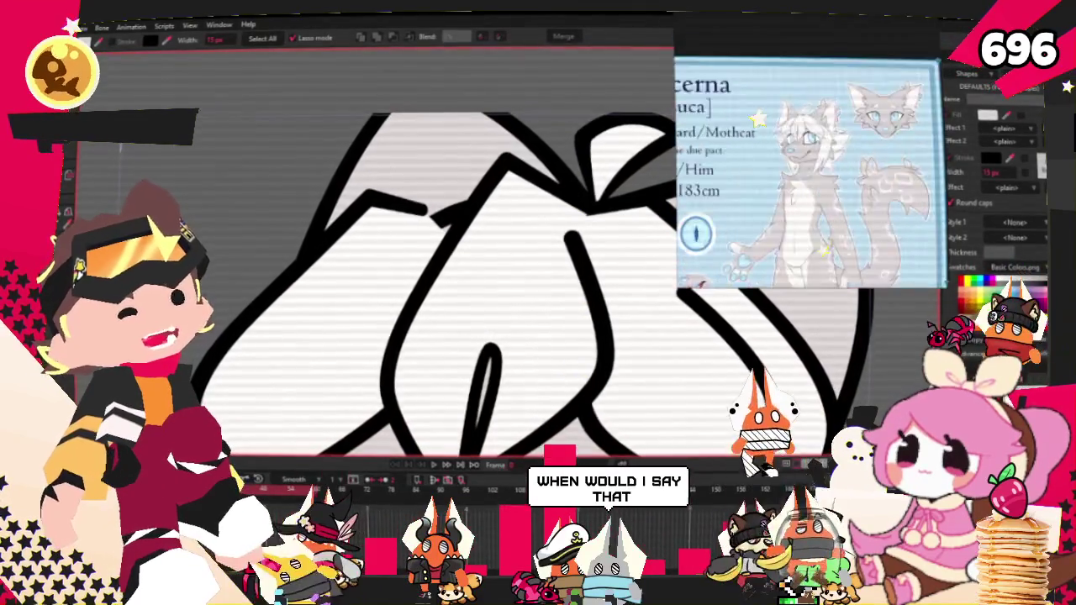
{"action": "scroll", "coordinate": [470, 277], "scroll_direction": "down", "scroll_amount": 1}
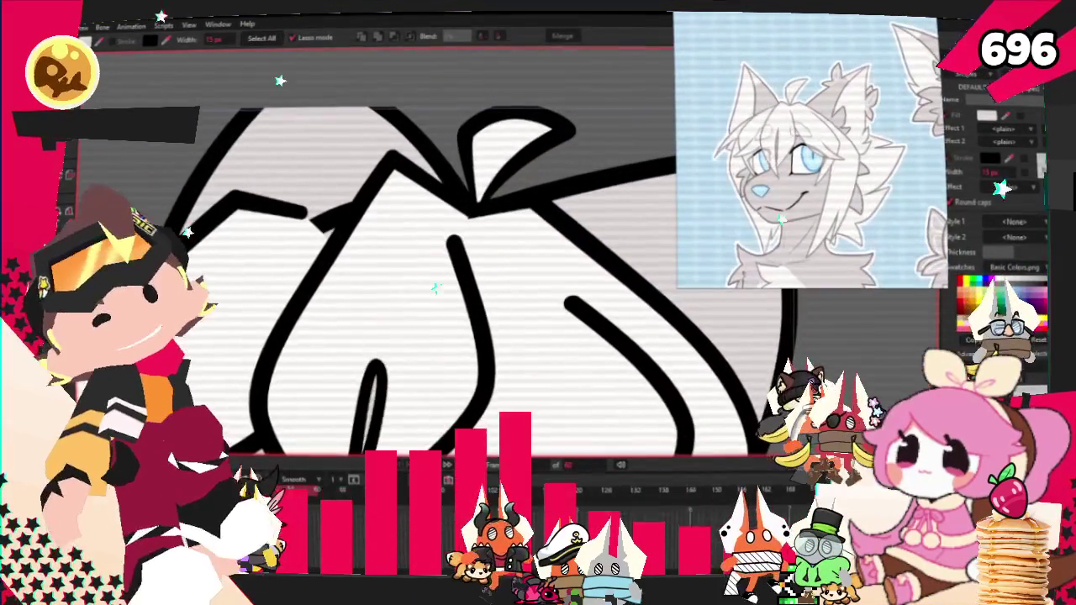
{"action": "key", "text": "a"}
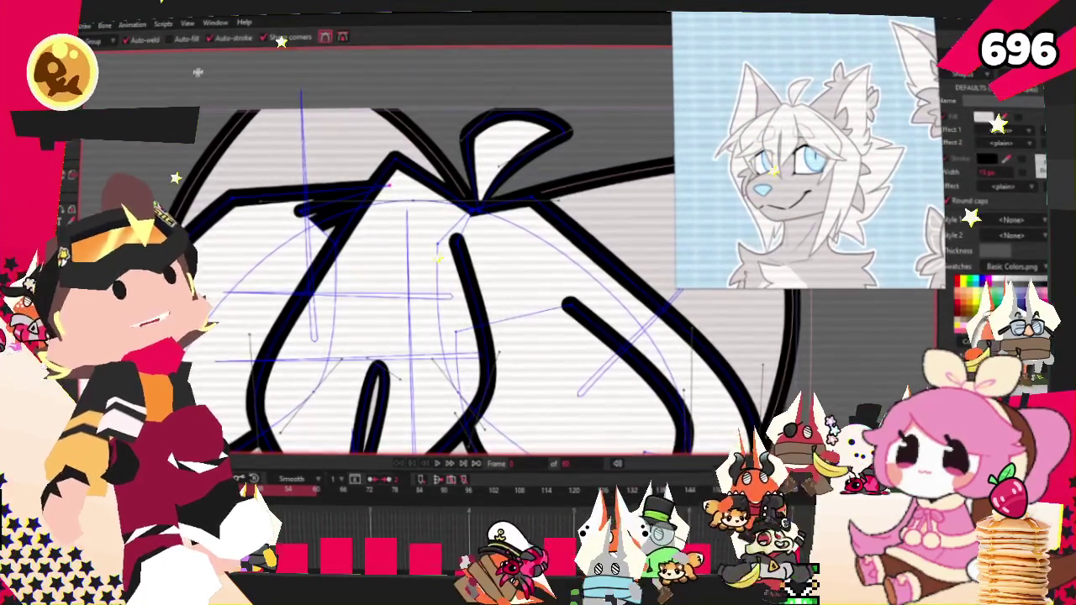
Pull a hair strand point down-left and move the upper-left hair corner point right.
{"action": "key", "text": "t"}
{"action": "scroll", "coordinate": [387, 172], "scroll_direction": "up", "scroll_amount": 2}
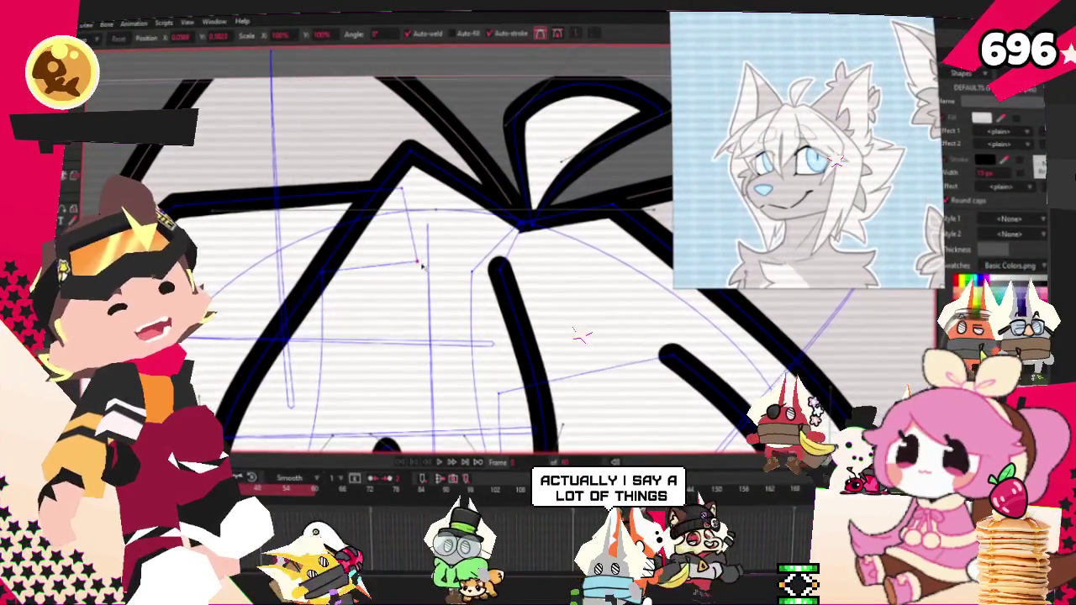
{"action": "left_click_drag", "start_coordinate": [422, 265], "coordinate": [382, 284]}
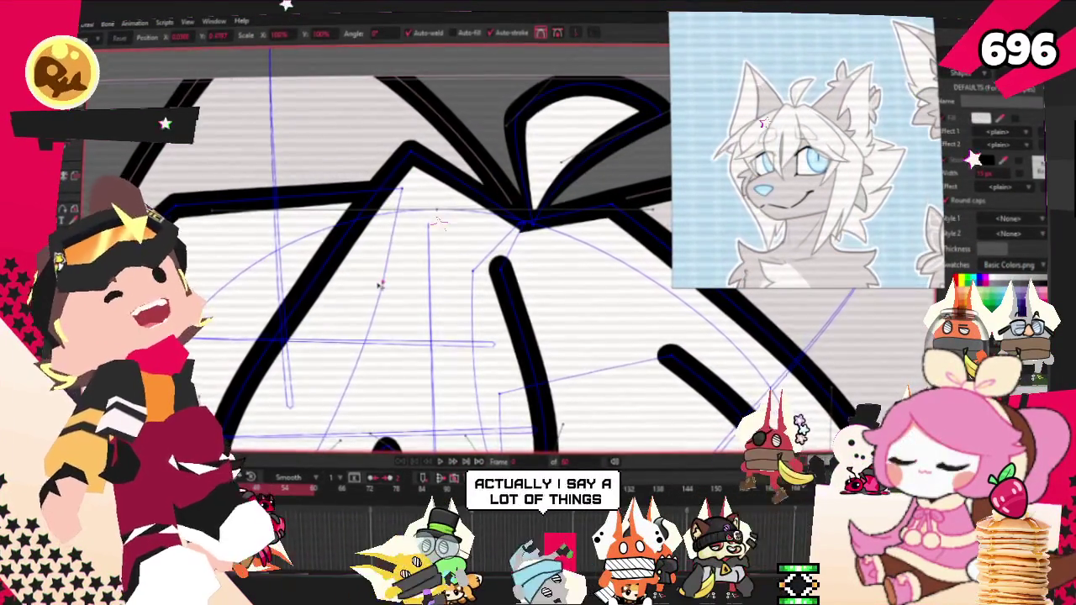
{"action": "scroll", "coordinate": [380, 284], "scroll_direction": "down", "scroll_amount": 3}
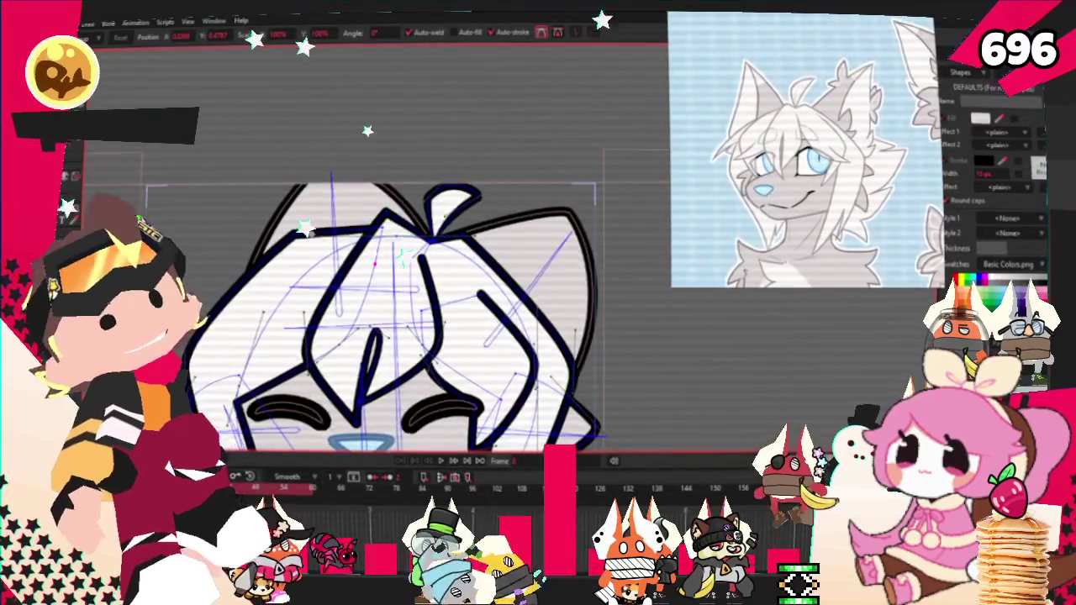
{"action": "scroll", "coordinate": [326, 238], "scroll_direction": "up", "scroll_amount": 3}
{"action": "key", "text": "a"}
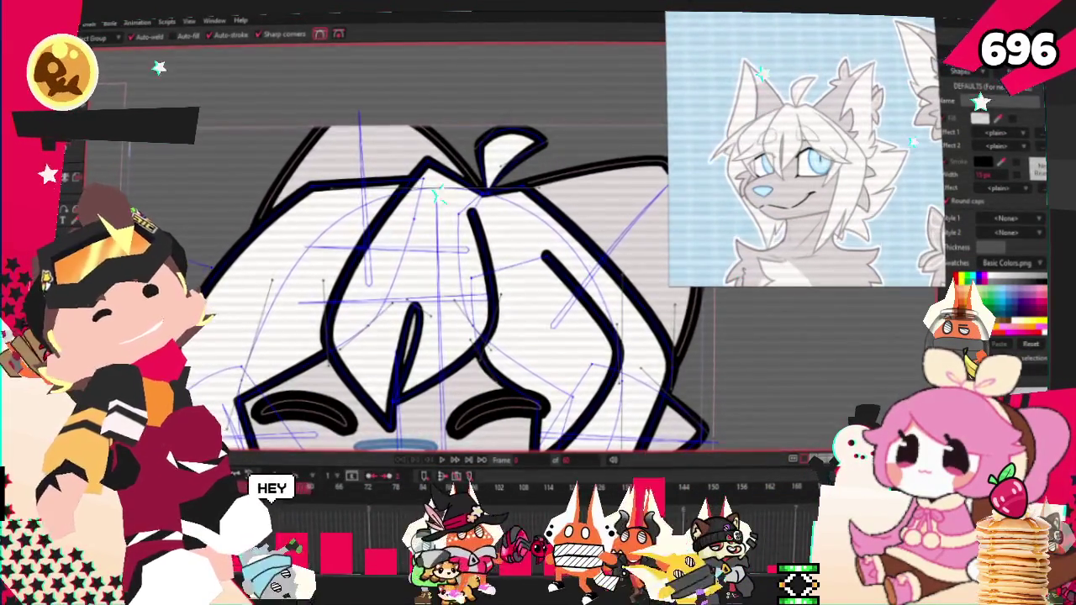
{"action": "scroll", "coordinate": [435, 246], "scroll_direction": "up", "scroll_amount": 2}
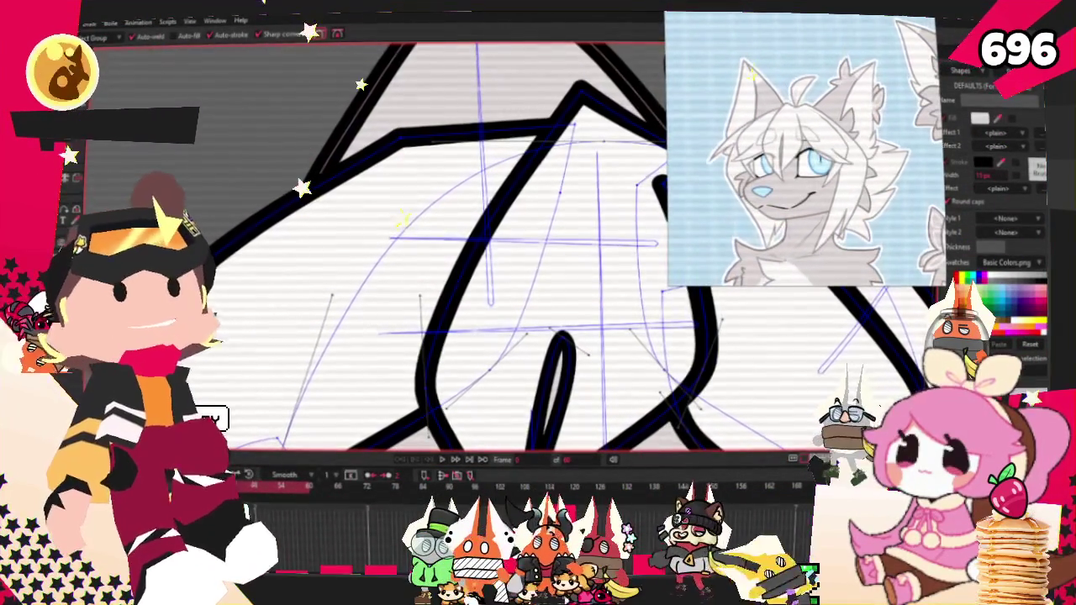
{"action": "scroll", "coordinate": [298, 244], "scroll_direction": "down", "scroll_amount": 3}
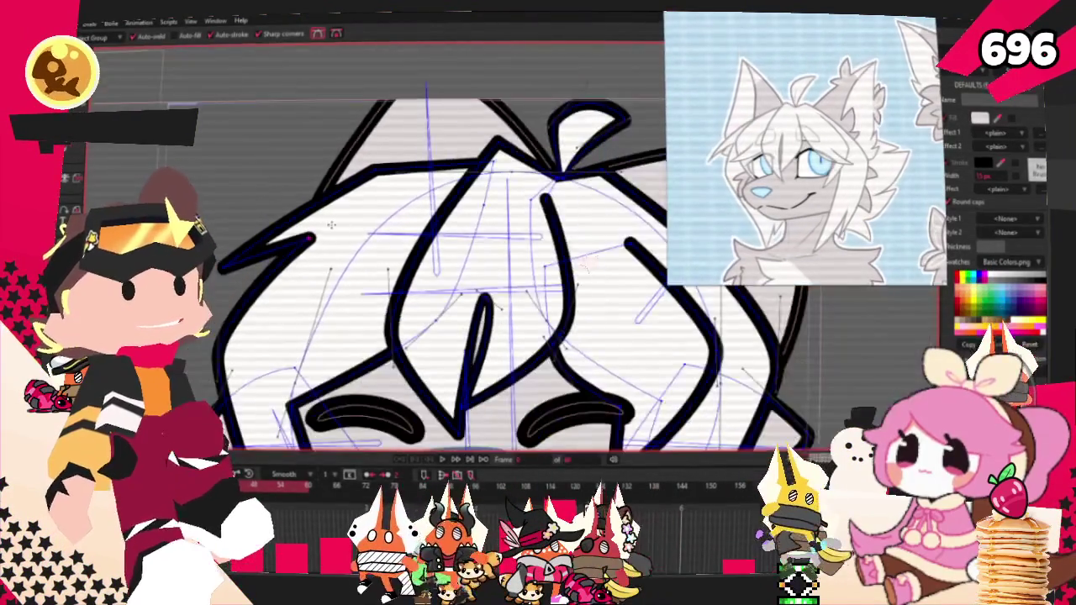
{"action": "scroll", "coordinate": [591, 318], "scroll_direction": "up", "scroll_amount": 3}
{"action": "key", "text": "t"}
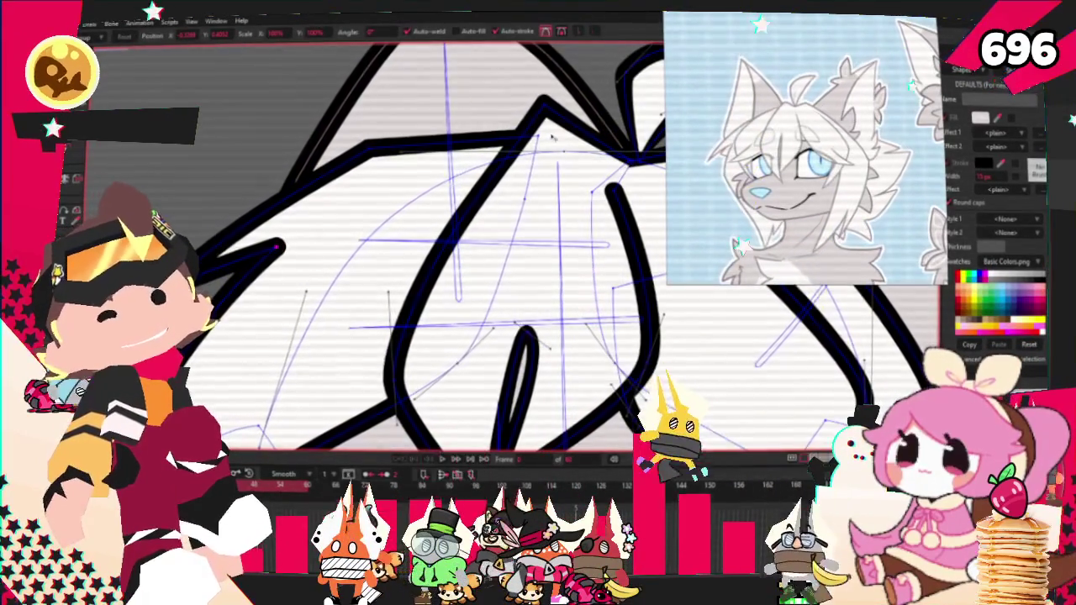
{"action": "left_click_drag", "start_coordinate": [363, 154], "coordinate": [437, 148]}
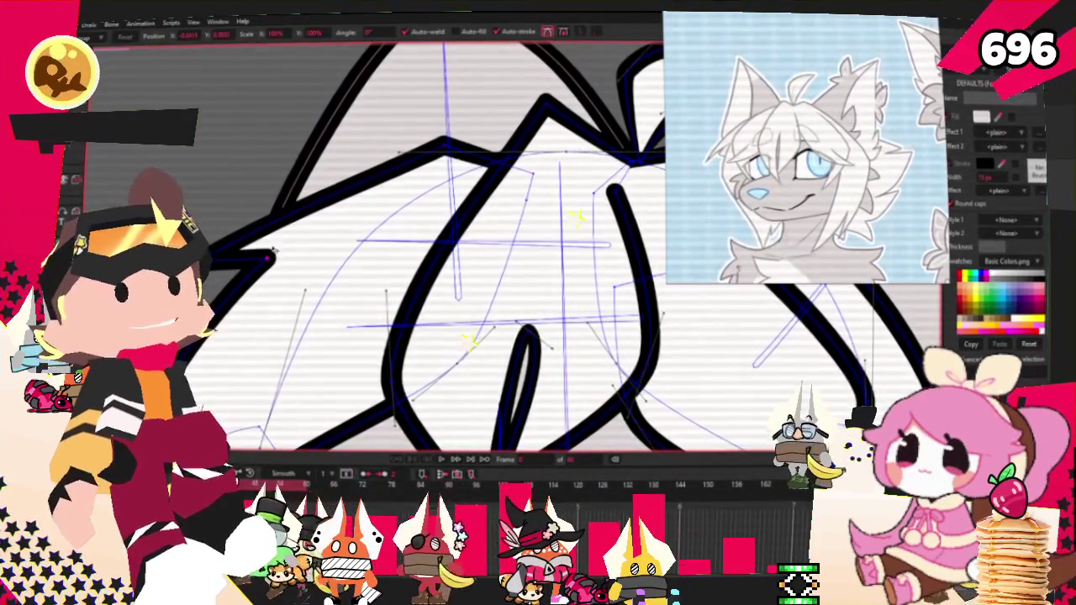
Shift the top hair tuft down and left, then play the animation to preview the head.
{"action": "key", "text": "c"}
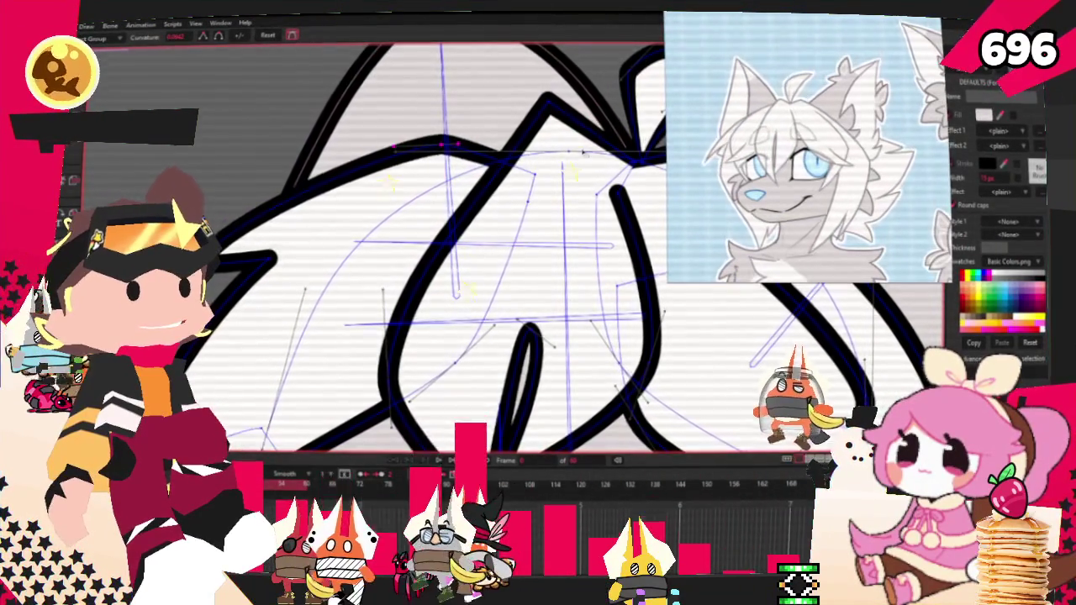
{"action": "scroll", "coordinate": [586, 250], "scroll_direction": "down", "scroll_amount": 2}
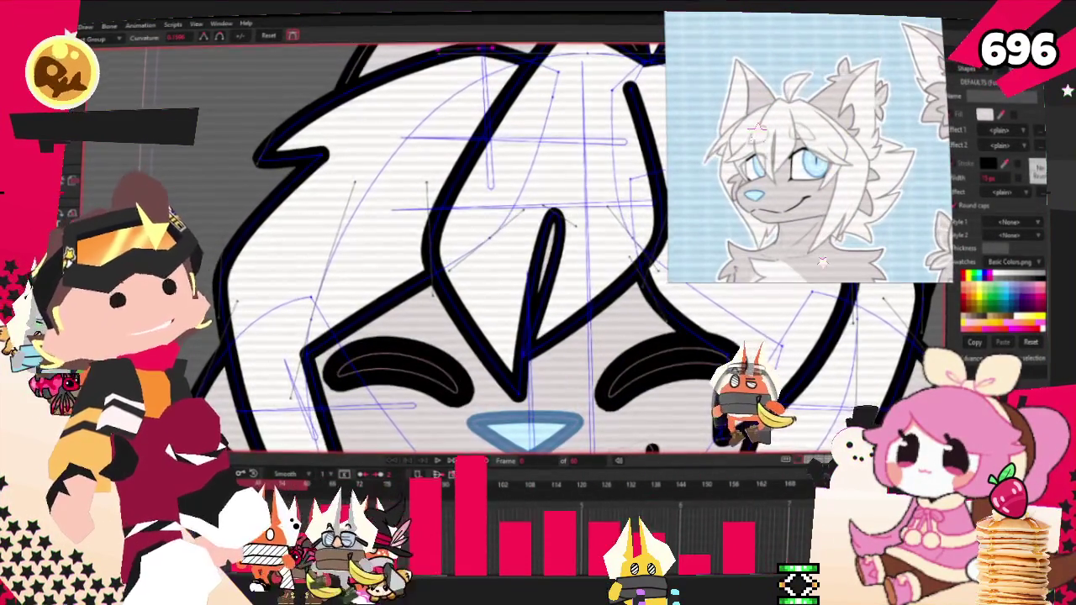
{"action": "scroll", "coordinate": [537, 252], "scroll_direction": "up", "scroll_amount": 3}
{"action": "scroll", "coordinate": [438, 293], "scroll_direction": "down", "scroll_amount": 4}
{"action": "key", "text": "t"}
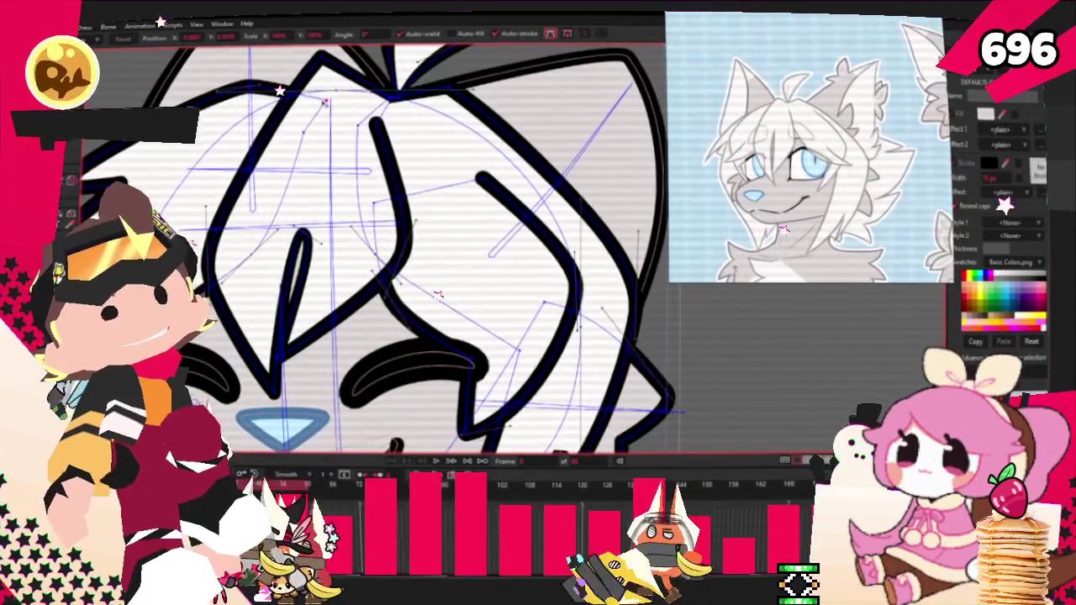
{"action": "scroll", "coordinate": [438, 293], "scroll_direction": "up", "scroll_amount": 3}
{"action": "scroll", "coordinate": [438, 293], "scroll_direction": "down", "scroll_amount": 2}
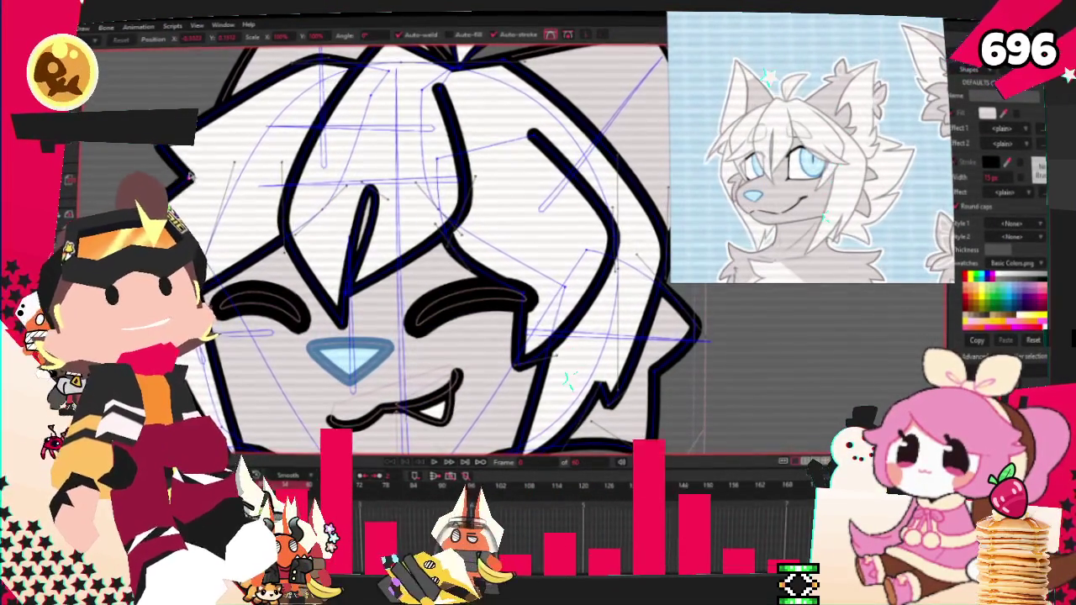
{"action": "scroll", "coordinate": [235, 122], "scroll_direction": "up", "scroll_amount": 3}
{"action": "scroll", "coordinate": [236, 122], "scroll_direction": "down", "scroll_amount": 2}
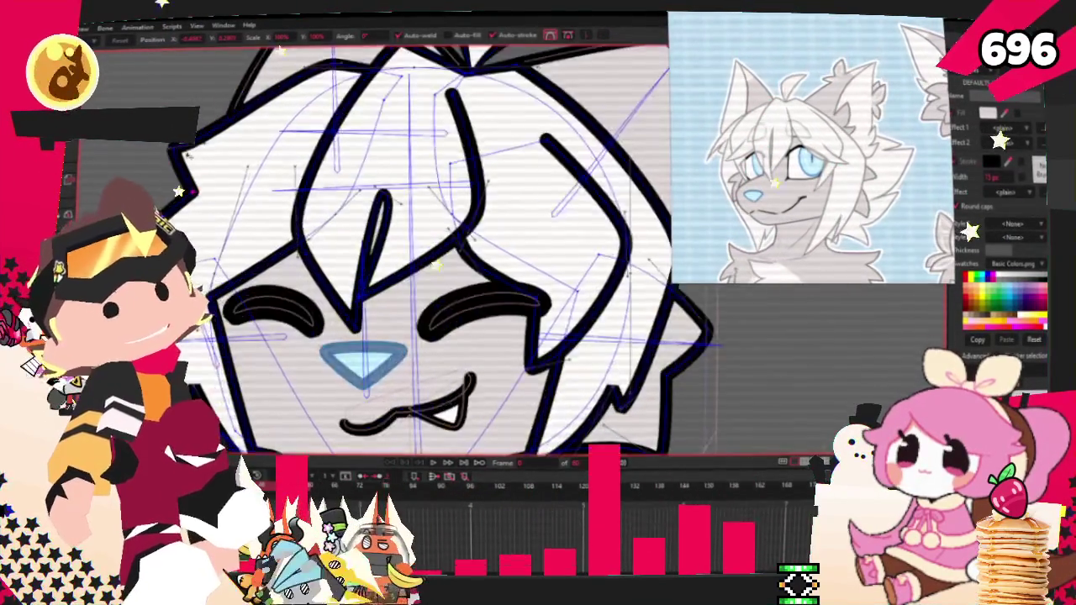
{"action": "scroll", "coordinate": [236, 121], "scroll_direction": "down", "scroll_amount": 2}
{"action": "scroll", "coordinate": [235, 122], "scroll_direction": "down", "scroll_amount": 1}
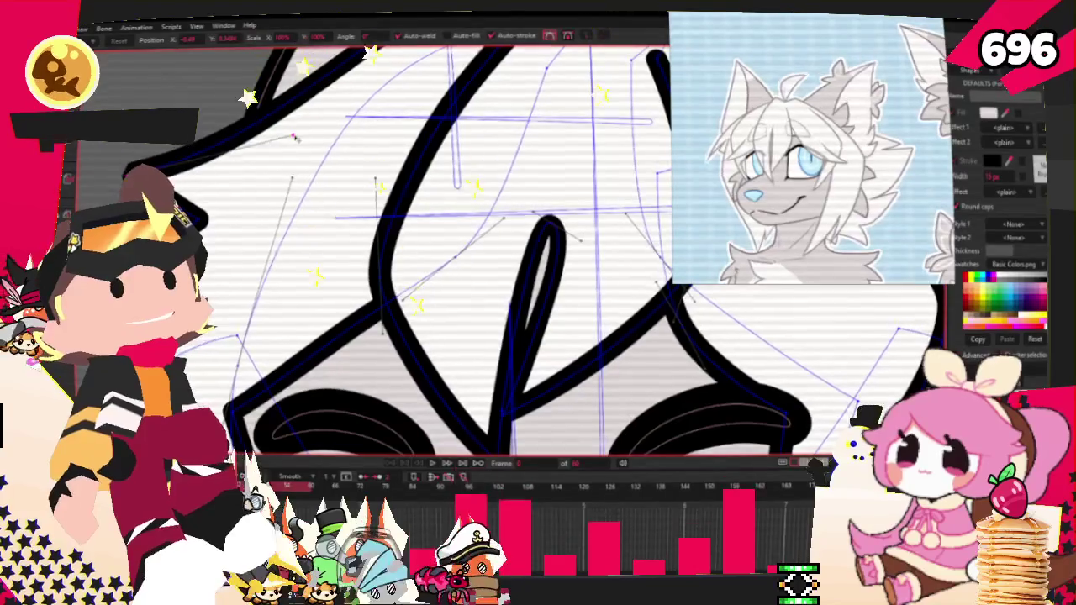
{"action": "scroll", "coordinate": [210, 143], "scroll_direction": "up", "scroll_amount": 2}
{"action": "scroll", "coordinate": [210, 143], "scroll_direction": "up", "scroll_amount": 3}
{"action": "scroll", "coordinate": [204, 183], "scroll_direction": "down", "scroll_amount": 4}
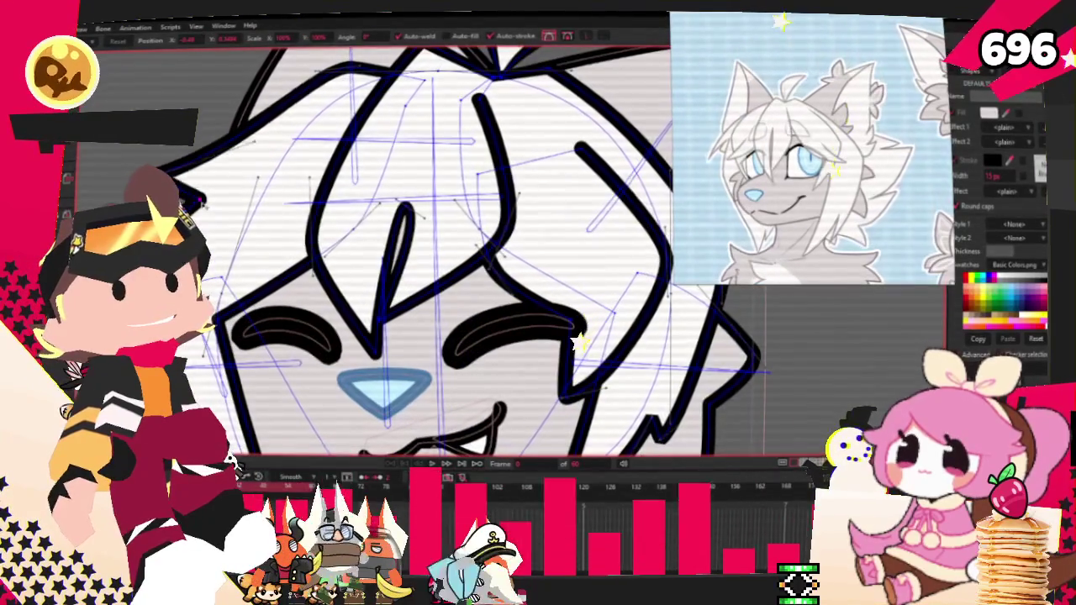
{"action": "scroll", "coordinate": [195, 192], "scroll_direction": "up", "scroll_amount": 3}
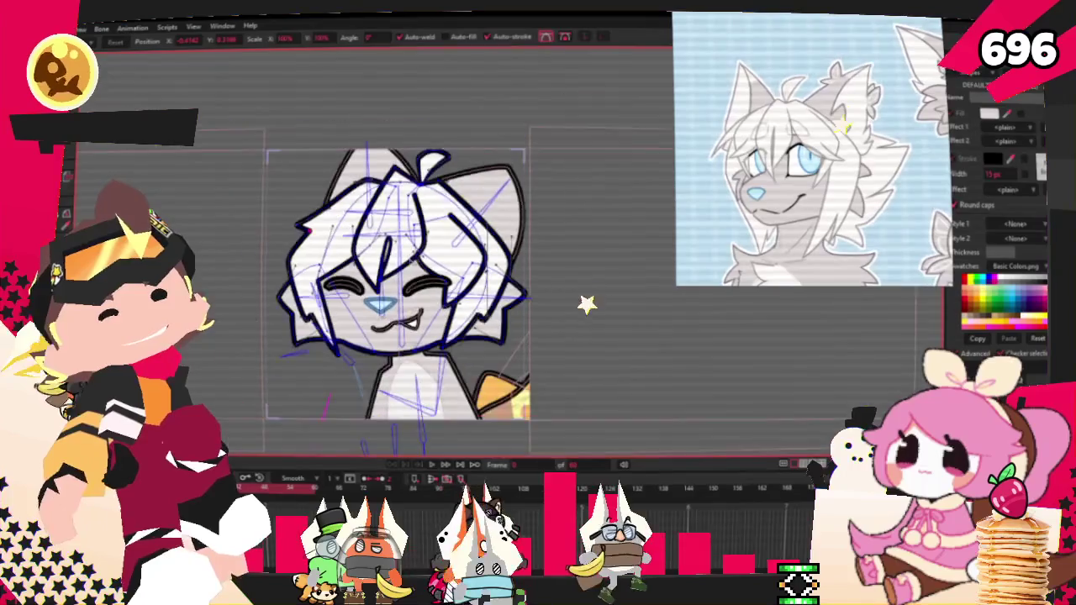
{"action": "scroll", "coordinate": [437, 168], "scroll_direction": "down", "scroll_amount": 1}
{"action": "scroll", "coordinate": [437, 168], "scroll_direction": "down", "scroll_amount": 2}
{"action": "scroll", "coordinate": [439, 169], "scroll_direction": "down", "scroll_amount": 2}
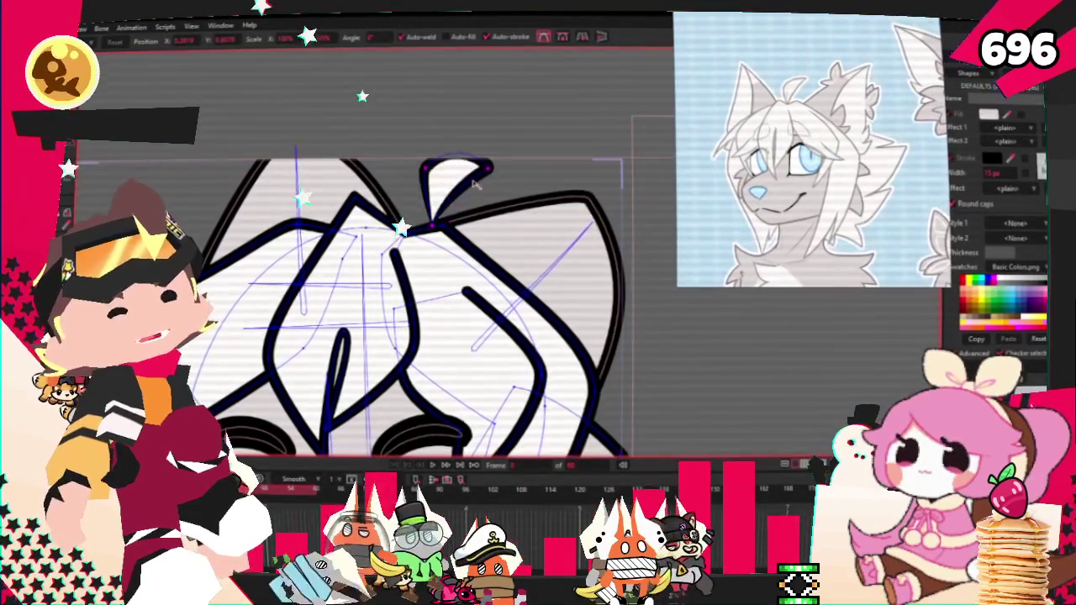
{"action": "mouse_move", "coordinate": [475, 185]}
{"action": "left_mouse_down"}
{"action": "mouse_move", "coordinate": [449, 204]}
{"action": "mouse_move", "coordinate": [458, 193]}
{"action": "left_mouse_up"}
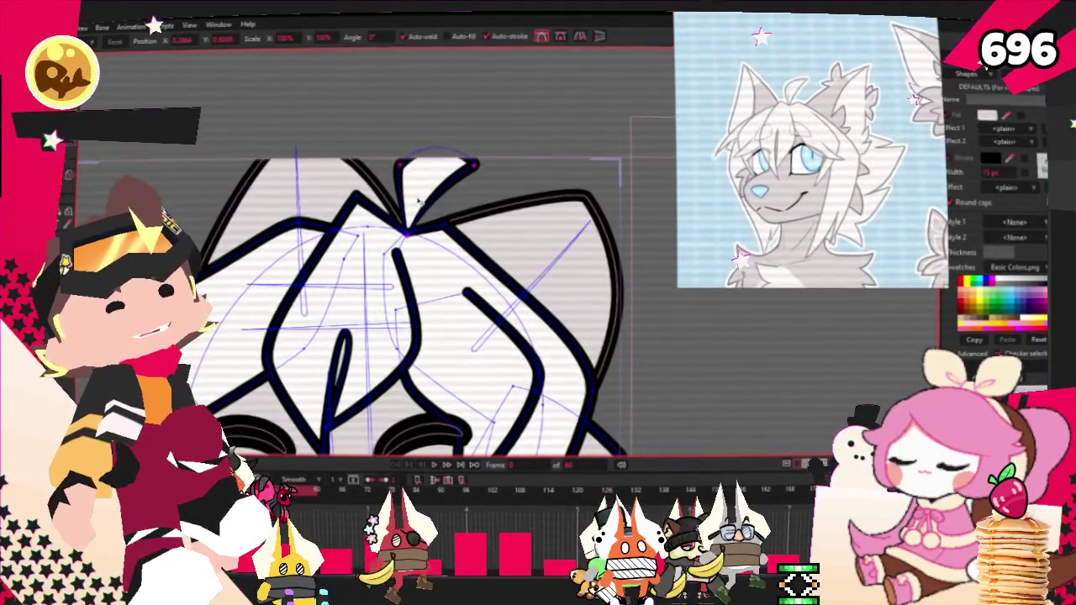
{"action": "scroll", "coordinate": [418, 196], "scroll_direction": "down", "scroll_amount": 3}
{"action": "scroll", "coordinate": [403, 278], "scroll_direction": "down", "scroll_amount": 2}
{"action": "scroll", "coordinate": [403, 278], "scroll_direction": "up", "scroll_amount": 2}
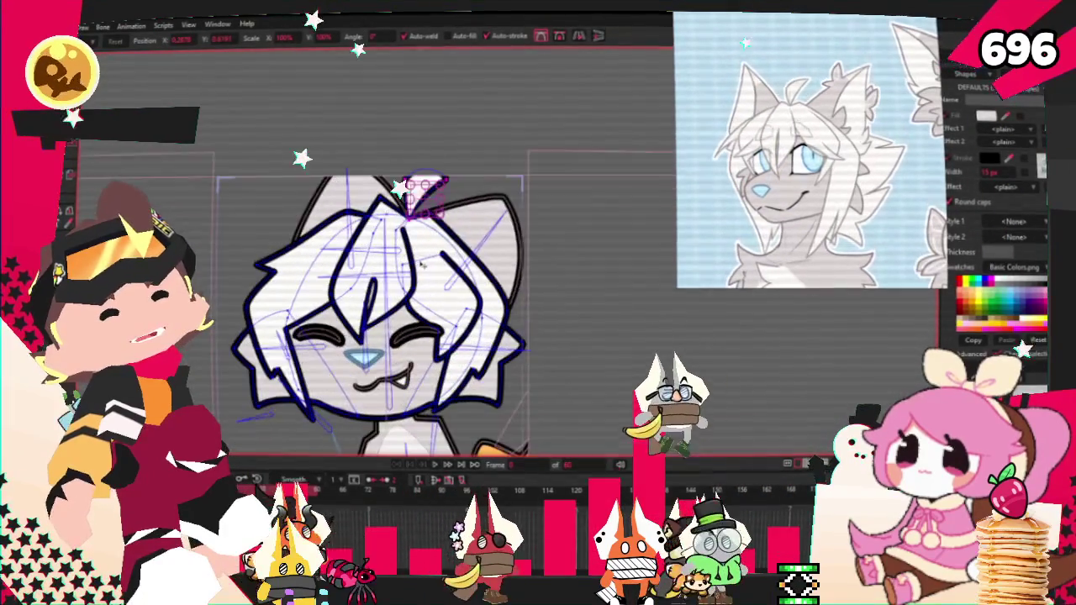
{"action": "left_click", "coordinate": [435, 466]}
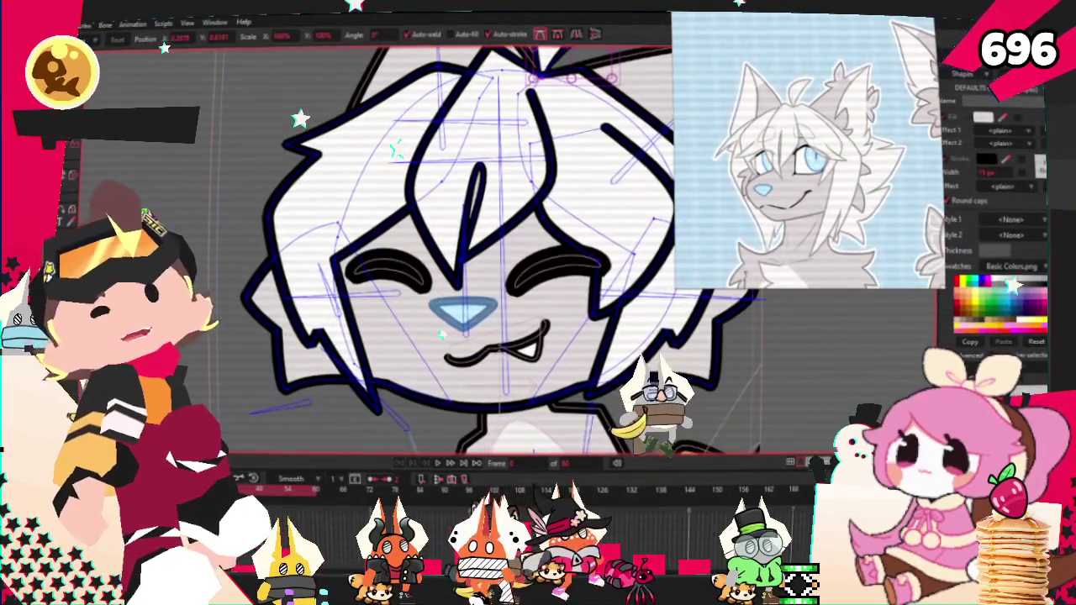
{"action": "key", "text": "b"}
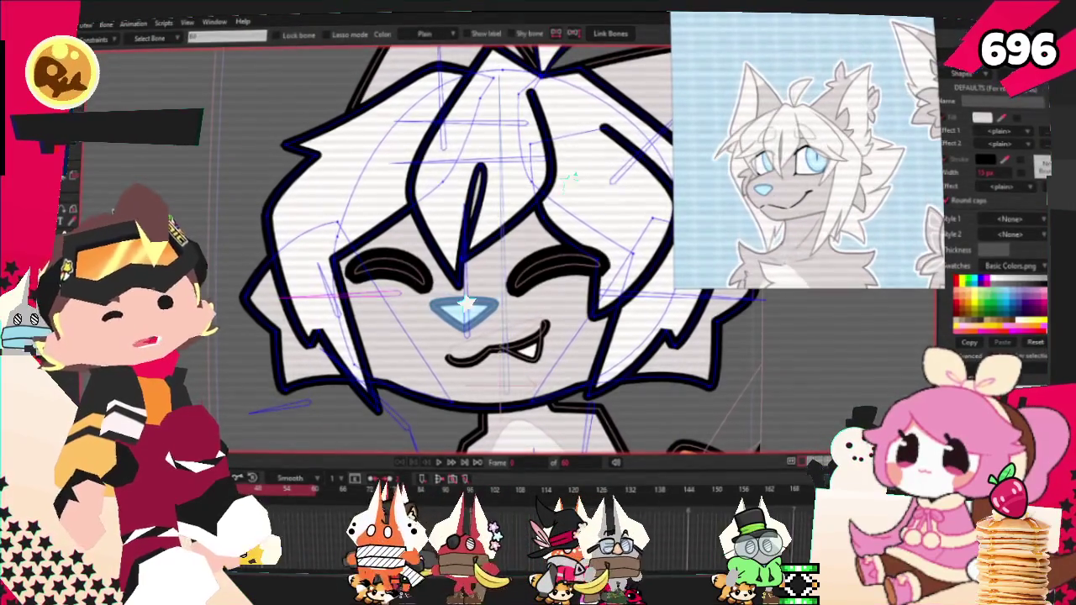
{"action": "key", "text": "g"}
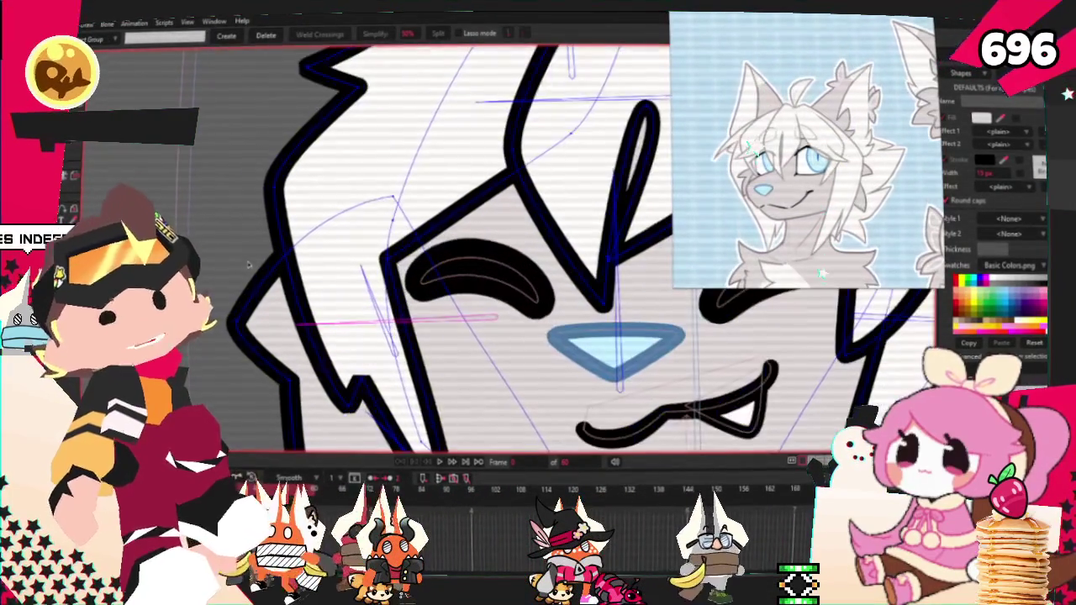
{"action": "scroll", "coordinate": [439, 206], "scroll_direction": "down", "scroll_amount": 5}
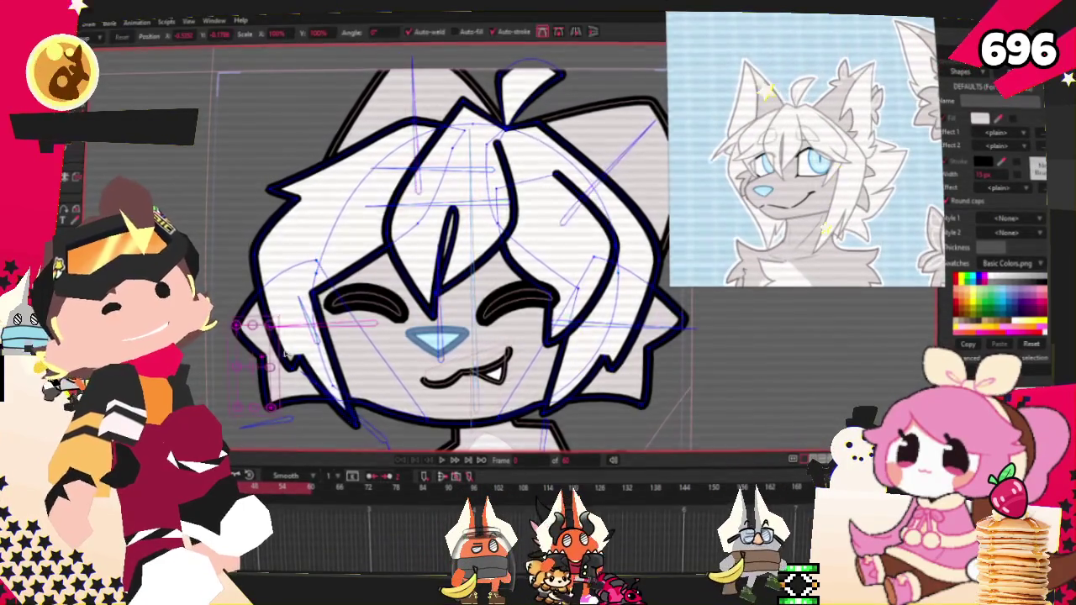
{"action": "scroll", "coordinate": [286, 353], "scroll_direction": "up", "scroll_amount": 3}
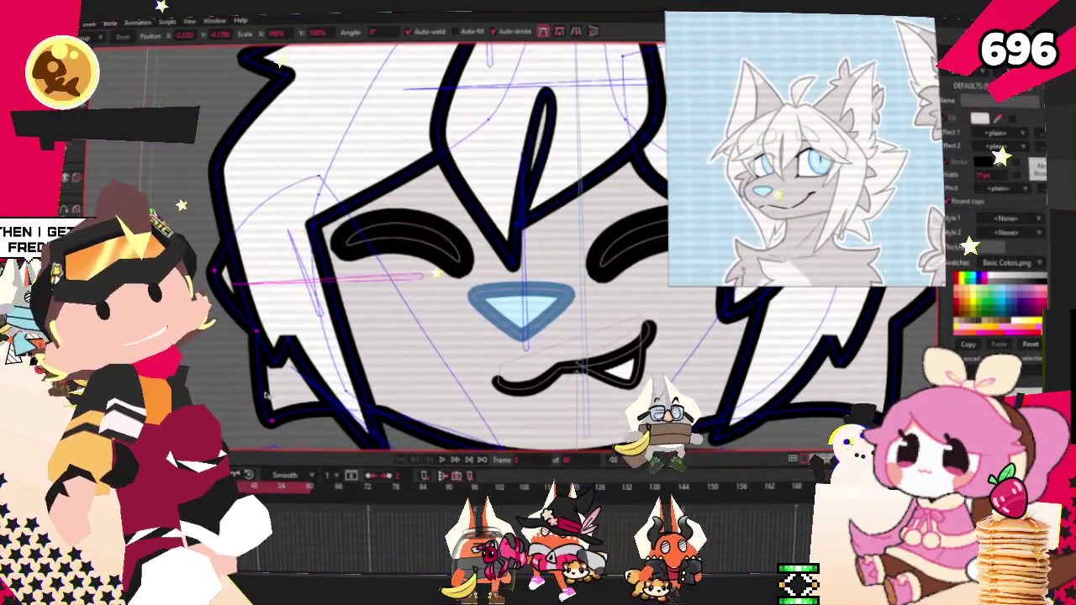
{"action": "left_click_drag", "start_coordinate": [255, 272], "coordinate": [256, 423]}
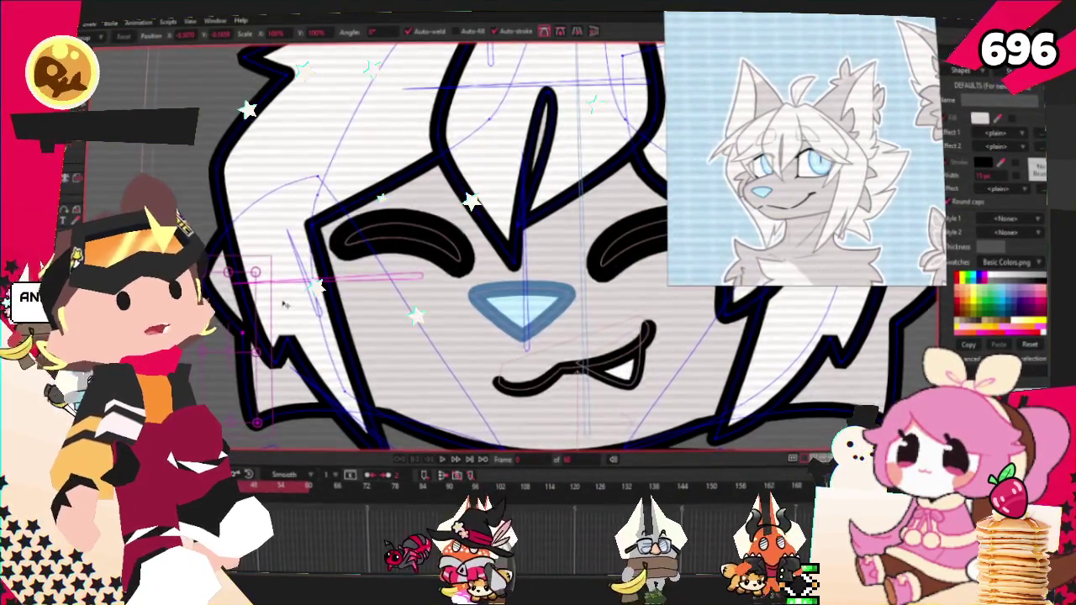
{"action": "scroll", "coordinate": [284, 303], "scroll_direction": "up", "scroll_amount": 2}
{"action": "scroll", "coordinate": [248, 302], "scroll_direction": "down", "scroll_amount": 3}
{"action": "scroll", "coordinate": [243, 328], "scroll_direction": "up", "scroll_amount": 4}
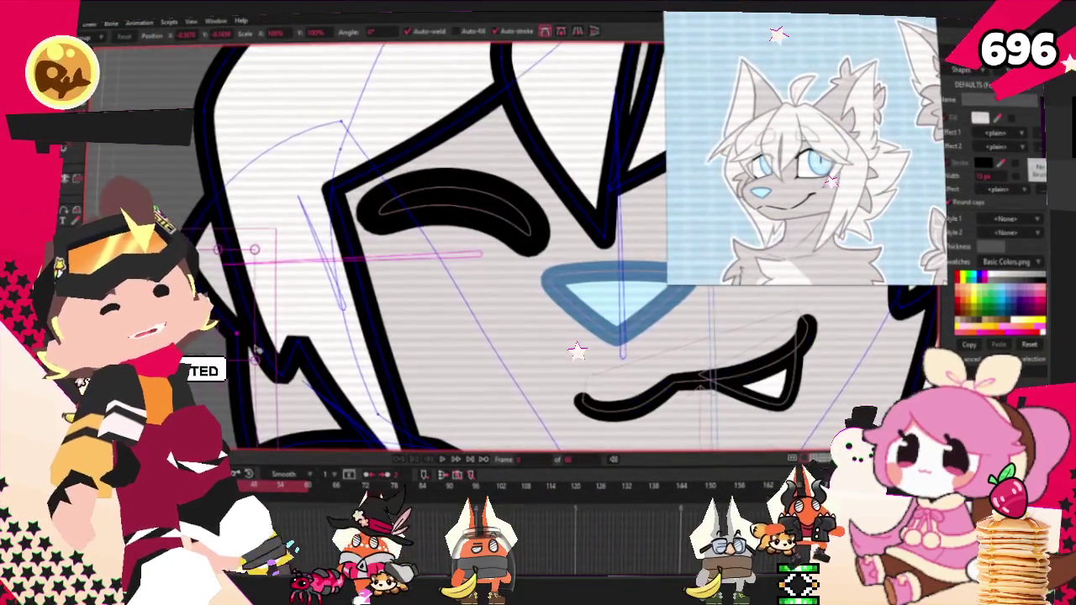
{"action": "left_click", "coordinate": [242, 336]}
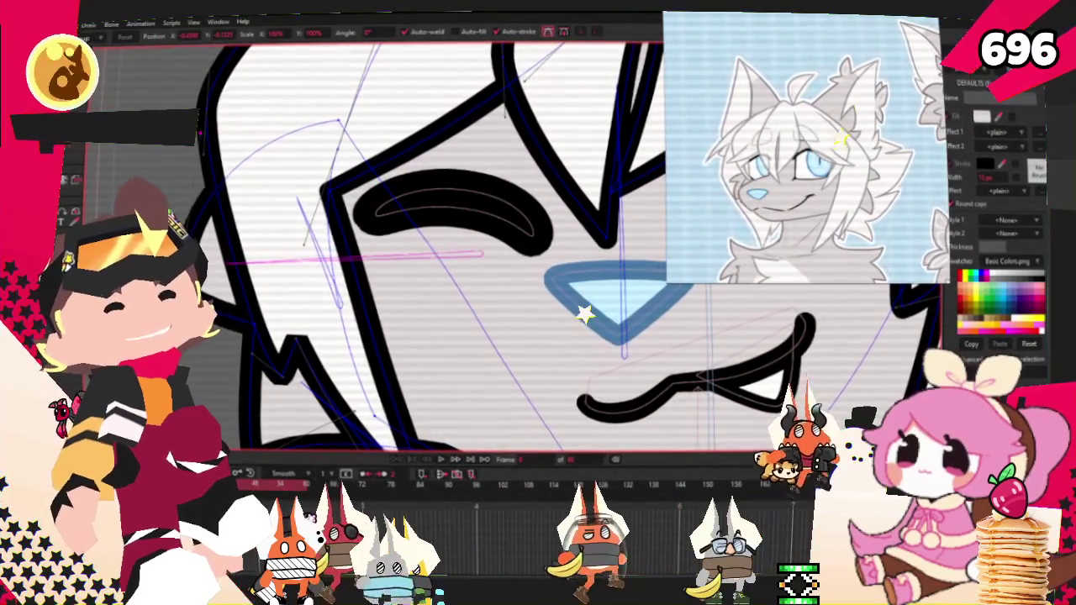
{"action": "scroll", "coordinate": [233, 267], "scroll_direction": "down", "scroll_amount": 2}
{"action": "scroll", "coordinate": [234, 267], "scroll_direction": "up", "scroll_amount": 1}
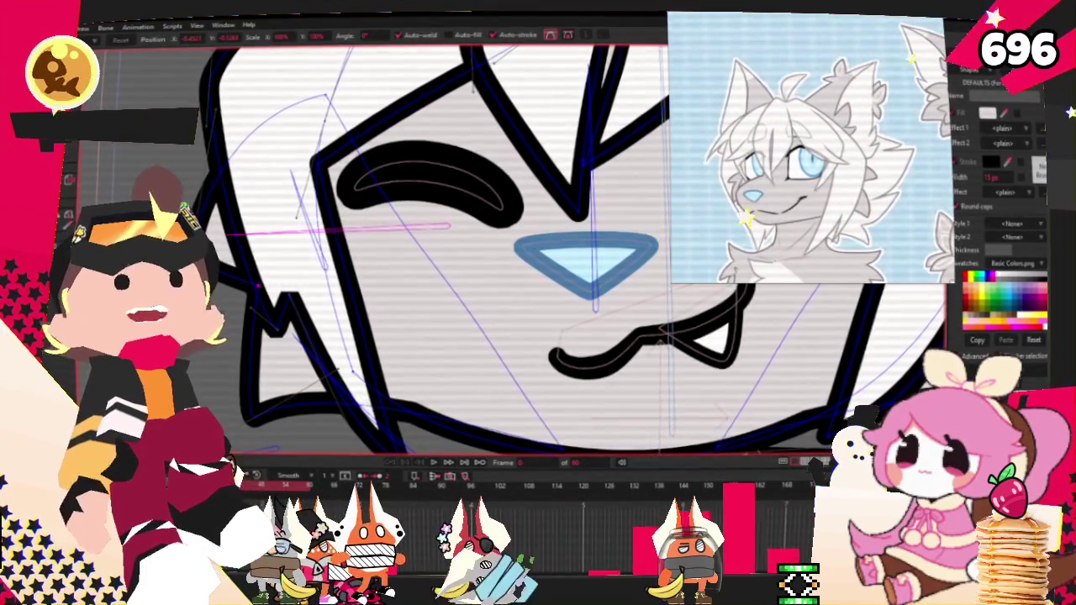
{"action": "scroll", "coordinate": [216, 334], "scroll_direction": "up", "scroll_amount": 2, "text": "ctrl"}
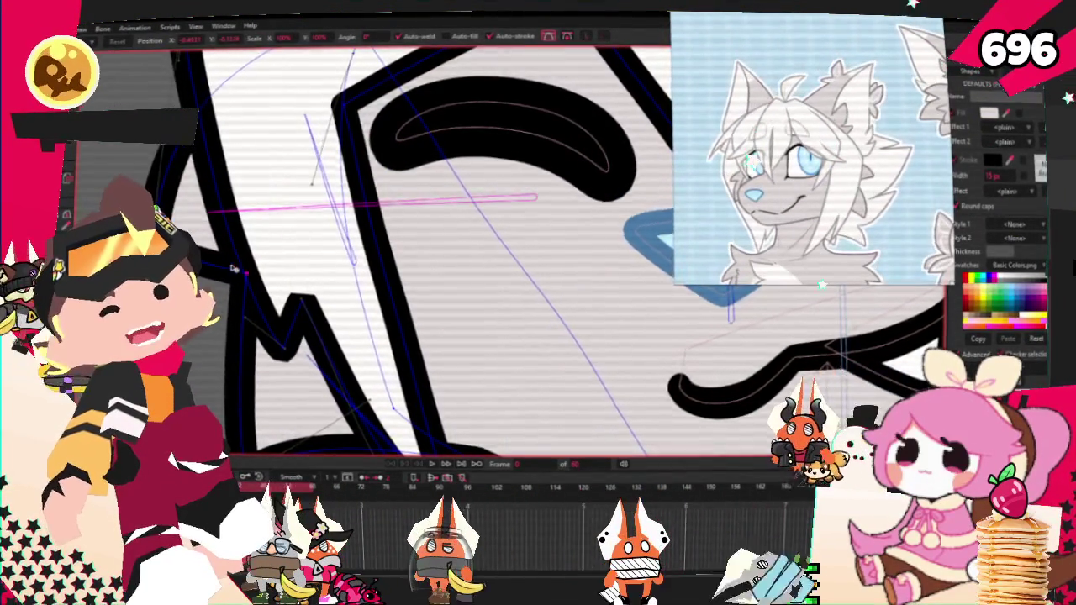
{"action": "scroll", "coordinate": [240, 238], "scroll_direction": "down", "scroll_amount": 2}
{"action": "scroll", "coordinate": [206, 231], "scroll_direction": "up", "scroll_amount": 2, "text": "ctrl"}
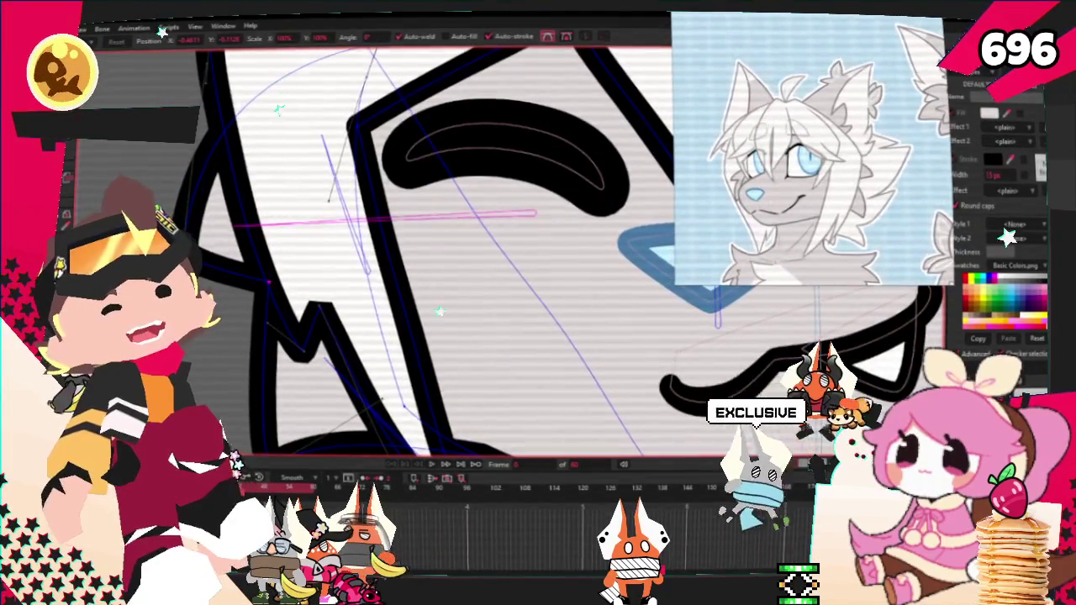
{"action": "scroll", "coordinate": [207, 256], "scroll_direction": "down", "scroll_amount": 1}
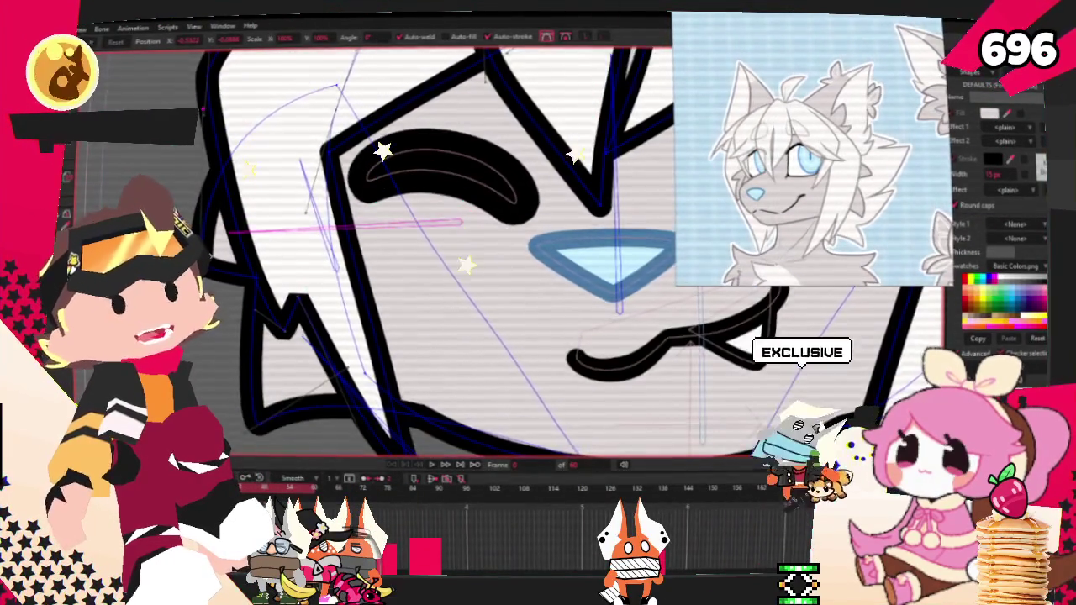
{"action": "scroll", "coordinate": [212, 256], "scroll_direction": "down", "scroll_amount": 2}
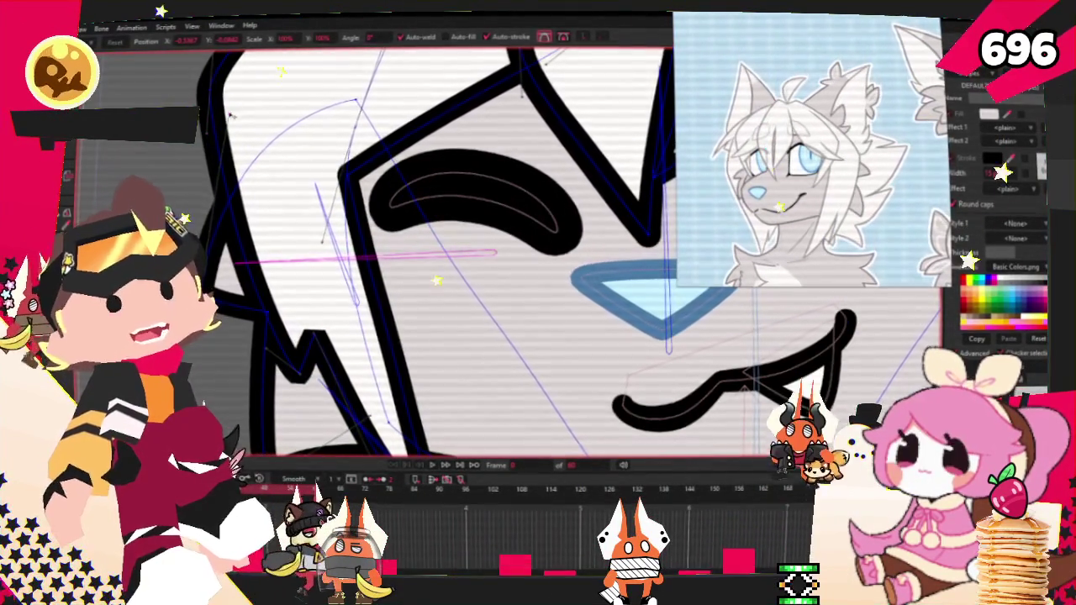
{"action": "scroll", "coordinate": [252, 227], "scroll_direction": "up", "scroll_amount": 2}
{"action": "scroll", "coordinate": [243, 243], "scroll_direction": "down", "scroll_amount": 3}
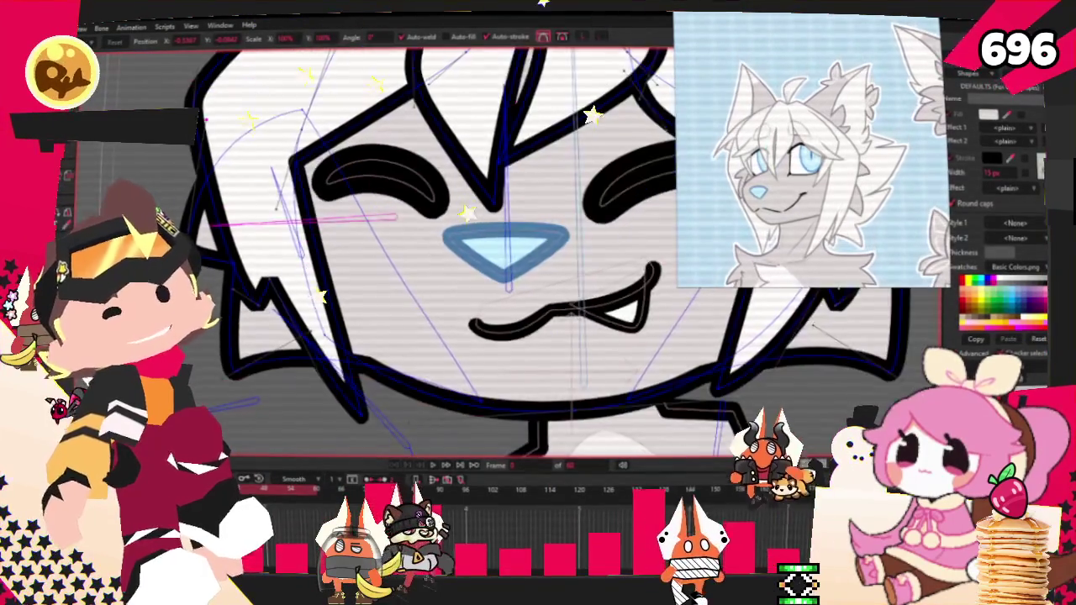
{"action": "scroll", "coordinate": [235, 256], "scroll_direction": "down", "scroll_amount": 2}
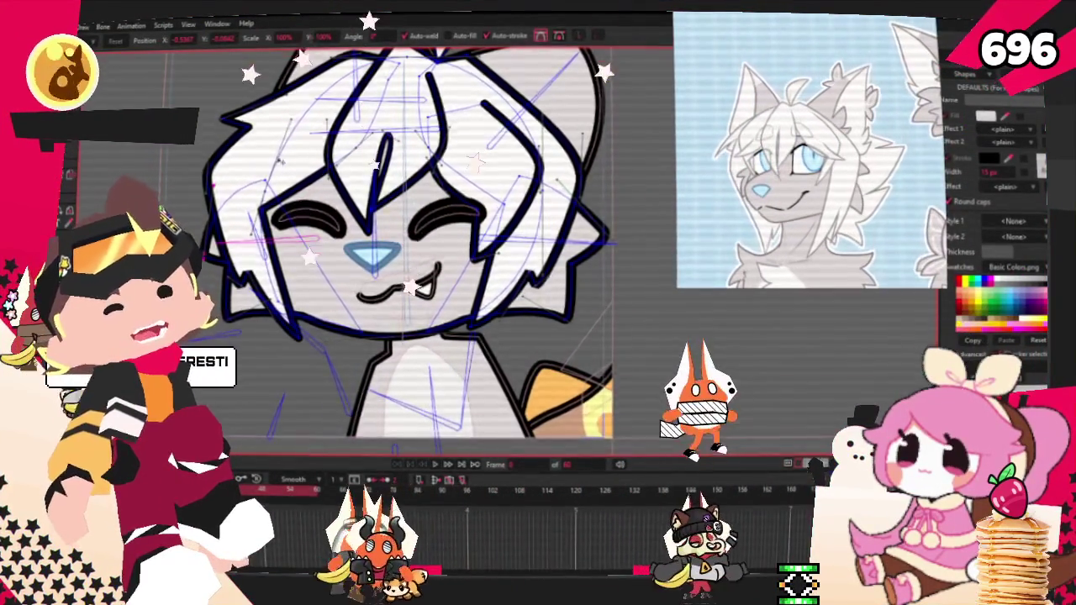
{"action": "scroll", "coordinate": [336, 252], "scroll_direction": "down", "scroll_amount": 5}
{"action": "scroll", "coordinate": [336, 252], "scroll_direction": "up", "scroll_amount": 5}
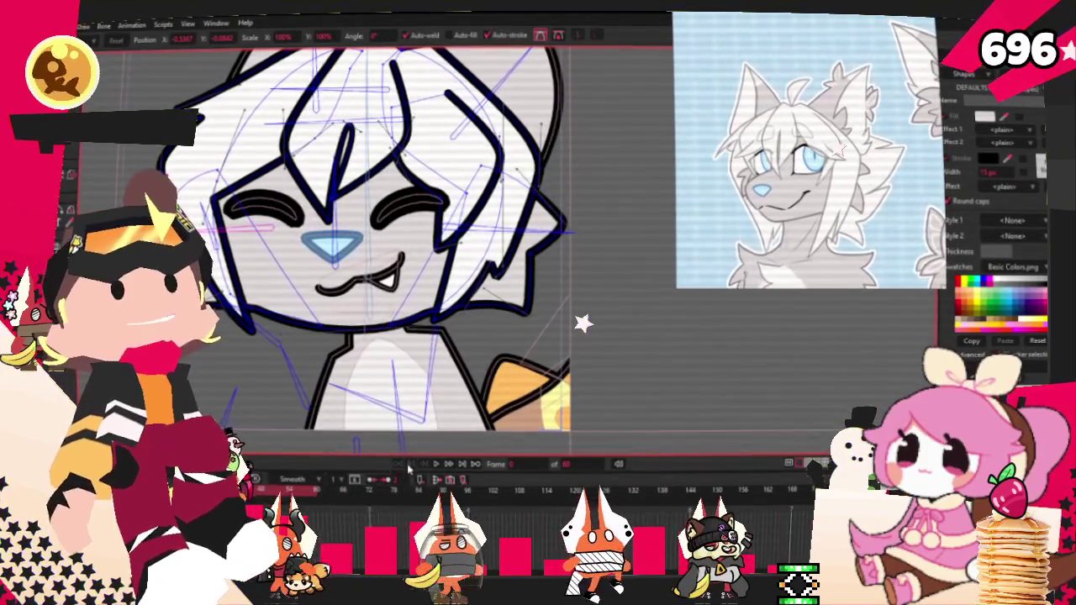
{"action": "left_click", "coordinate": [436, 464]}
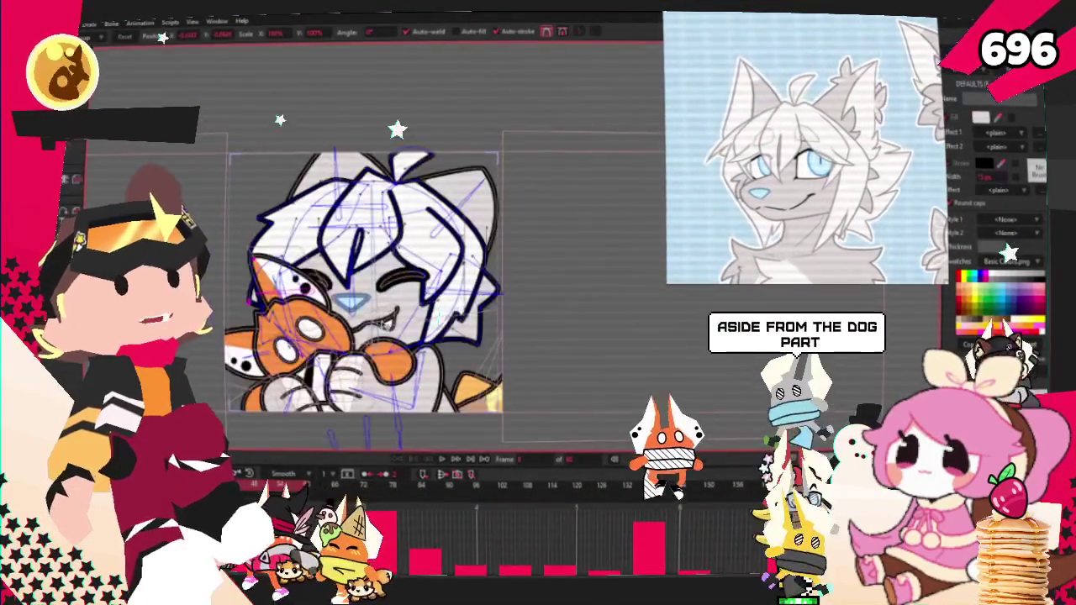
Zoom out to the full character sheet with the spotted tail, then select the hands-and-paws layer.
{"action": "scroll", "coordinate": [369, 286], "scroll_direction": "down", "scroll_amount": 2}
{"action": "scroll", "coordinate": [378, 269], "scroll_direction": "up", "scroll_amount": 2}
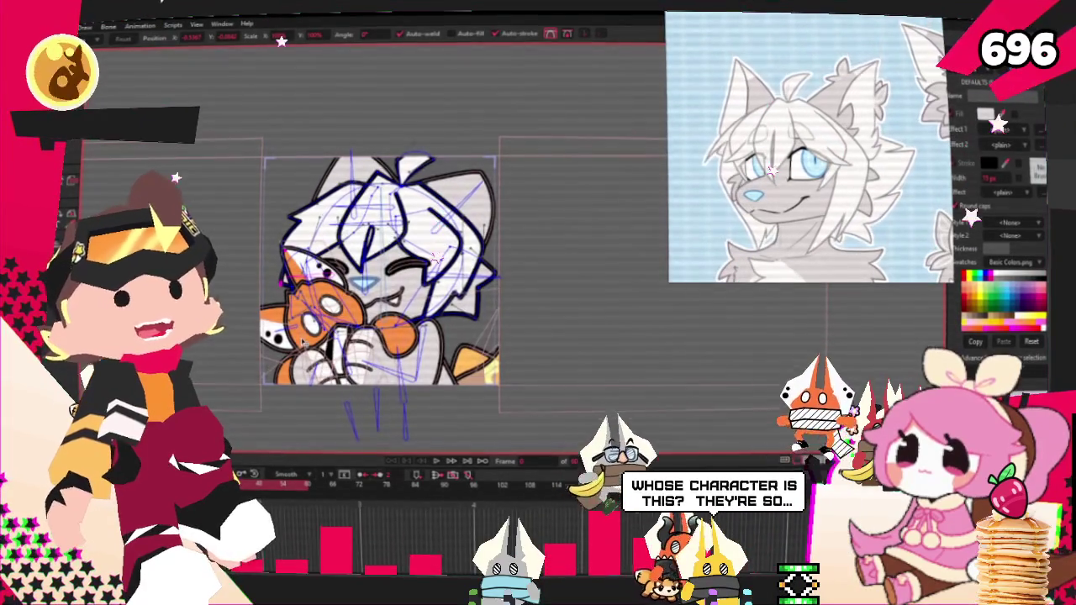
{"action": "scroll", "coordinate": [311, 328], "scroll_direction": "down", "scroll_amount": 2}
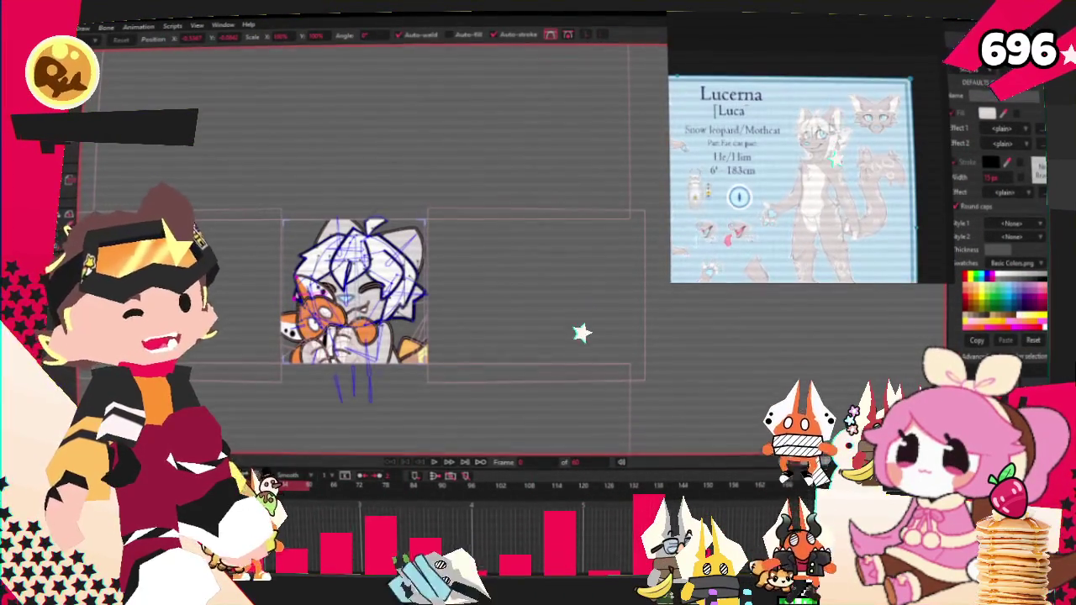
{"action": "scroll", "coordinate": [732, 75], "scroll_direction": "down", "scroll_amount": 5}
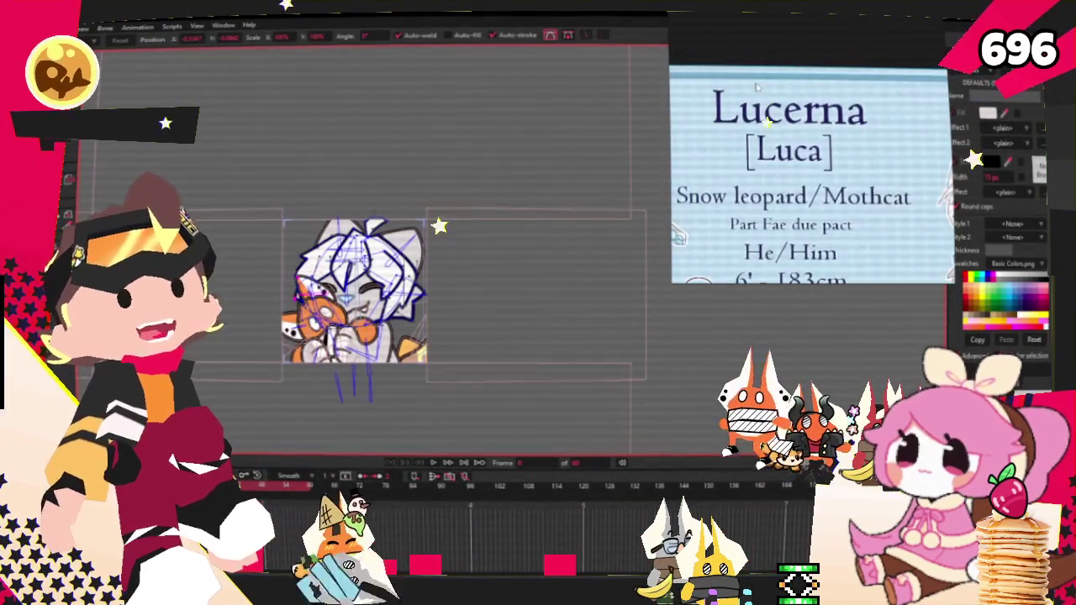
{"action": "scroll", "coordinate": [775, 99], "scroll_direction": "up", "scroll_amount": 3}
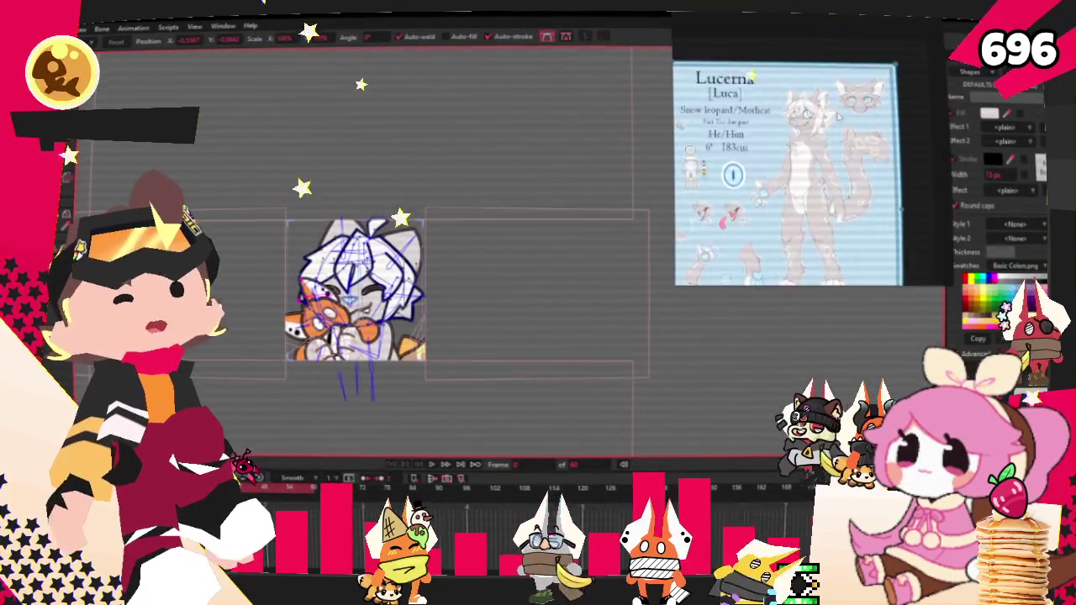
{"action": "scroll", "coordinate": [786, 168], "scroll_direction": "up", "scroll_amount": 4}
{"action": "scroll", "coordinate": [341, 320], "scroll_direction": "up", "scroll_amount": 3}
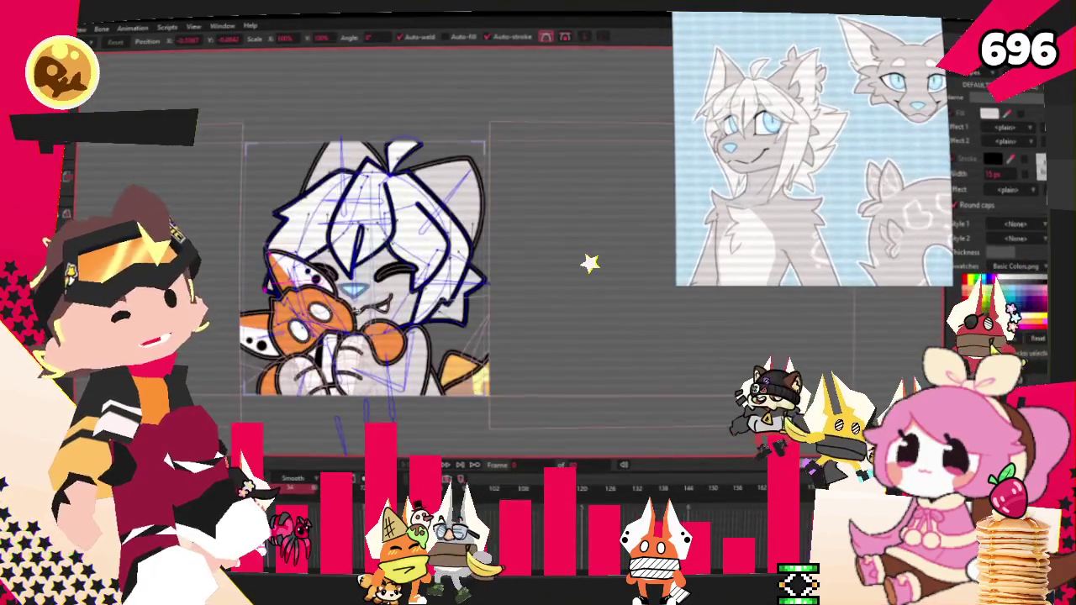
{"action": "scroll", "coordinate": [369, 264], "scroll_direction": "up", "scroll_amount": 2}
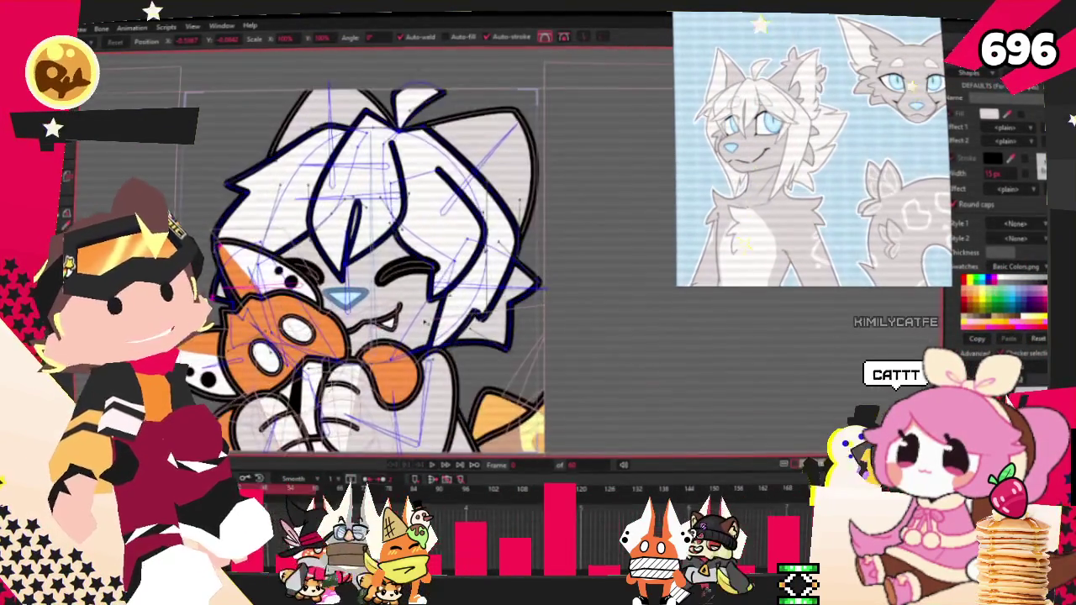
{"action": "scroll", "coordinate": [370, 264], "scroll_direction": "down", "scroll_amount": 3}
{"action": "scroll", "coordinate": [370, 264], "scroll_direction": "up", "scroll_amount": 1}
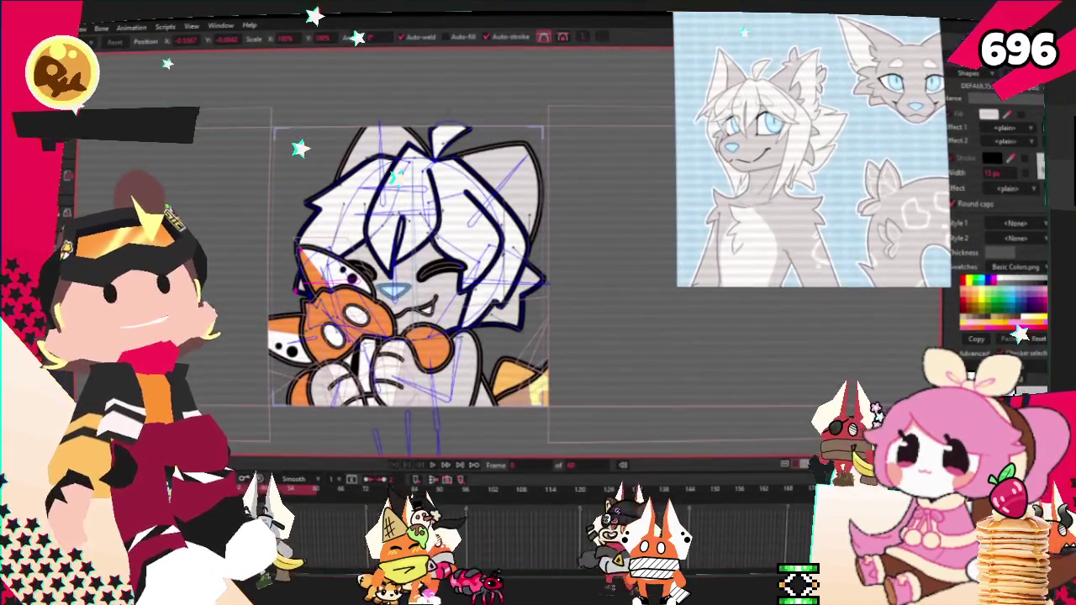
{"action": "left_click", "coordinate": [362, 370]}
{"action": "scroll", "coordinate": [468, 265], "scroll_direction": "up", "scroll_amount": 1}
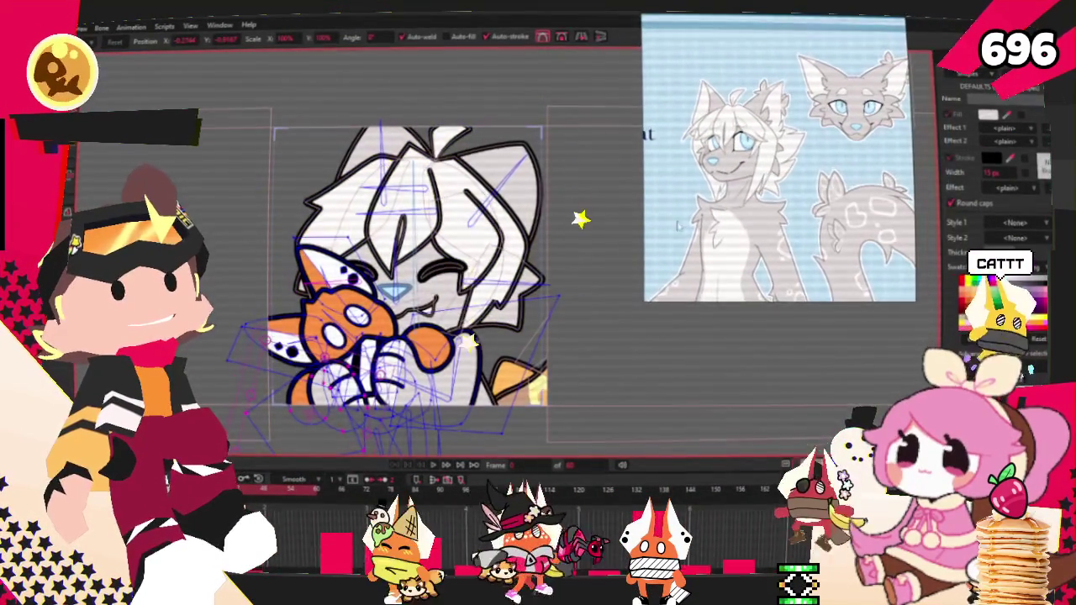
Zoom into the Eevee reference picture shown beside the drawing.
{"action": "scroll", "coordinate": [468, 264], "scroll_direction": "down", "scroll_amount": 2}
{"action": "scroll", "coordinate": [468, 264], "scroll_direction": "up", "scroll_amount": 2}
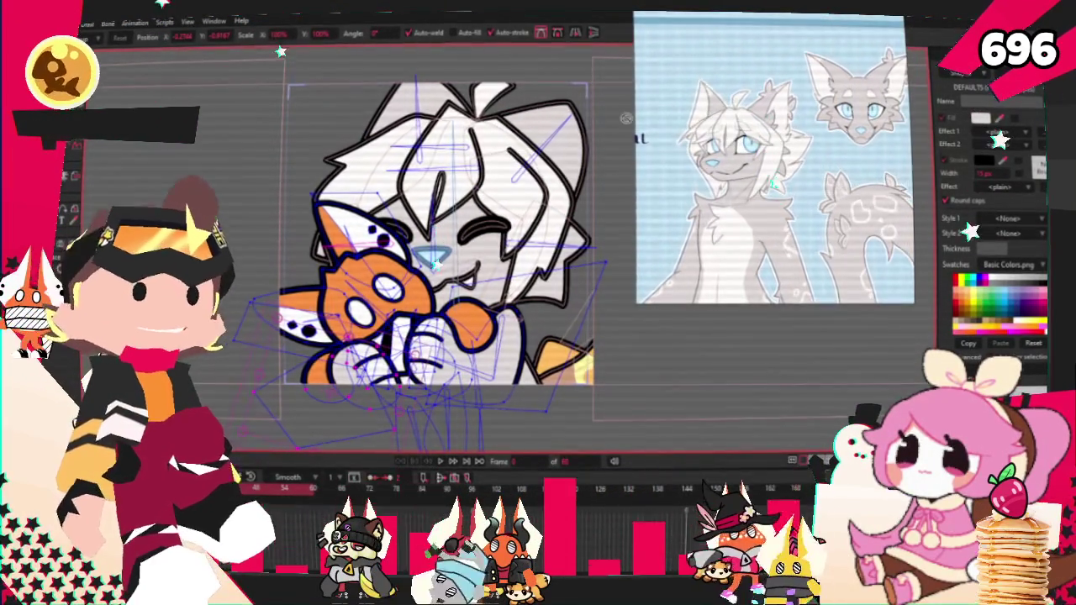
{"action": "scroll", "coordinate": [803, 176], "scroll_direction": "up", "scroll_amount": 2}
{"action": "scroll", "coordinate": [802, 176], "scroll_direction": "up", "scroll_amount": 3}
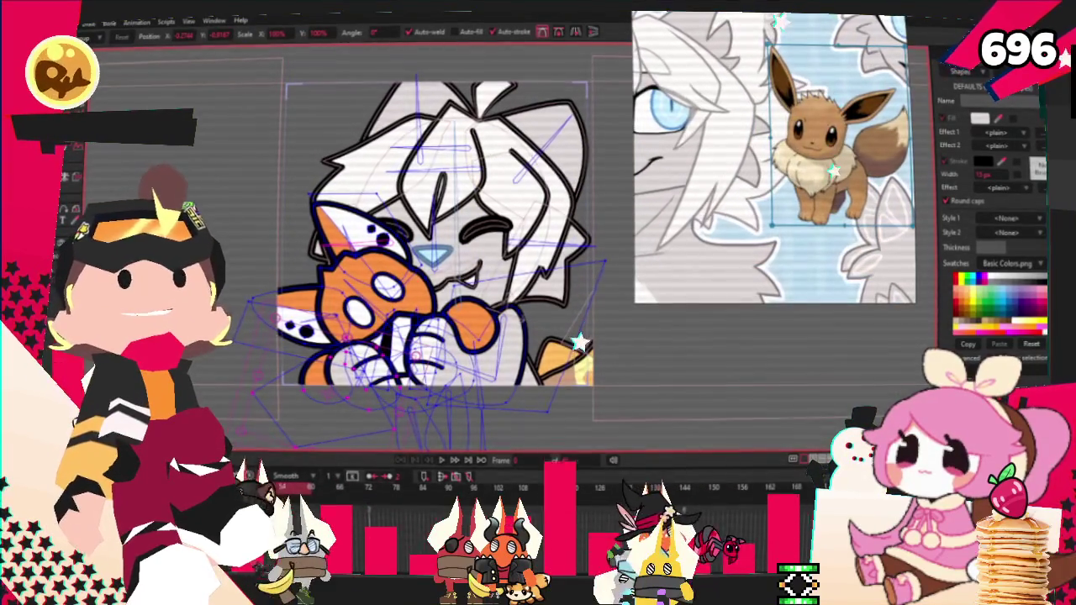
{"action": "scroll", "coordinate": [802, 227], "scroll_direction": "up", "scroll_amount": 1}
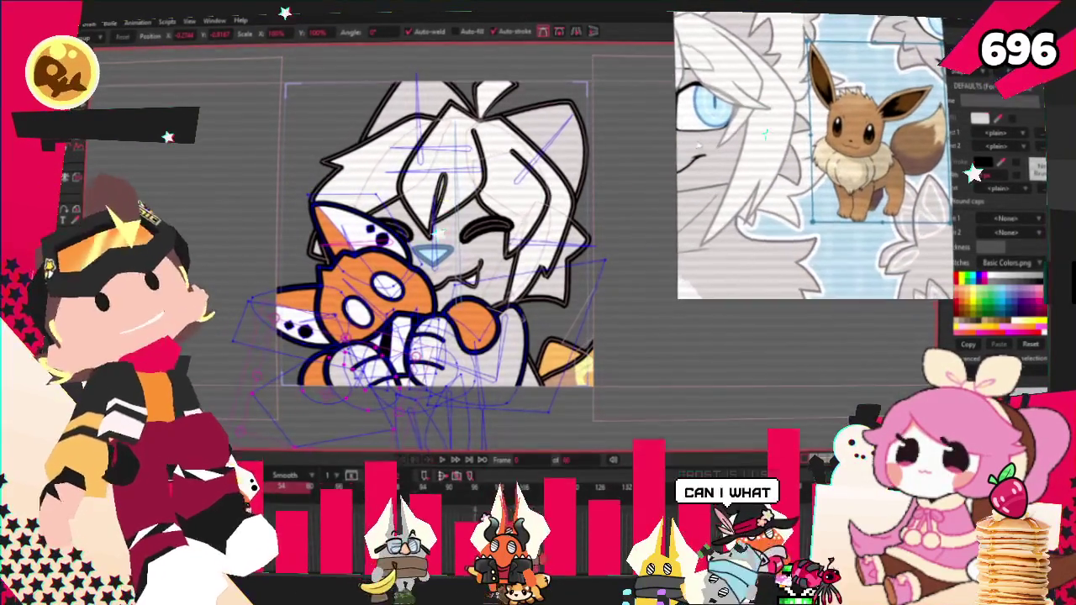
{"action": "scroll", "coordinate": [391, 300], "scroll_direction": "up", "scroll_amount": 2}
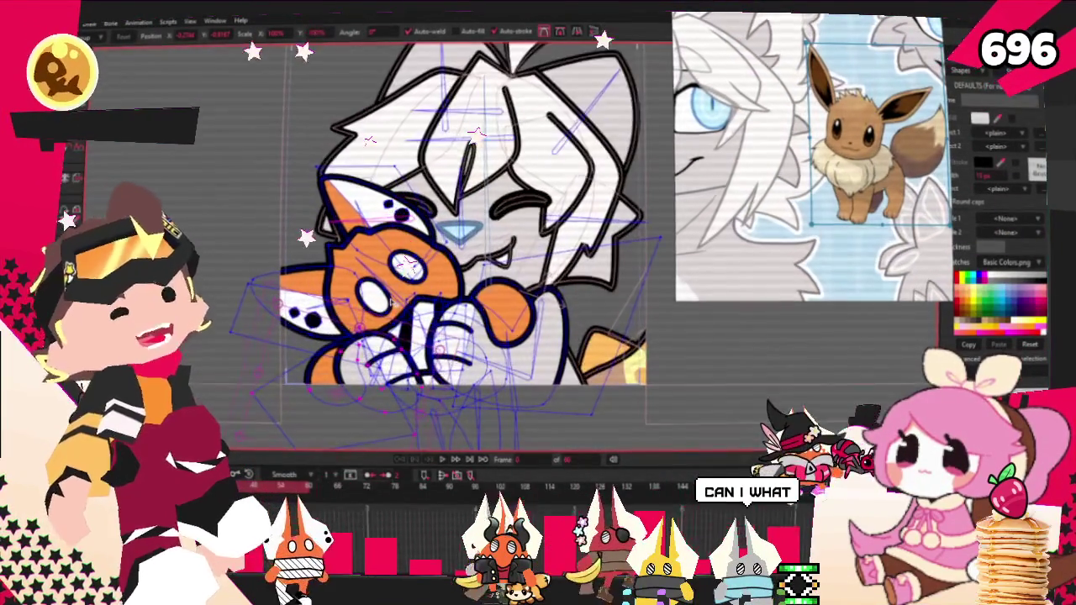
{"action": "scroll", "coordinate": [852, 160], "scroll_direction": "up", "scroll_amount": 3}
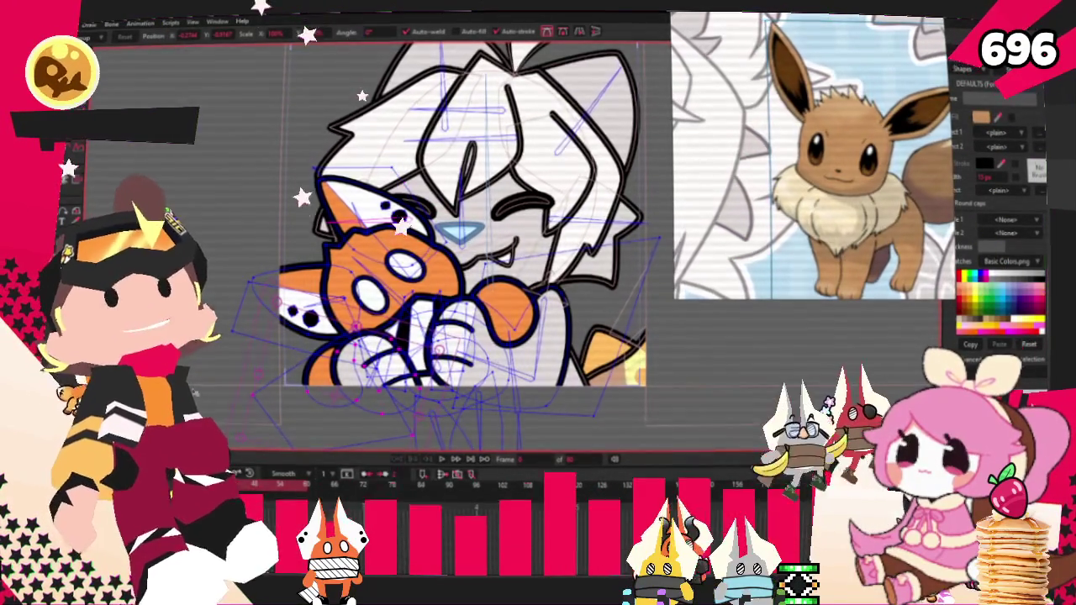
{"action": "scroll", "coordinate": [320, 317], "scroll_direction": "up", "scroll_amount": 1}
Fill the plush's upper and lower white ovals with brown.
{"action": "key", "text": "q"}
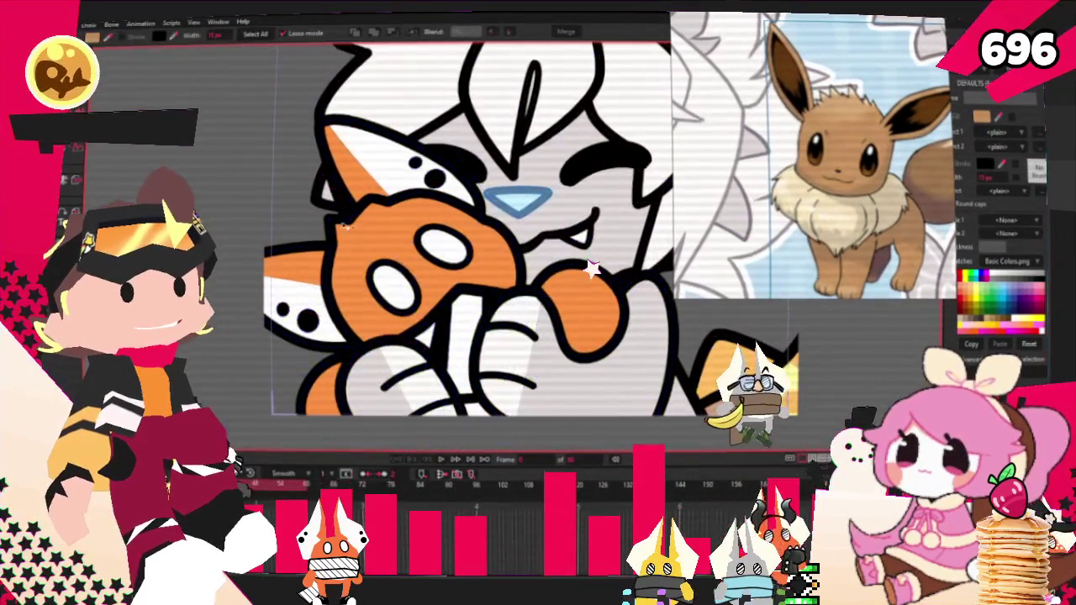
{"action": "left_click", "coordinate": [378, 249]}
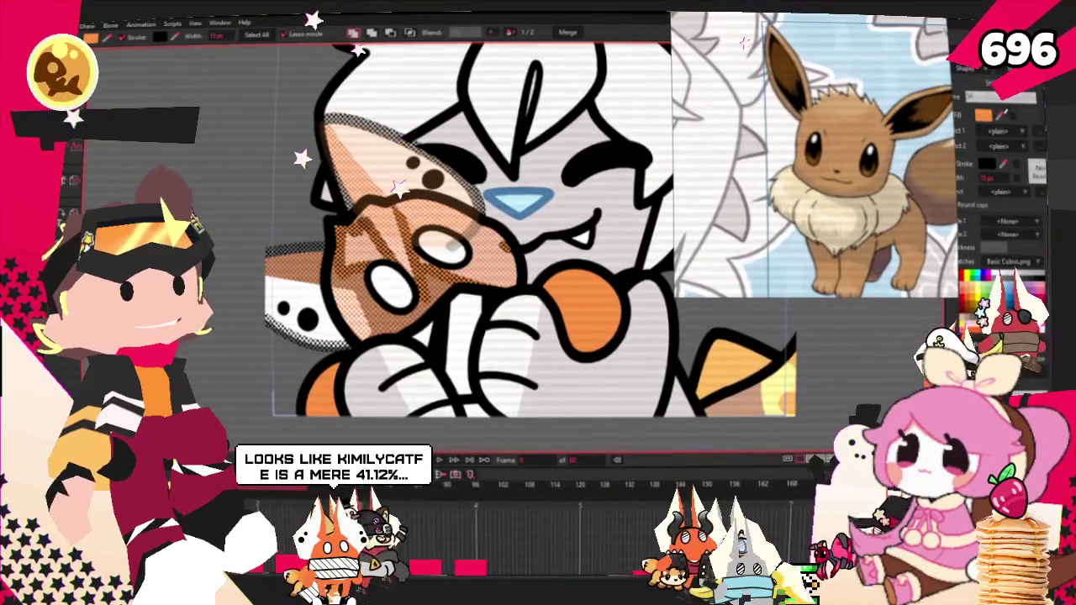
{"action": "scroll", "coordinate": [496, 311], "scroll_direction": "up", "scroll_amount": 2}
{"action": "left_click", "coordinate": [378, 240]}
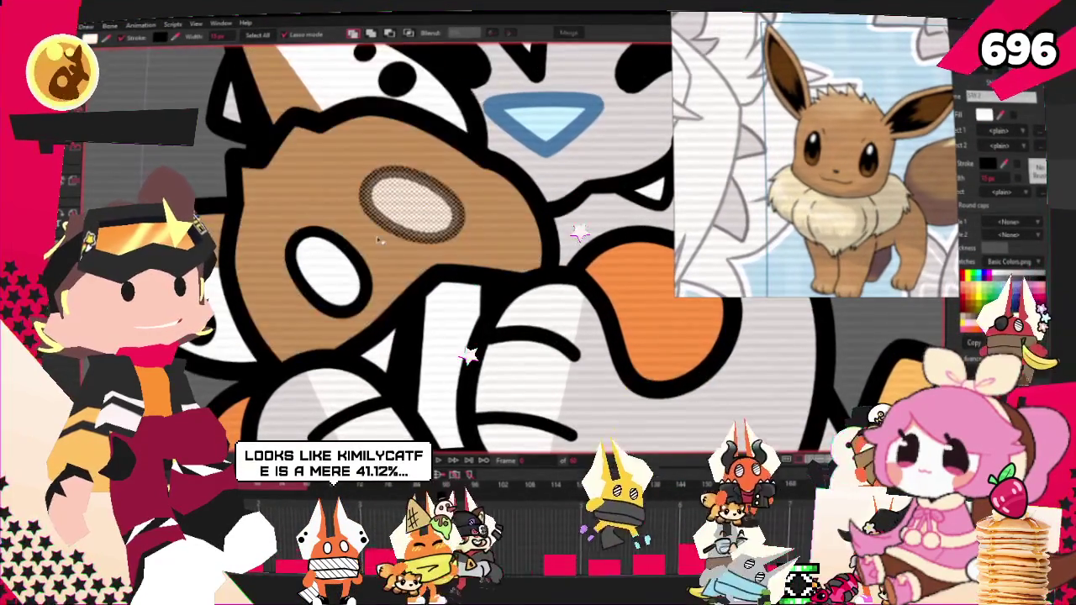
{"action": "left_click", "coordinate": [327, 269], "text": "shift"}
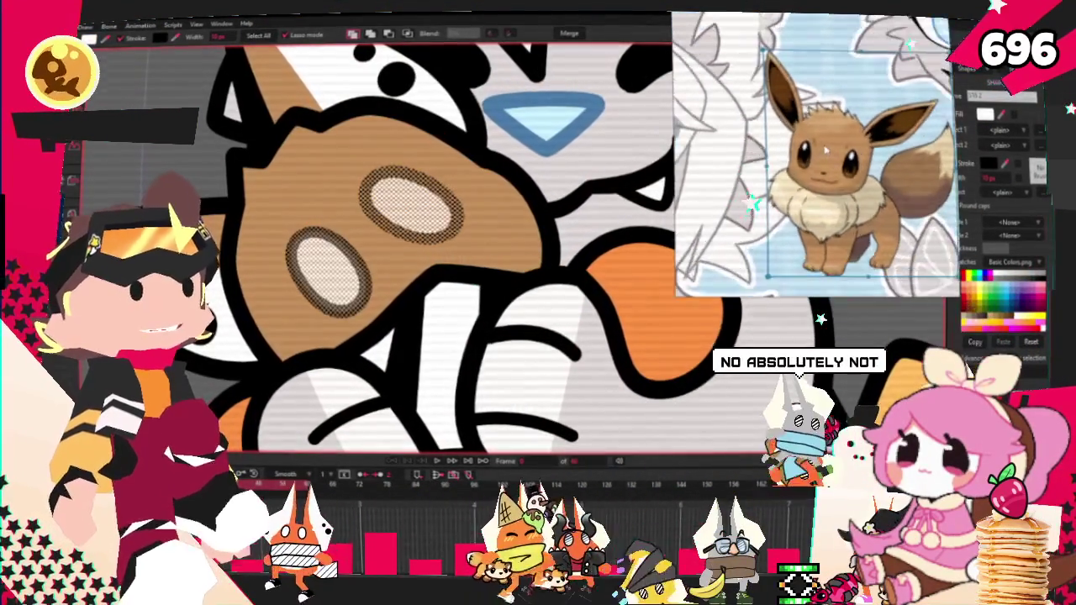
{"action": "scroll", "coordinate": [825, 149], "scroll_direction": "up", "scroll_amount": 3}
{"action": "scroll", "coordinate": [826, 150], "scroll_direction": "up", "scroll_amount": 1}
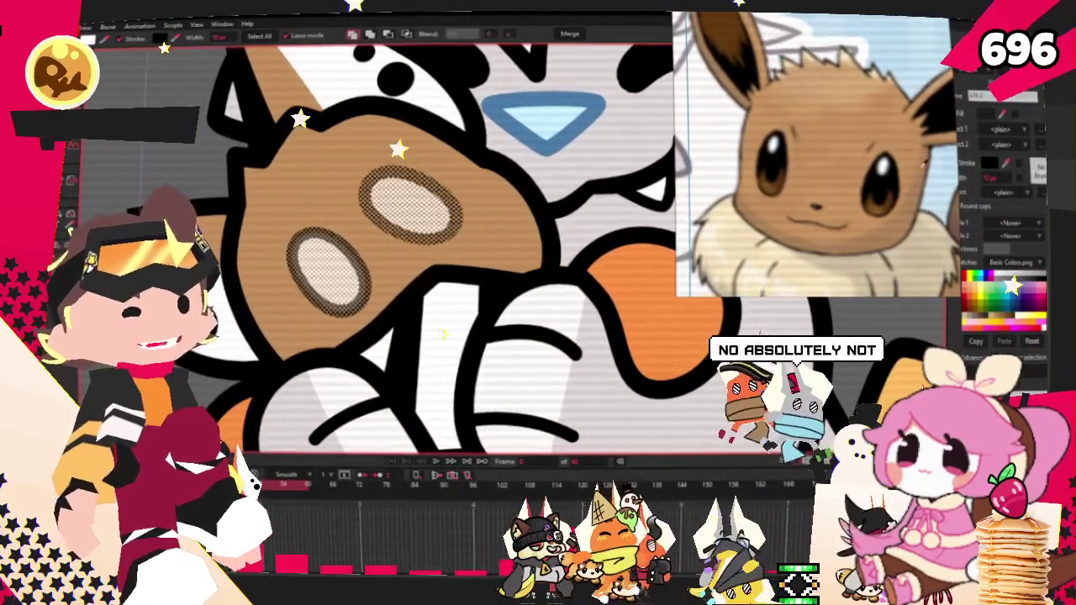
{"action": "left_click", "coordinate": [975, 160]}
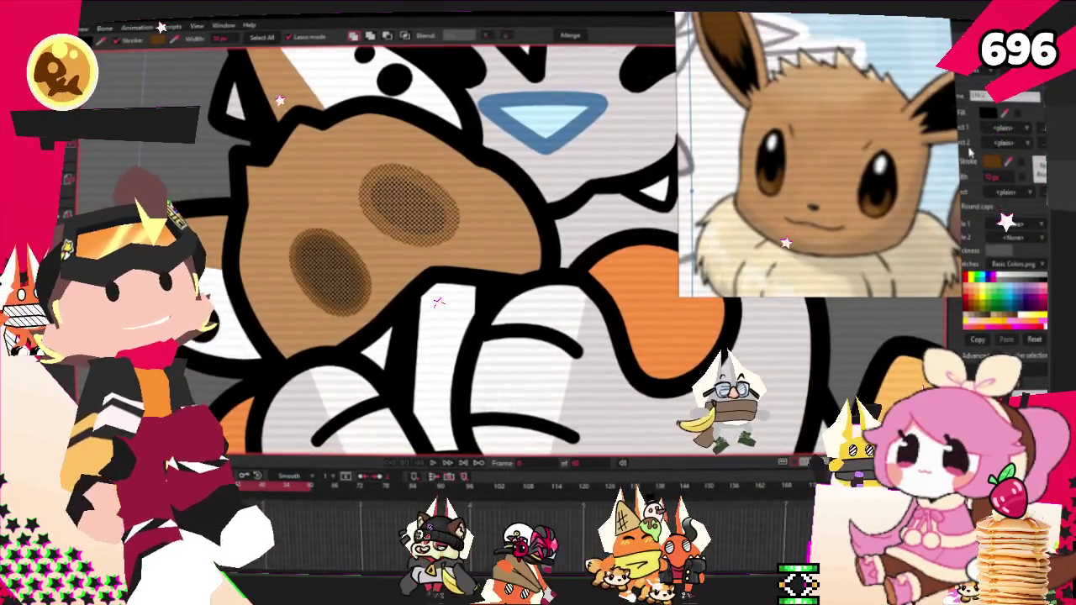
Give the plush's inner ear shape a dark brown fill.
{"action": "scroll", "coordinate": [504, 252], "scroll_direction": "down", "scroll_amount": 3}
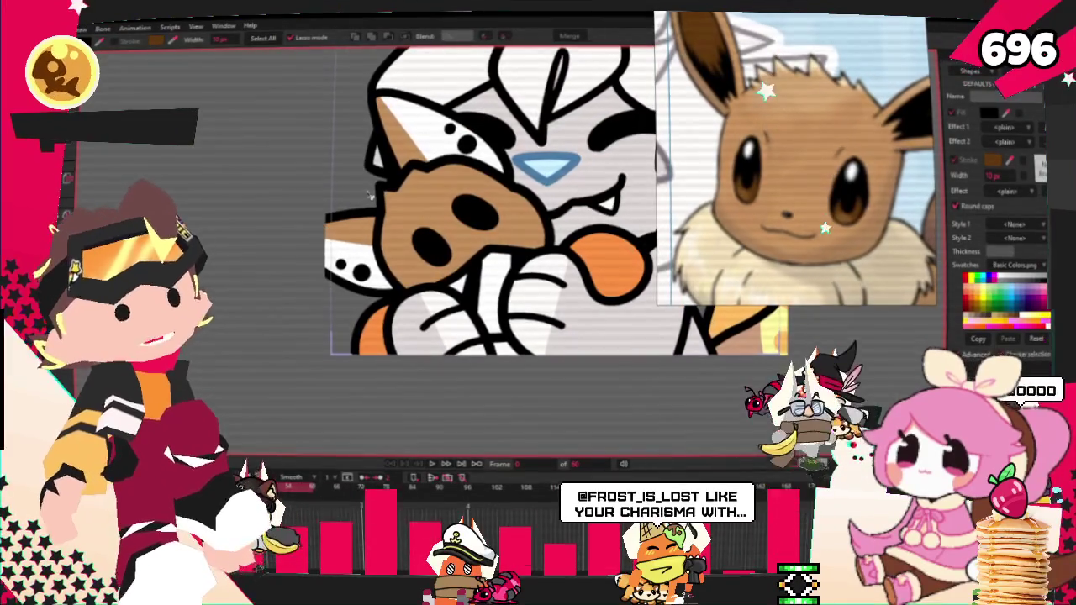
{"action": "left_click", "coordinate": [353, 256]}
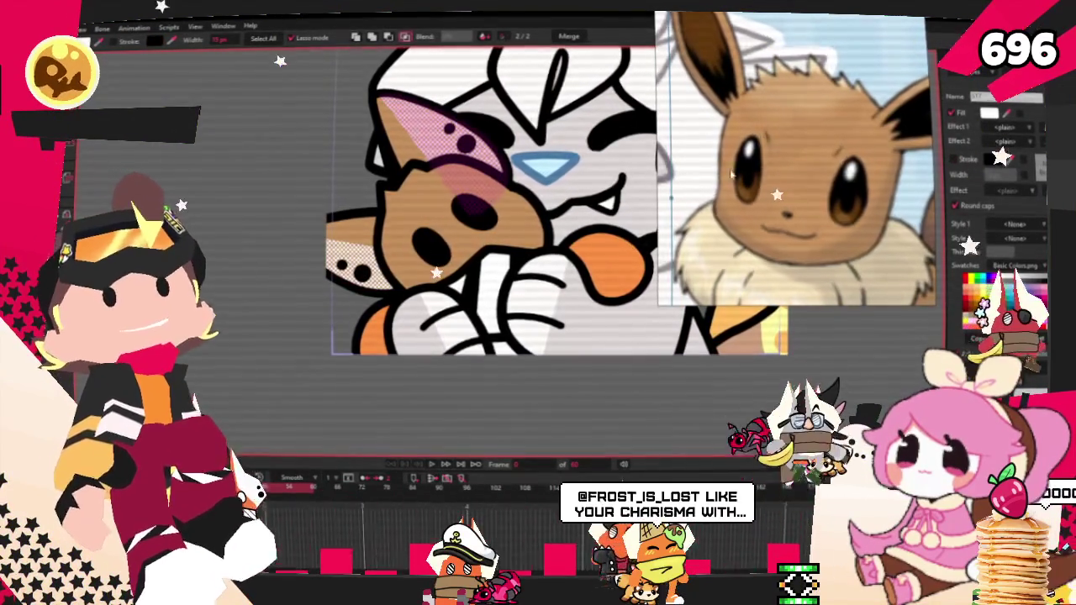
{"action": "scroll", "coordinate": [864, 145], "scroll_direction": "down", "scroll_amount": 2}
{"action": "scroll", "coordinate": [794, 160], "scroll_direction": "up", "scroll_amount": 2}
{"action": "scroll", "coordinate": [794, 159], "scroll_direction": "down", "scroll_amount": 2}
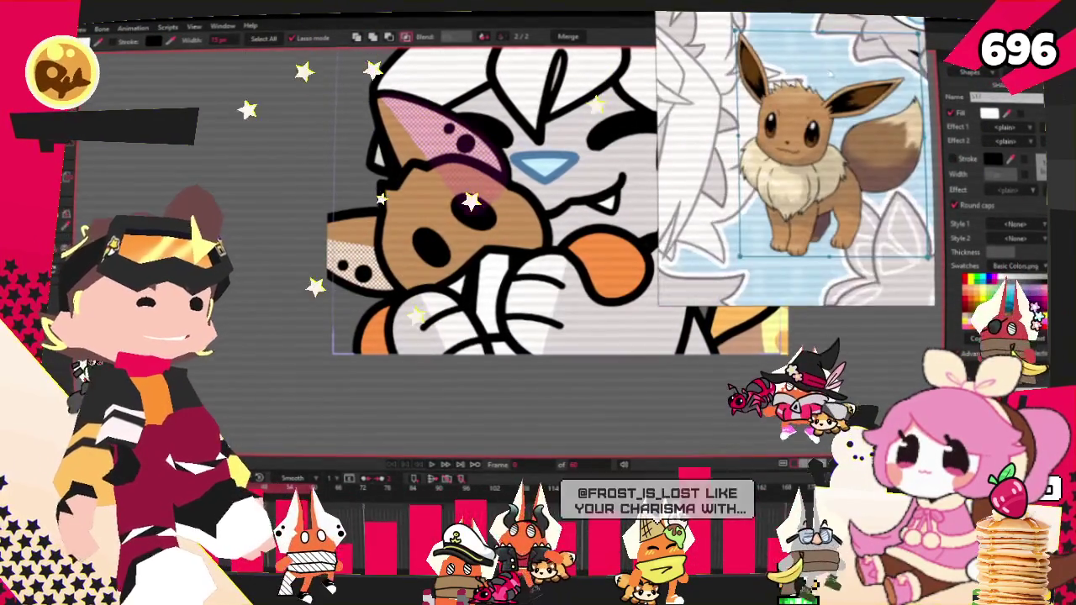
{"action": "scroll", "coordinate": [794, 159], "scroll_direction": "up", "scroll_amount": 2}
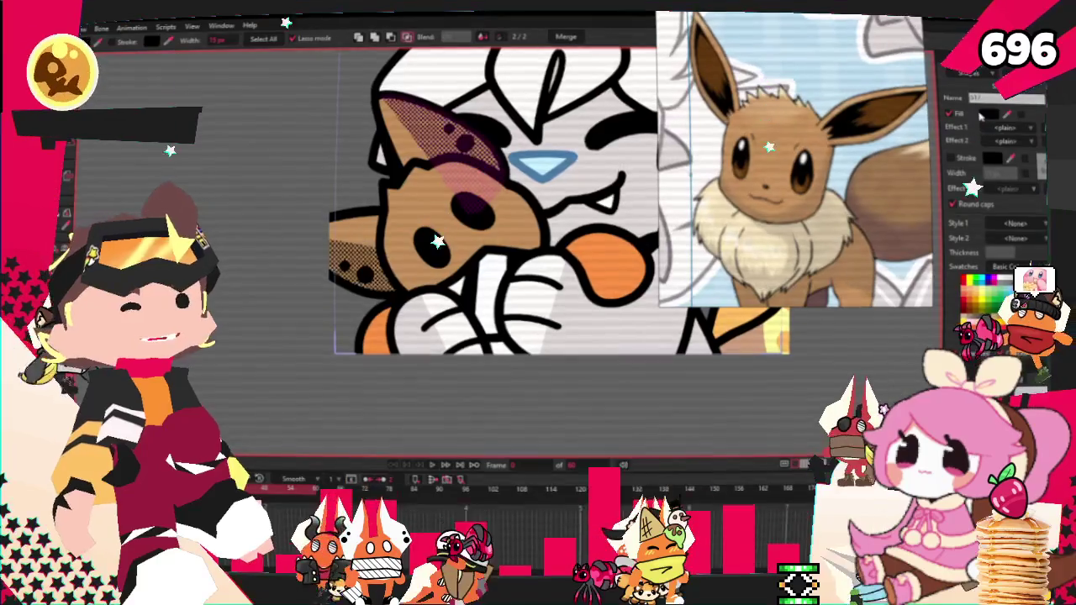
{"action": "left_click", "coordinate": [990, 112]}
{"action": "mouse_move", "coordinate": [697, 395]}
{"action": "left_mouse_down"}
{"action": "mouse_move", "coordinate": [701, 332]}
{"action": "mouse_move", "coordinate": [698, 460]}
{"action": "left_mouse_up"}
{"action": "left_click_drag", "start_coordinate": [568, 458], "coordinate": [575, 446]}
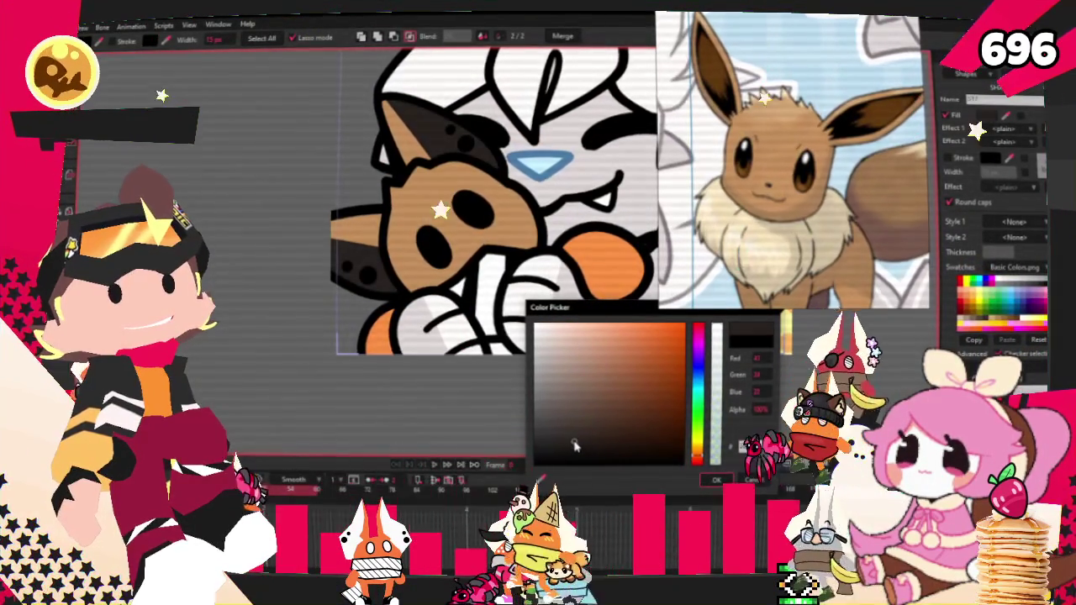
{"action": "left_click", "coordinate": [716, 480]}
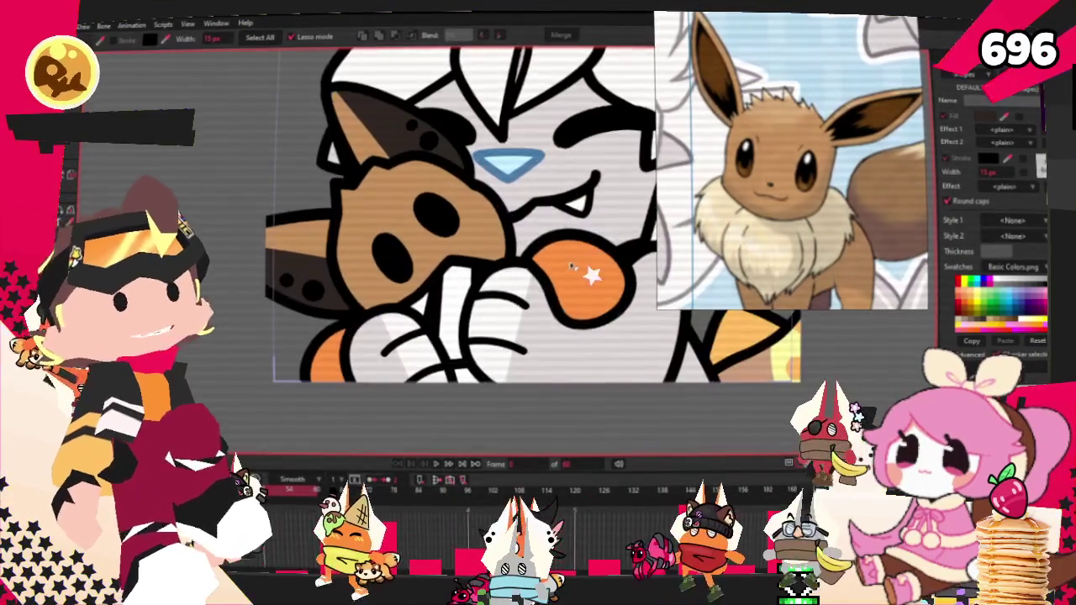
Select the tongue and mouth-edge shapes and fill them with Eevee's tan sampled from the reference.
{"action": "left_click", "coordinate": [588, 278]}
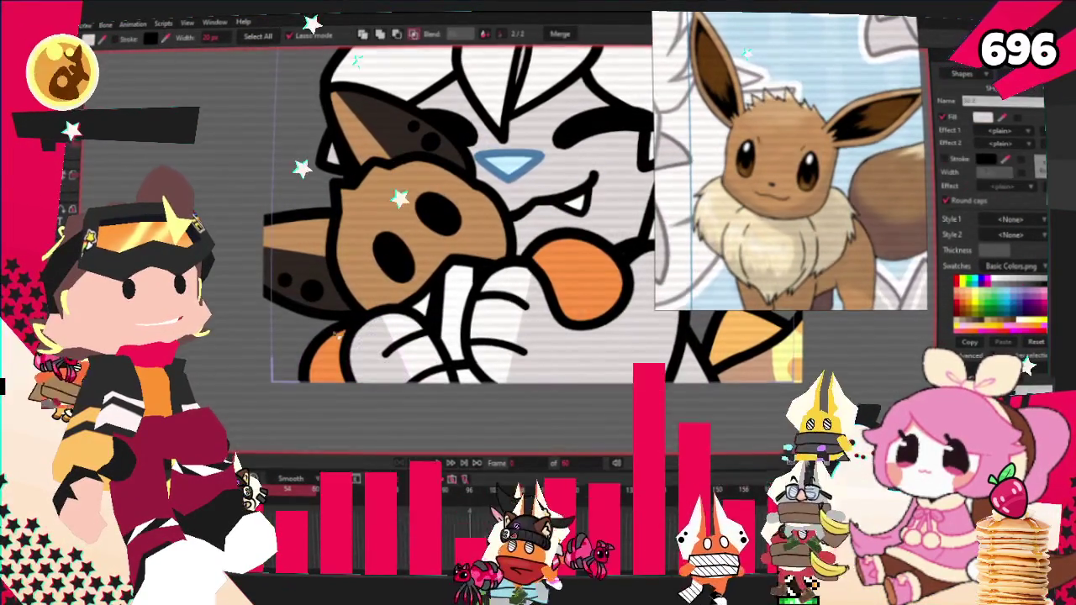
{"action": "key", "text": "alt+a"}
{"action": "scroll", "coordinate": [467, 286], "scroll_direction": "up", "scroll_amount": 2}
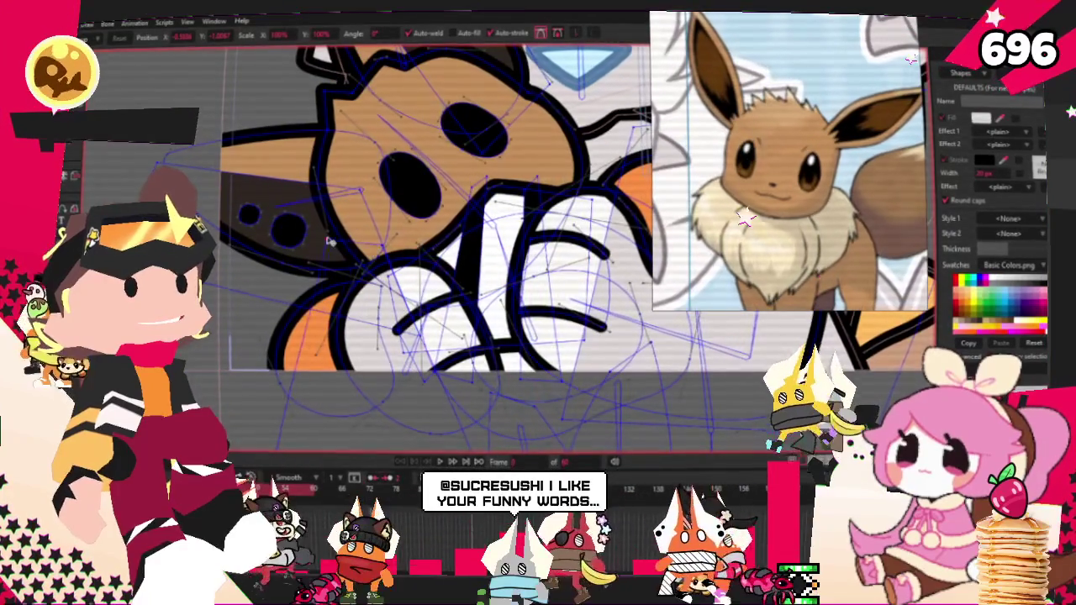
{"action": "key", "text": "u"}
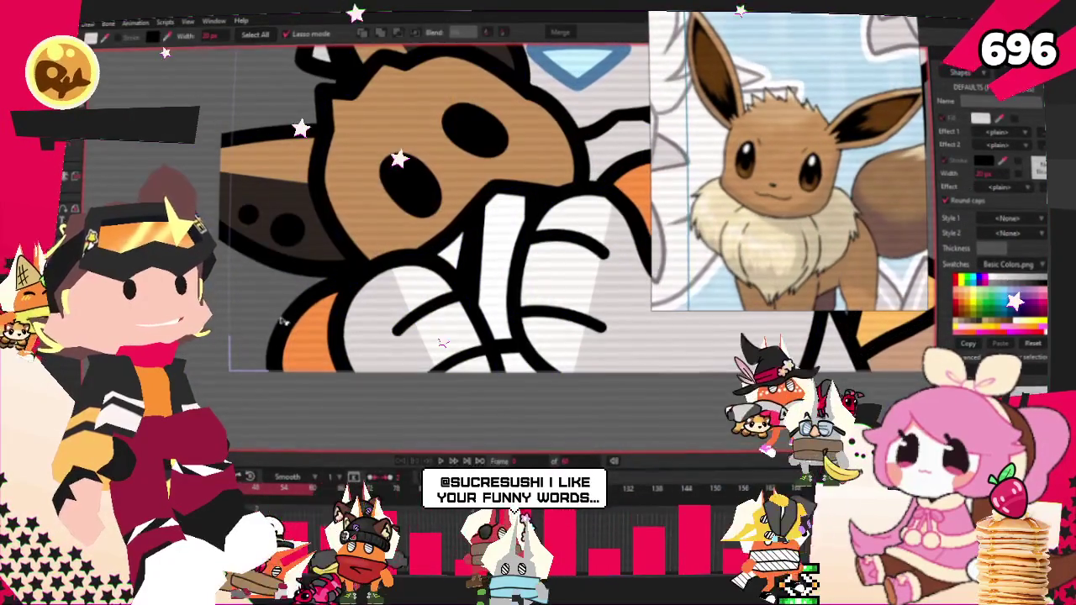
{"action": "left_click_drag", "start_coordinate": [370, 286], "coordinate": [284, 338]}
{"action": "left_click_drag", "start_coordinate": [643, 168], "coordinate": [607, 210]}
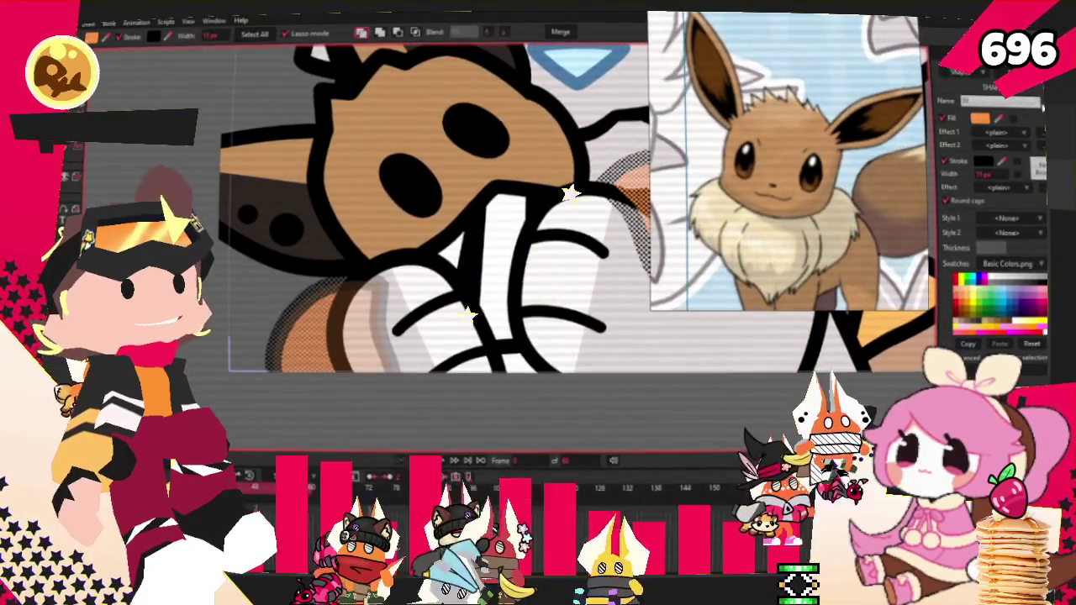
{"action": "left_click", "coordinate": [738, 191]}
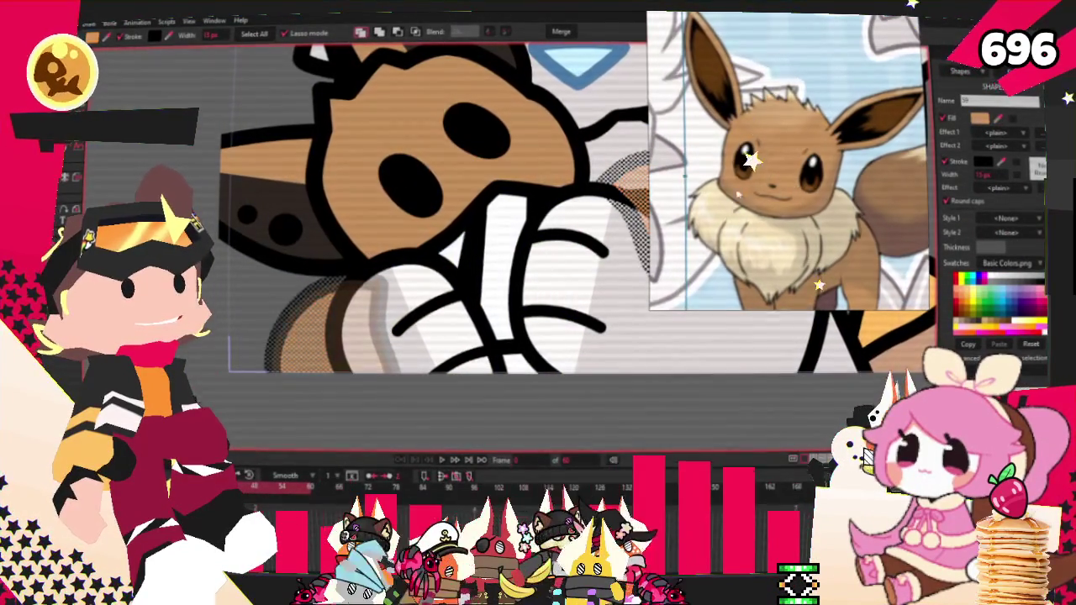
{"action": "scroll", "coordinate": [322, 225], "scroll_direction": "down", "scroll_amount": 2}
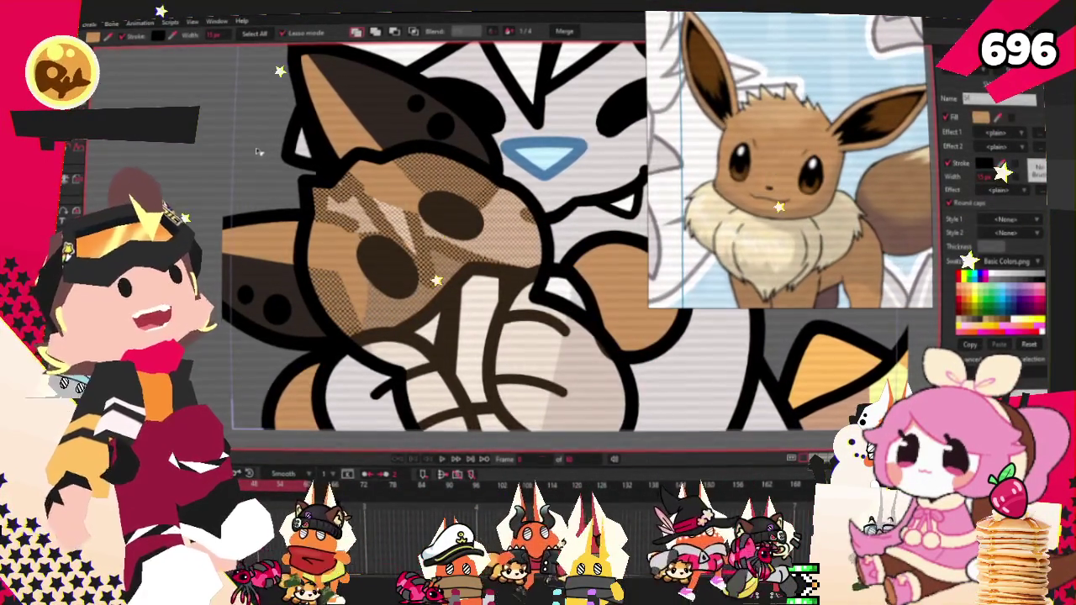
Select the points of the plush's dark inner-ear shape.
{"action": "key", "text": "t"}
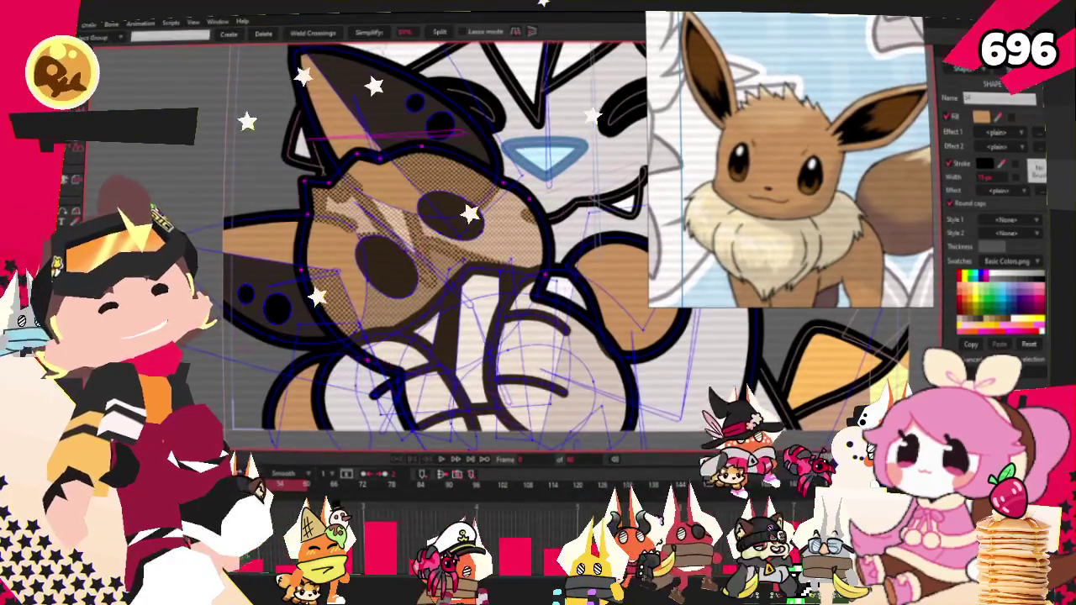
{"action": "scroll", "coordinate": [463, 297], "scroll_direction": "up", "scroll_amount": 2}
{"action": "scroll", "coordinate": [336, 269], "scroll_direction": "up", "scroll_amount": 1}
{"action": "scroll", "coordinate": [285, 261], "scroll_direction": "up", "scroll_amount": 1}
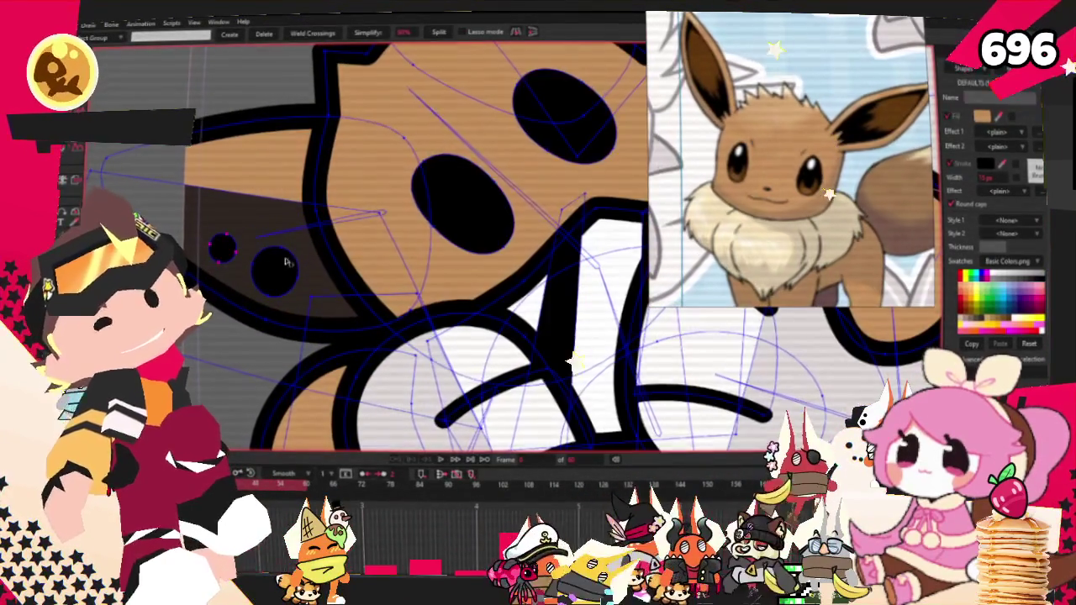
{"action": "scroll", "coordinate": [280, 277], "scroll_direction": "down", "scroll_amount": 1}
{"action": "scroll", "coordinate": [336, 252], "scroll_direction": "down", "scroll_amount": 1}
{"action": "scroll", "coordinate": [378, 218], "scroll_direction": "up", "scroll_amount": 1}
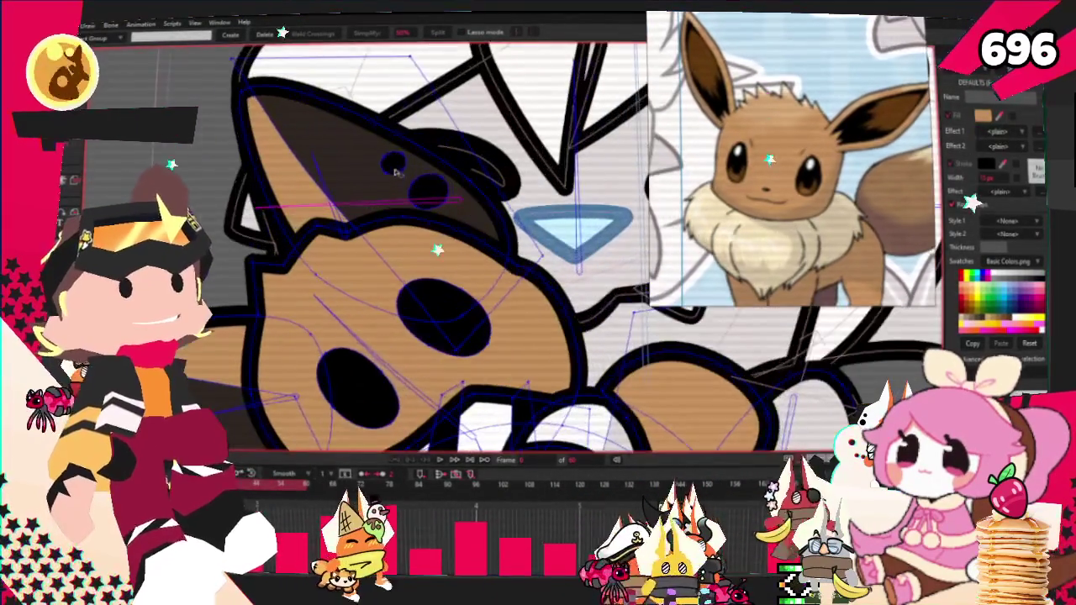
{"action": "scroll", "coordinate": [429, 186], "scroll_direction": "up", "scroll_amount": 1}
{"action": "scroll", "coordinate": [369, 211], "scroll_direction": "down", "scroll_amount": 1}
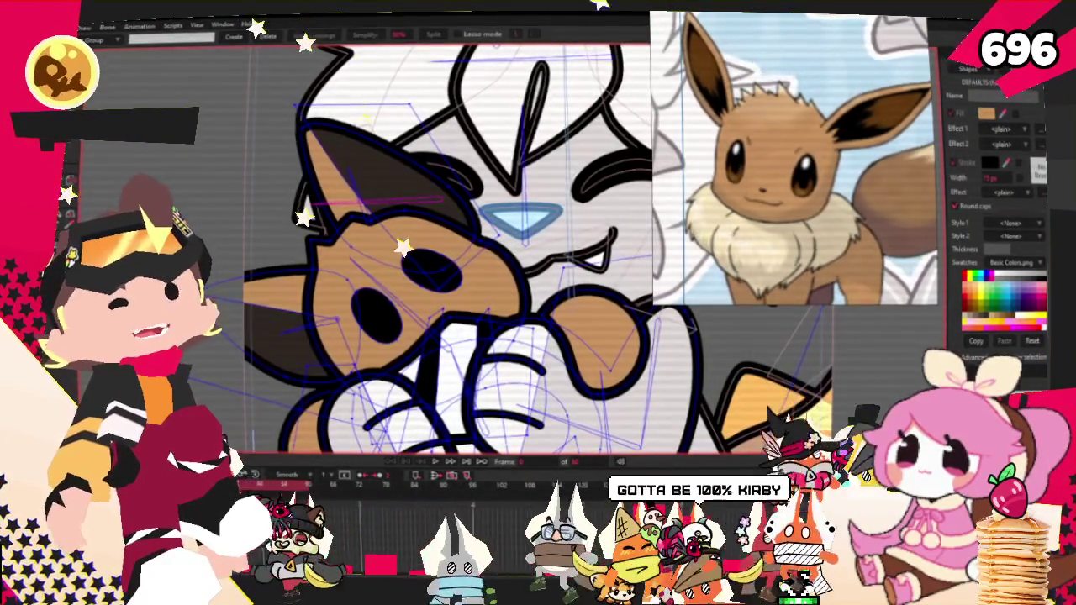
Move and scale the inner-ear points into a tall pointed triangle reaching down from the ear tip.
{"action": "key", "text": "t"}
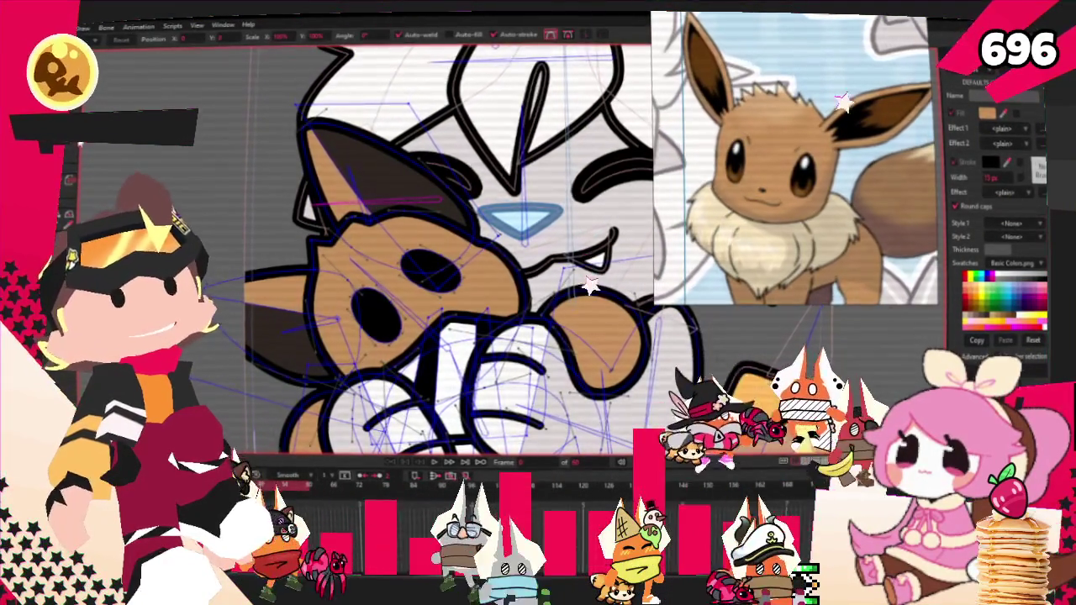
{"action": "scroll", "coordinate": [344, 286], "scroll_direction": "down", "scroll_amount": 1}
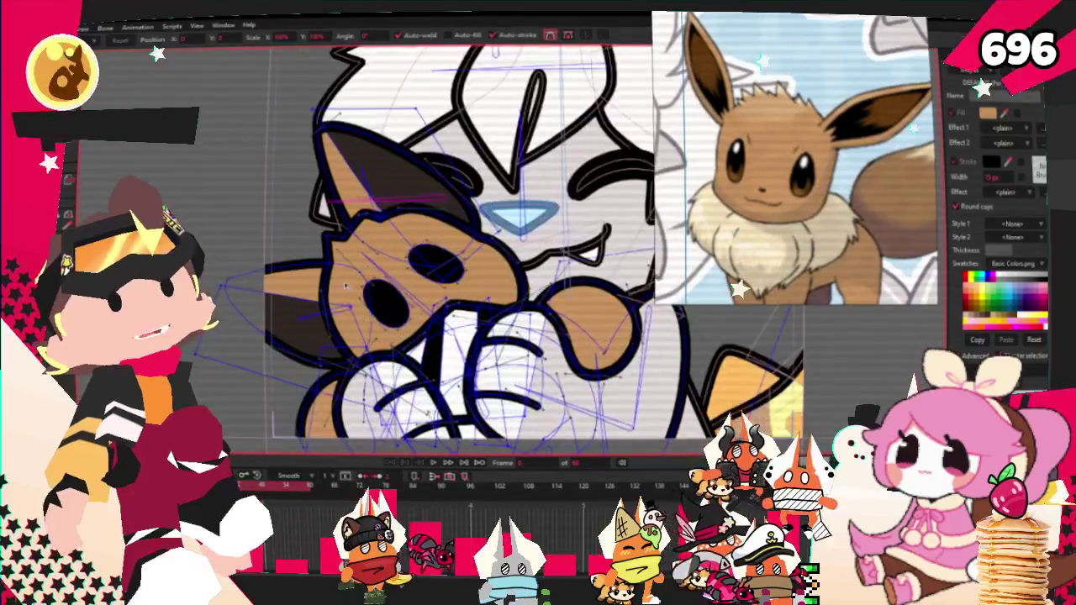
{"action": "scroll", "coordinate": [345, 286], "scroll_direction": "up", "scroll_amount": 1}
{"action": "scroll", "coordinate": [393, 321], "scroll_direction": "down", "scroll_amount": 1}
{"action": "scroll", "coordinate": [418, 459], "scroll_direction": "up", "scroll_amount": 2}
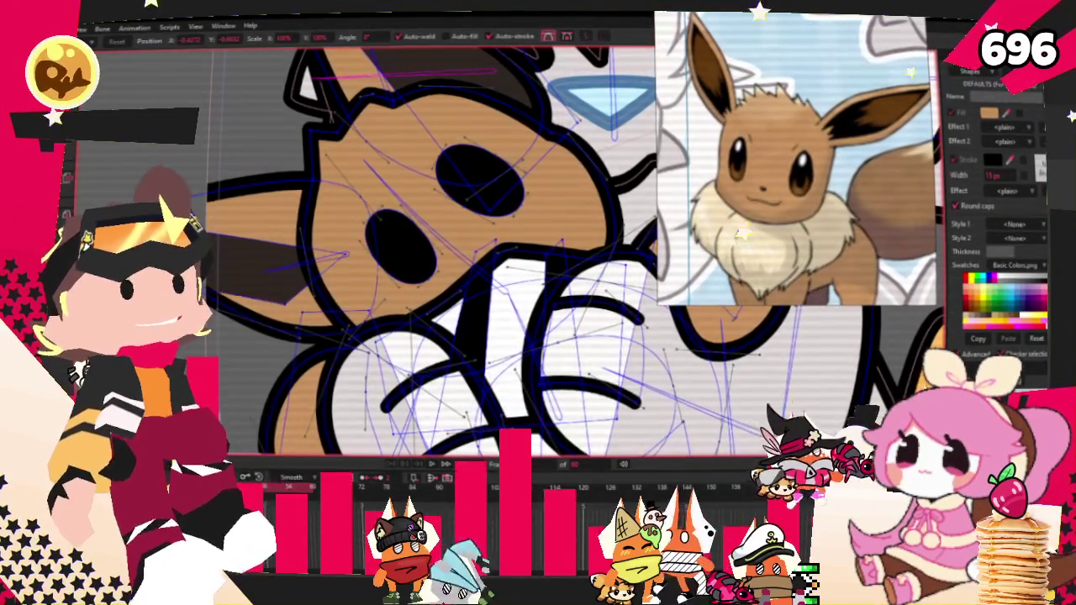
{"action": "scroll", "coordinate": [352, 311], "scroll_direction": "up", "scroll_amount": 1}
{"action": "scroll", "coordinate": [352, 310], "scroll_direction": "up", "scroll_amount": 1}
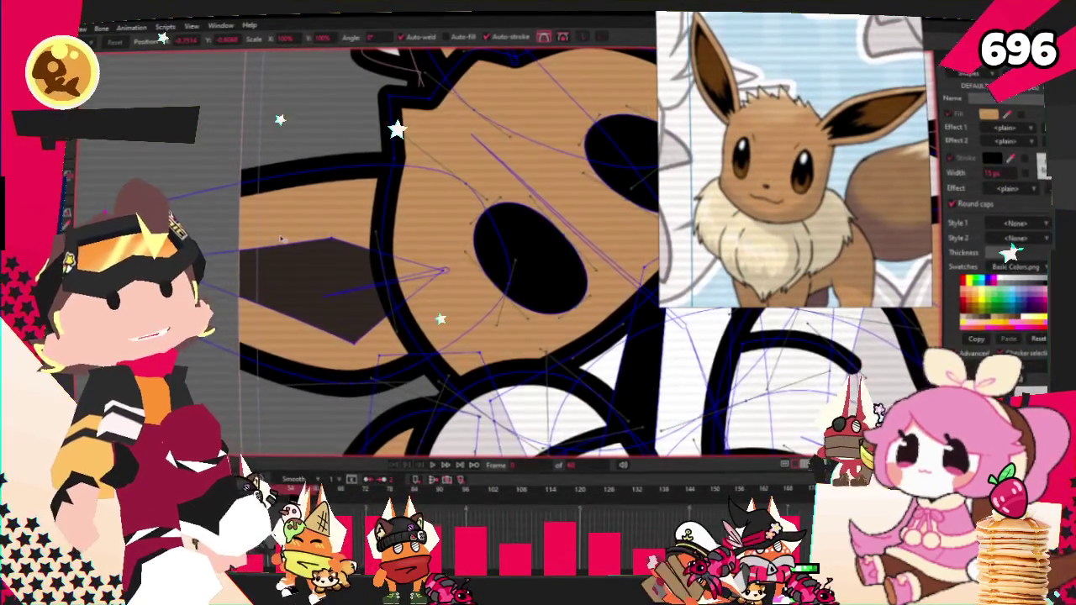
{"action": "scroll", "coordinate": [282, 240], "scroll_direction": "down", "scroll_amount": 2}
{"action": "scroll", "coordinate": [375, 157], "scroll_direction": "up", "scroll_amount": 1}
{"action": "scroll", "coordinate": [375, 156], "scroll_direction": "up", "scroll_amount": 1}
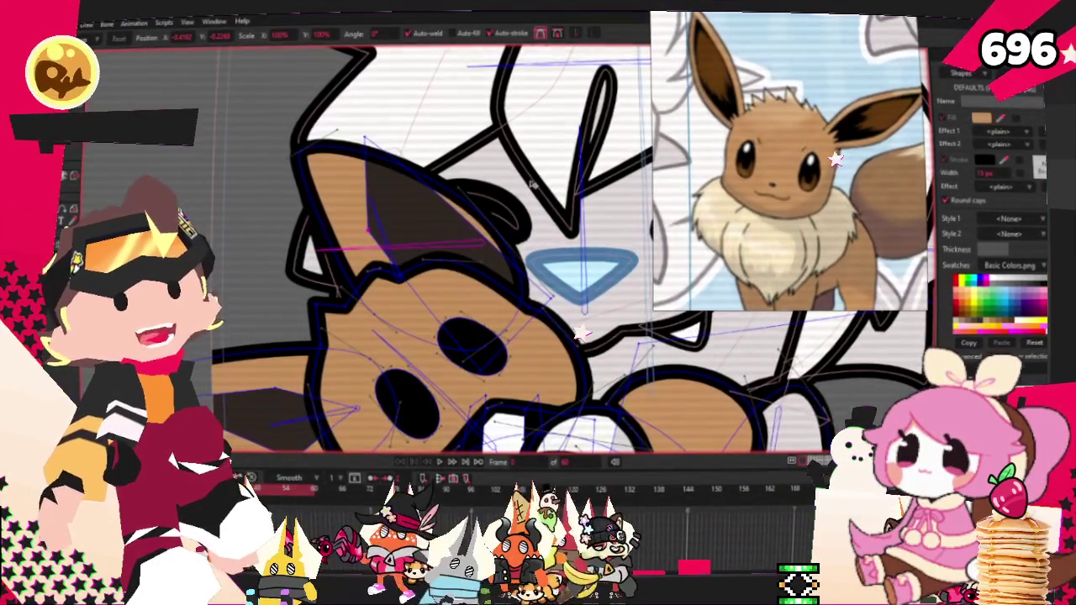
{"action": "scroll", "coordinate": [553, 177], "scroll_direction": "down", "scroll_amount": 2}
{"action": "scroll", "coordinate": [459, 147], "scroll_direction": "up", "scroll_amount": 2}
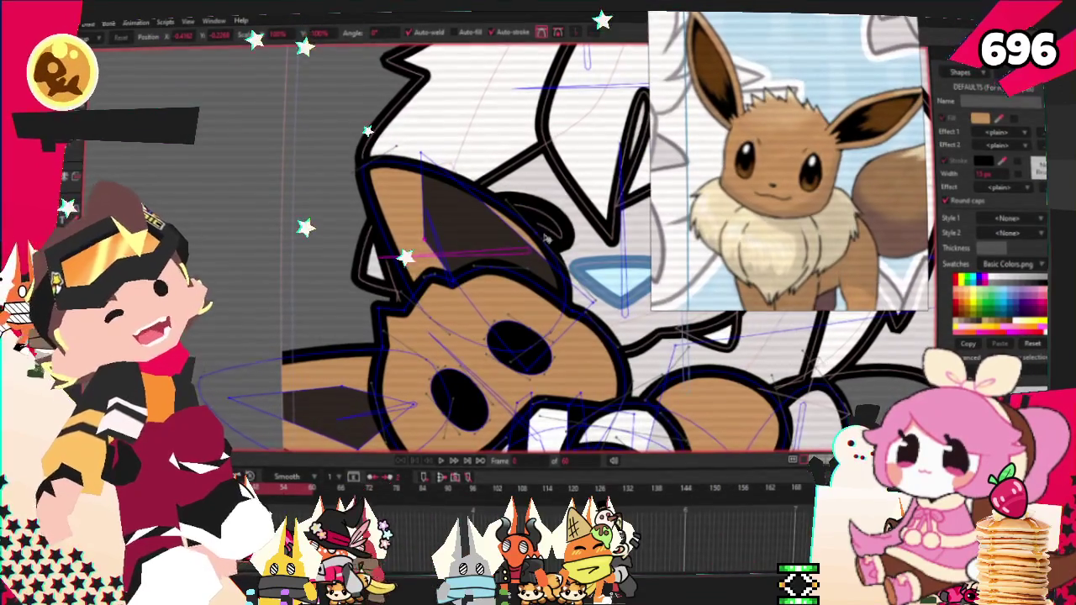
{"action": "scroll", "coordinate": [588, 306], "scroll_direction": "up", "scroll_amount": 2}
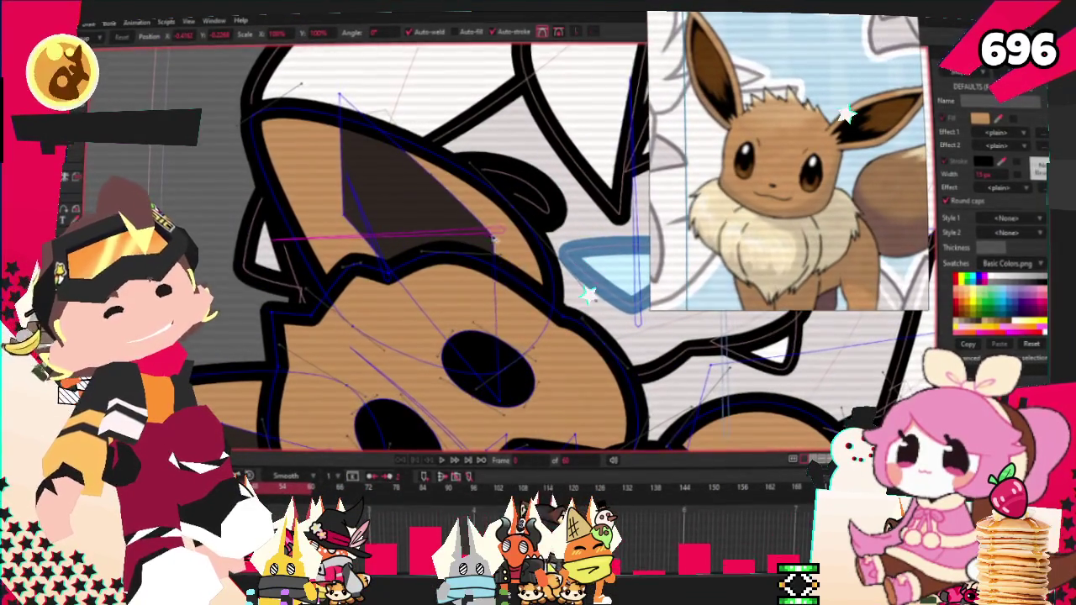
{"action": "scroll", "coordinate": [380, 104], "scroll_direction": "down", "scroll_amount": 1}
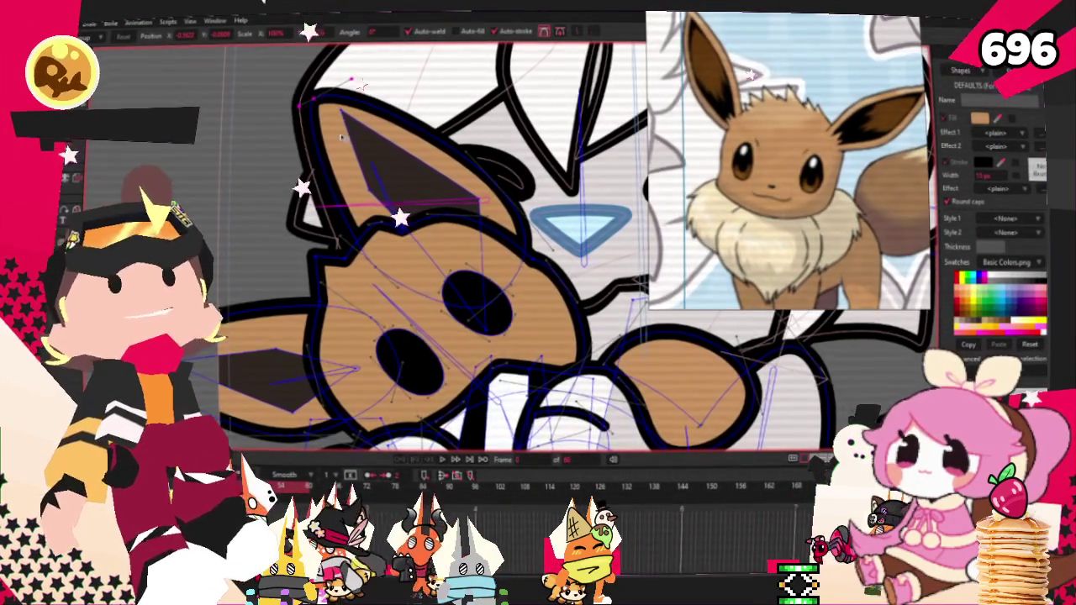
{"action": "left_click", "coordinate": [118, 148]}
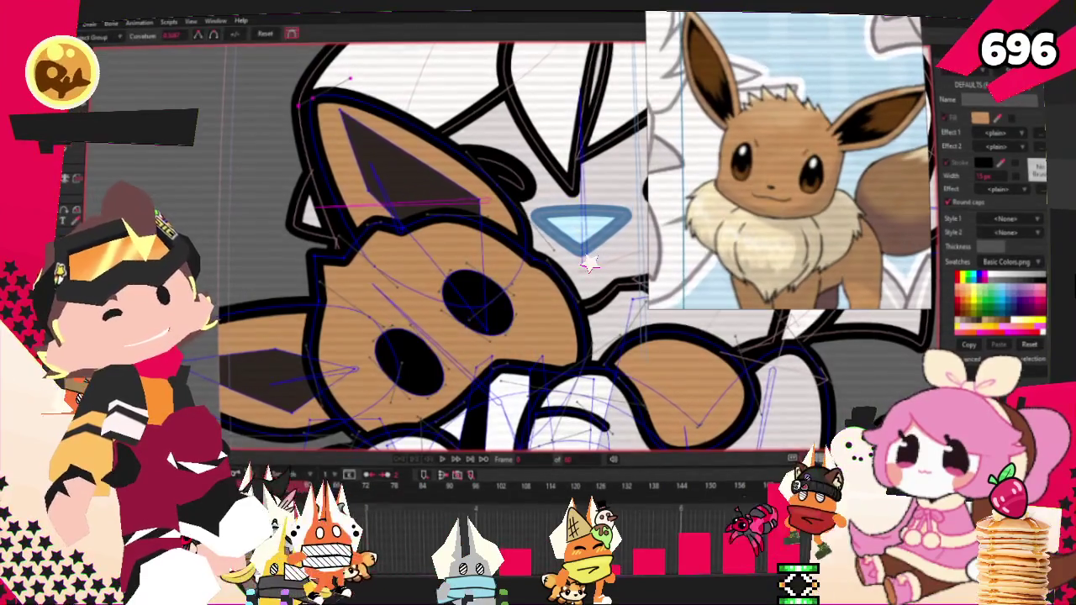
Zoom around the plush's chest lines to inspect them before adding the cream fill.
{"action": "scroll", "coordinate": [200, 330], "scroll_direction": "up", "scroll_amount": 1}
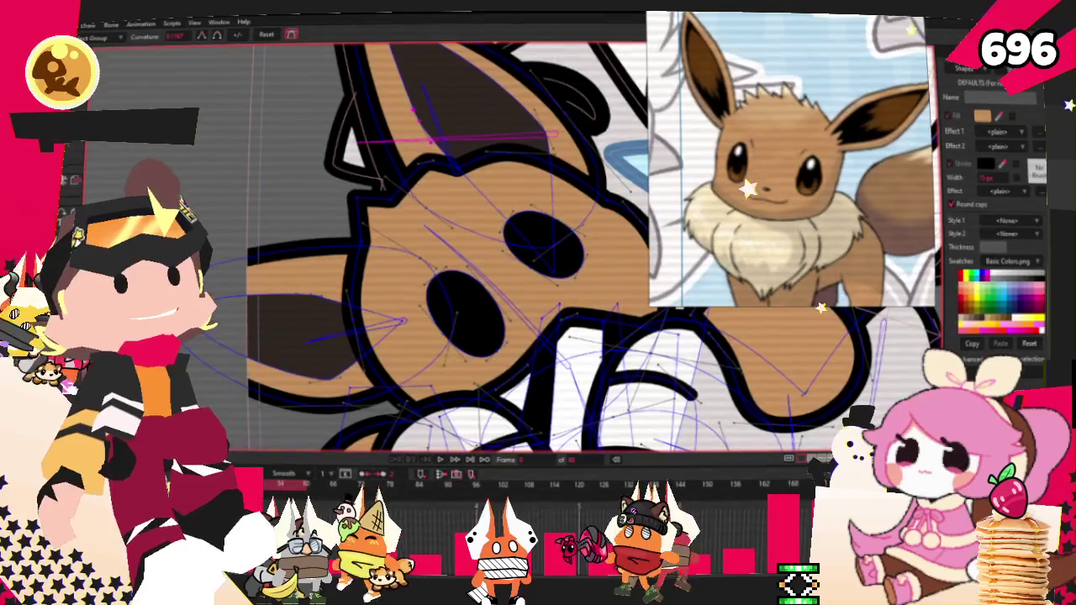
{"action": "scroll", "coordinate": [379, 252], "scroll_direction": "down", "scroll_amount": 2}
{"action": "scroll", "coordinate": [378, 253], "scroll_direction": "up", "scroll_amount": 2}
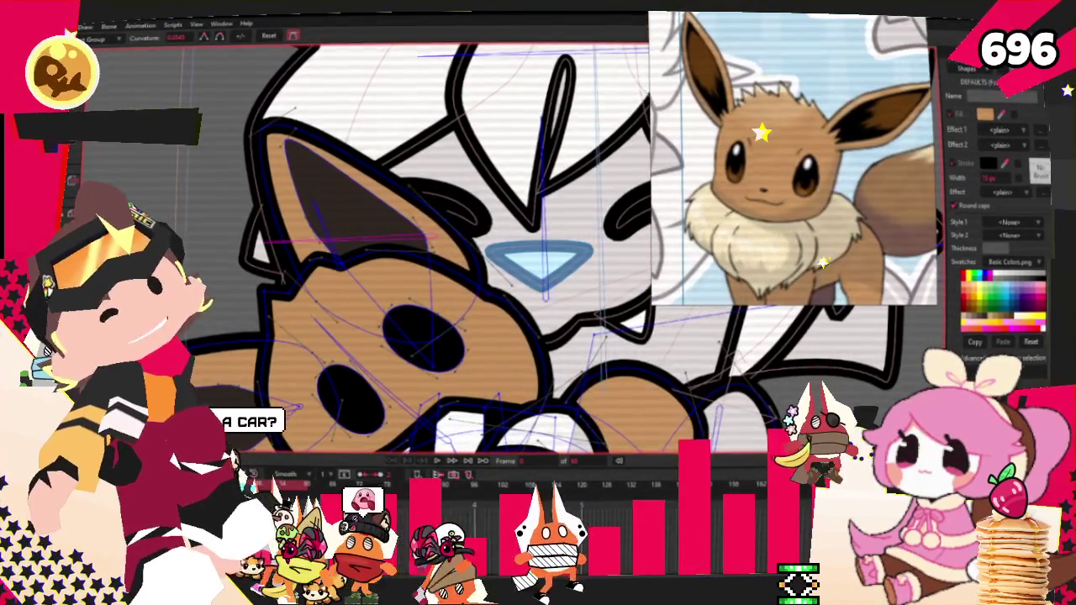
{"action": "key", "text": "t"}
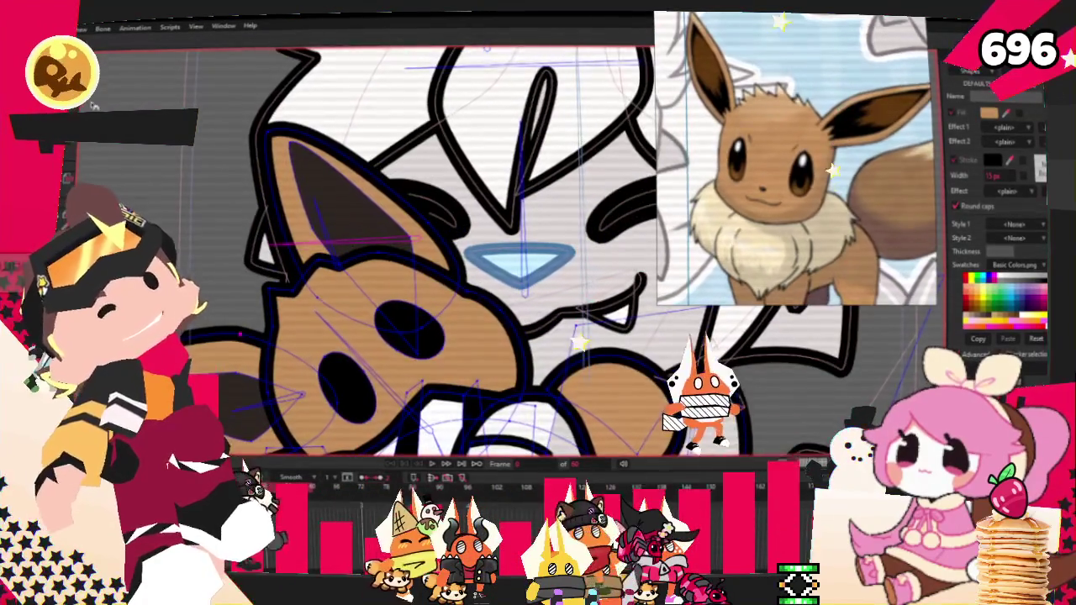
{"action": "scroll", "coordinate": [280, 260], "scroll_direction": "up", "scroll_amount": 1}
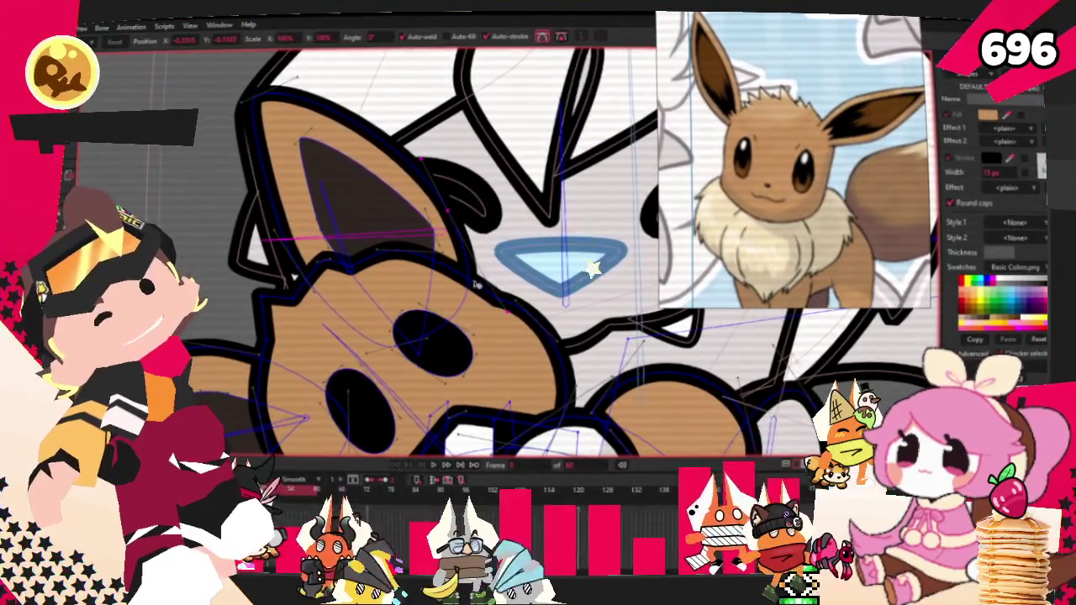
{"action": "scroll", "coordinate": [445, 262], "scroll_direction": "up", "scroll_amount": 2}
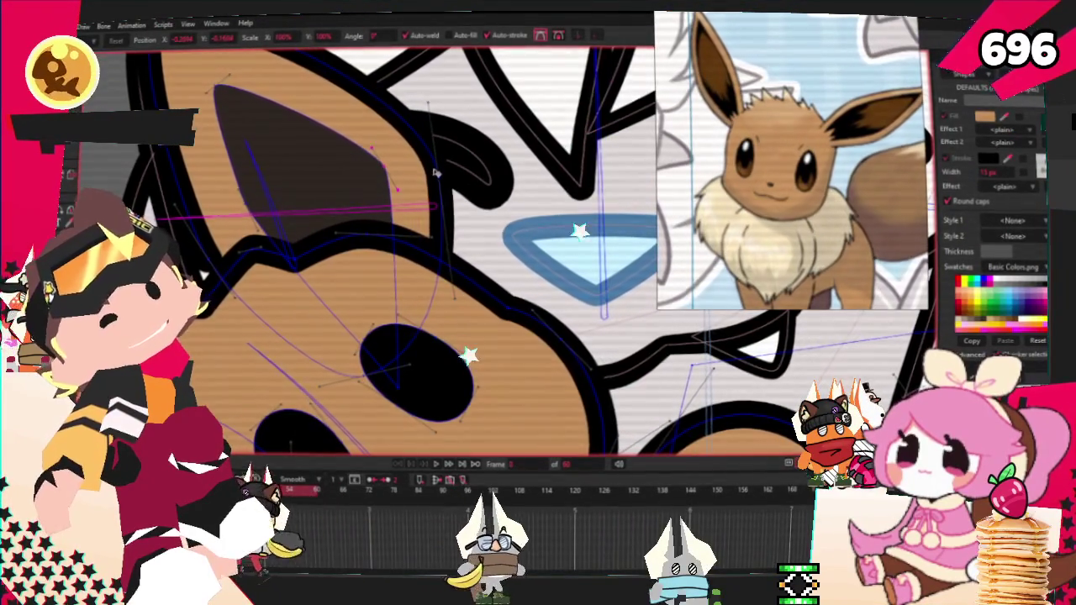
{"action": "scroll", "coordinate": [416, 171], "scroll_direction": "down", "scroll_amount": 3}
{"action": "scroll", "coordinate": [337, 194], "scroll_direction": "up", "scroll_amount": 3}
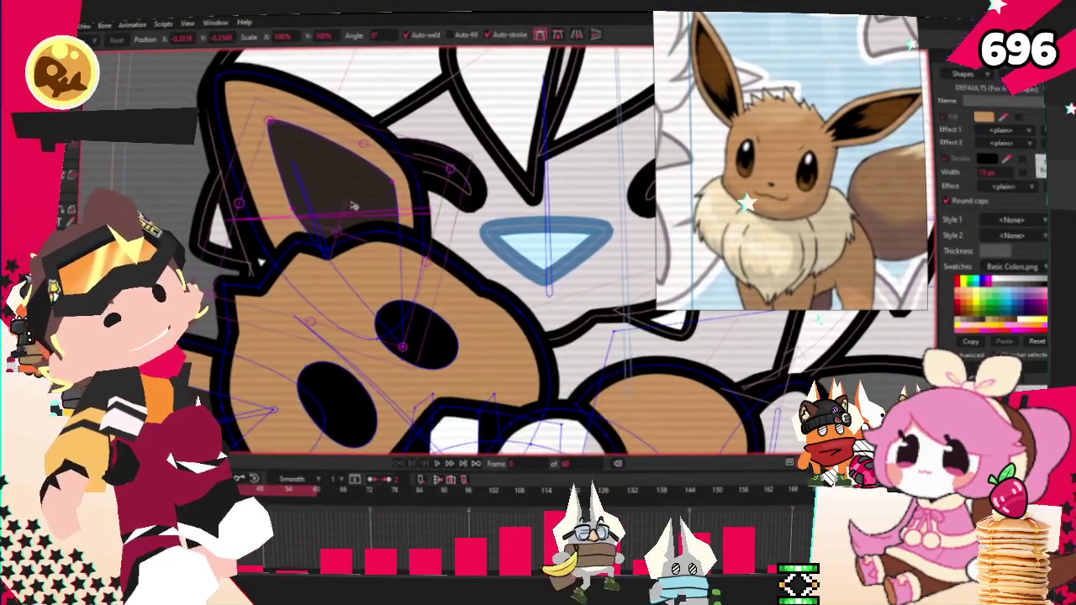
{"action": "scroll", "coordinate": [332, 181], "scroll_direction": "down", "scroll_amount": 2}
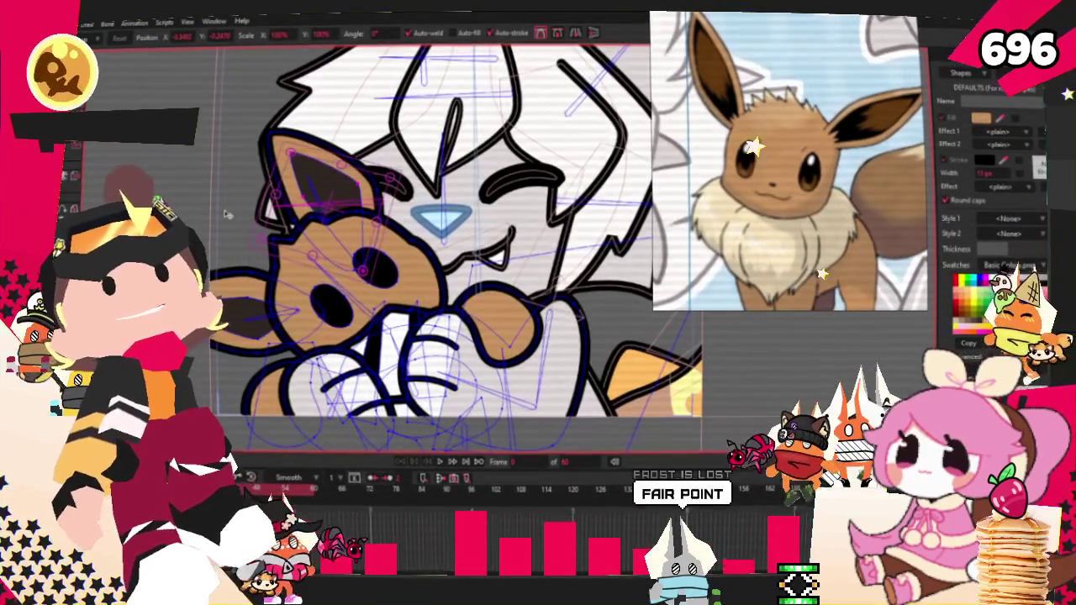
{"action": "scroll", "coordinate": [227, 214], "scroll_direction": "down", "scroll_amount": 1}
{"action": "scroll", "coordinate": [225, 214], "scroll_direction": "up", "scroll_amount": 1}
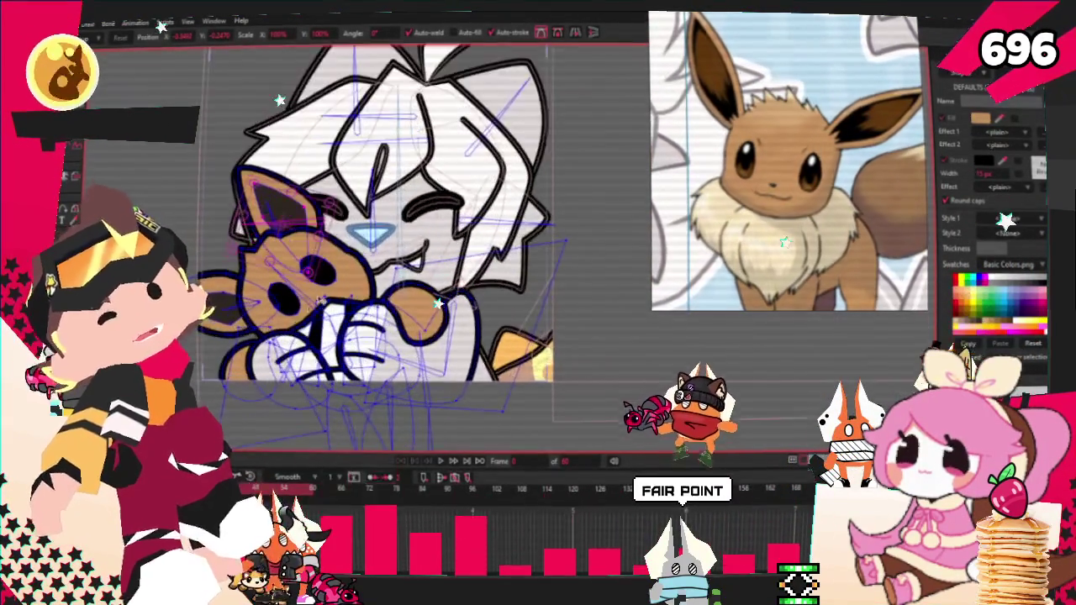
{"action": "scroll", "coordinate": [225, 214], "scroll_direction": "up", "scroll_amount": 1}
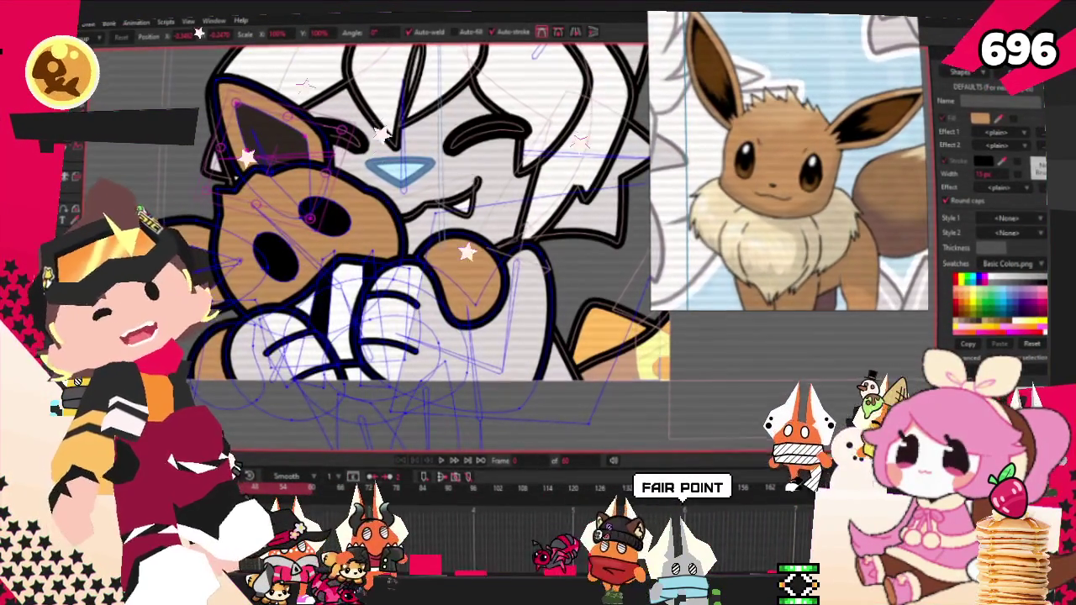
{"action": "key", "text": "u"}
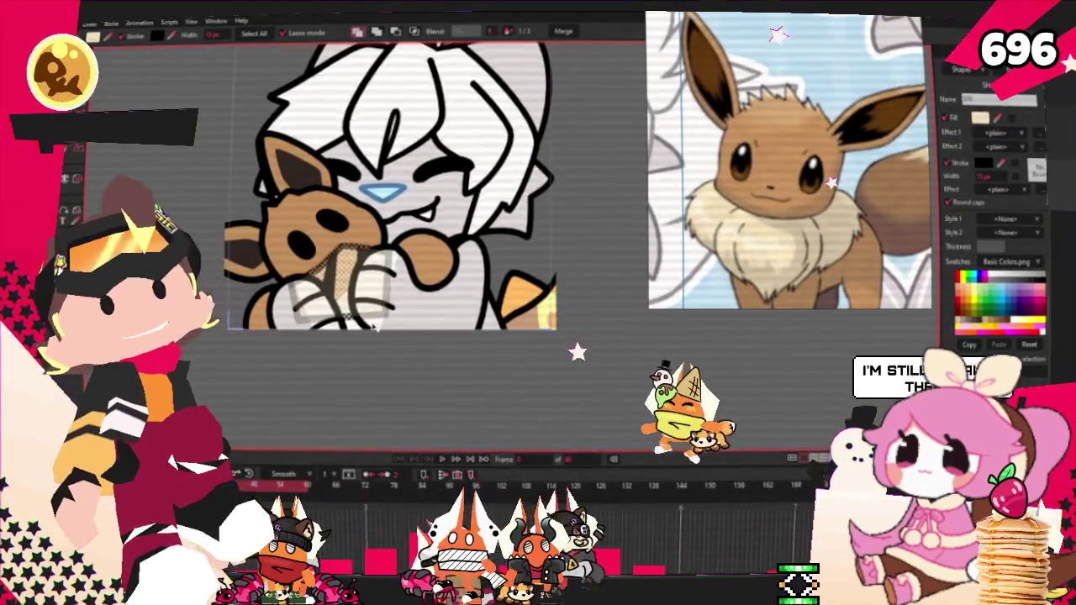
Zoom in on the plush's chest line art to inspect its points and curves.
{"action": "scroll", "coordinate": [376, 327], "scroll_direction": "up", "scroll_amount": 3}
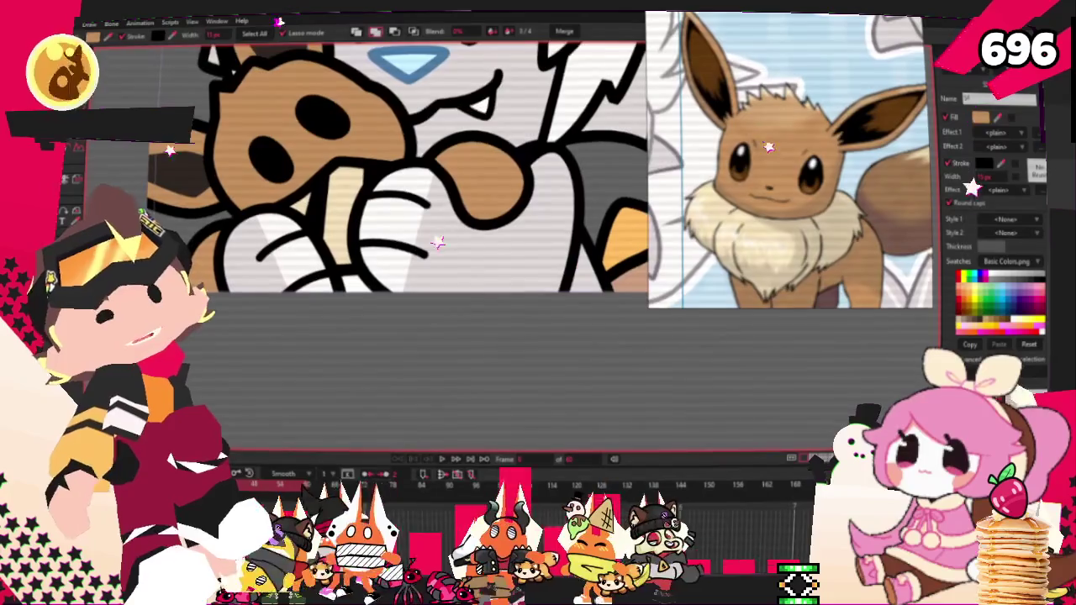
{"action": "scroll", "coordinate": [376, 218], "scroll_direction": "up", "scroll_amount": 2}
{"action": "key", "text": "g"}
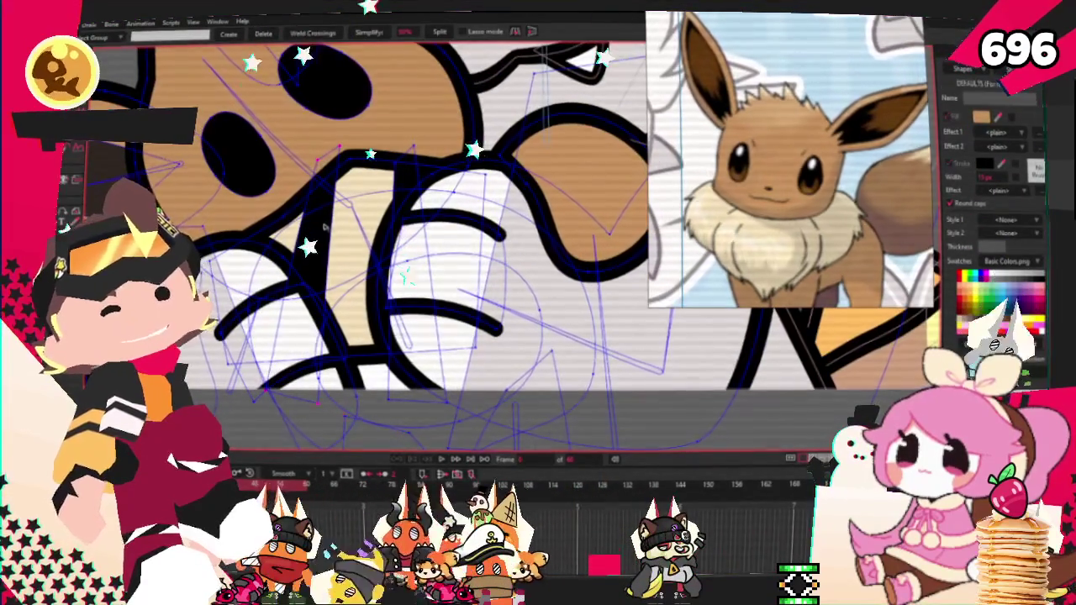
{"action": "scroll", "coordinate": [238, 157], "scroll_direction": "up", "scroll_amount": 1}
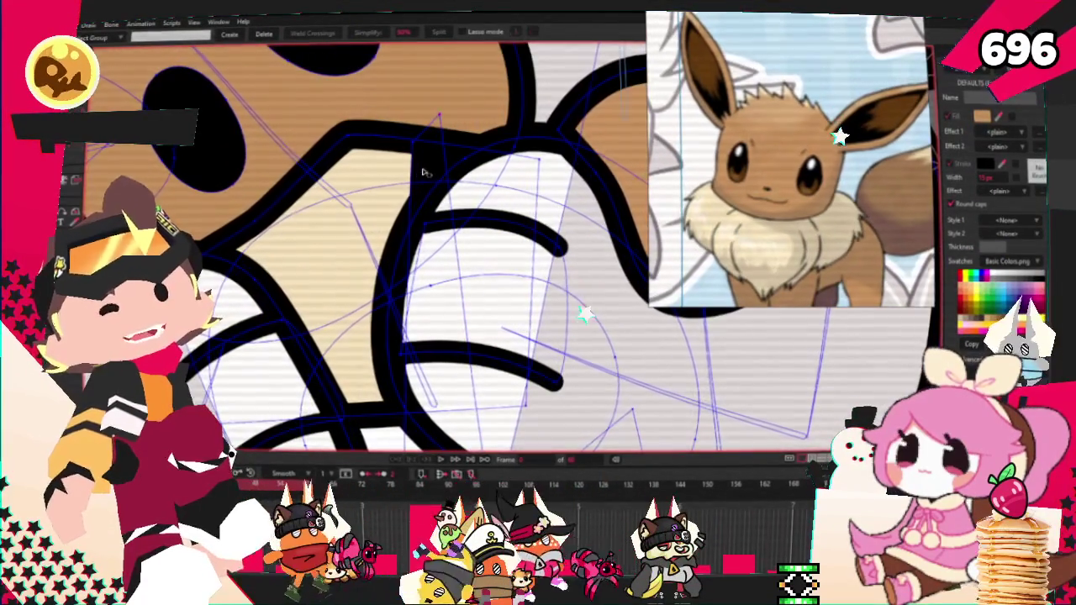
{"action": "key", "text": "c"}
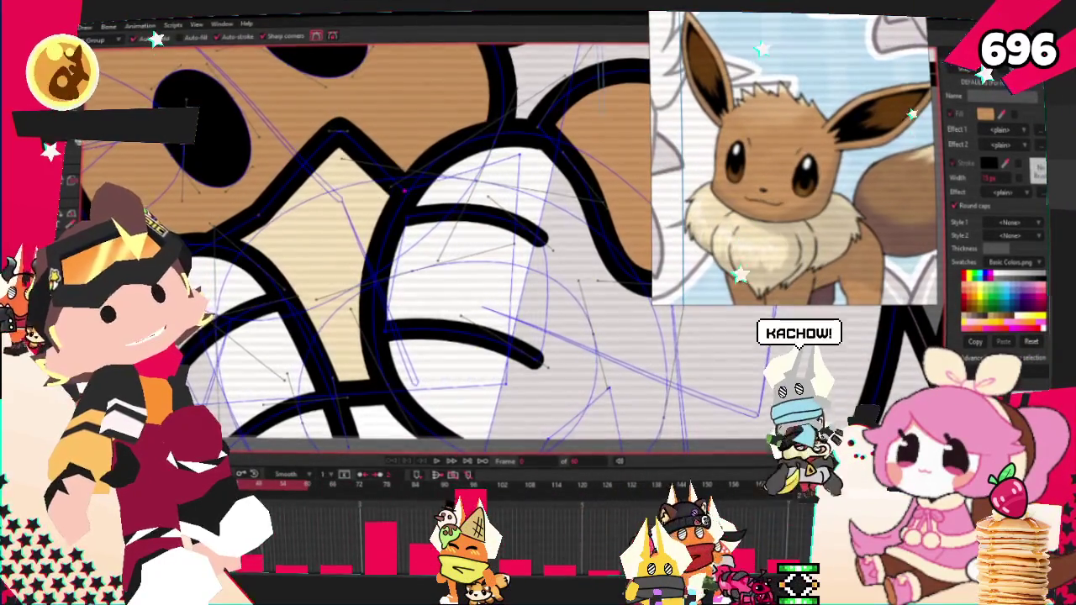
{"action": "scroll", "coordinate": [337, 135], "scroll_direction": "up", "scroll_amount": 2}
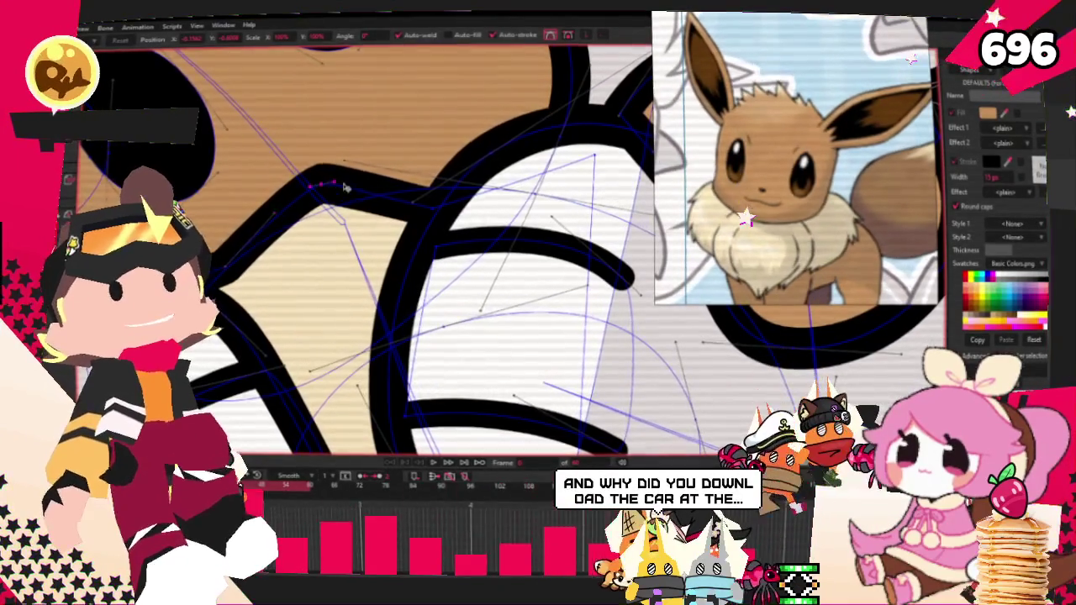
{"action": "scroll", "coordinate": [430, 214], "scroll_direction": "down", "scroll_amount": 2}
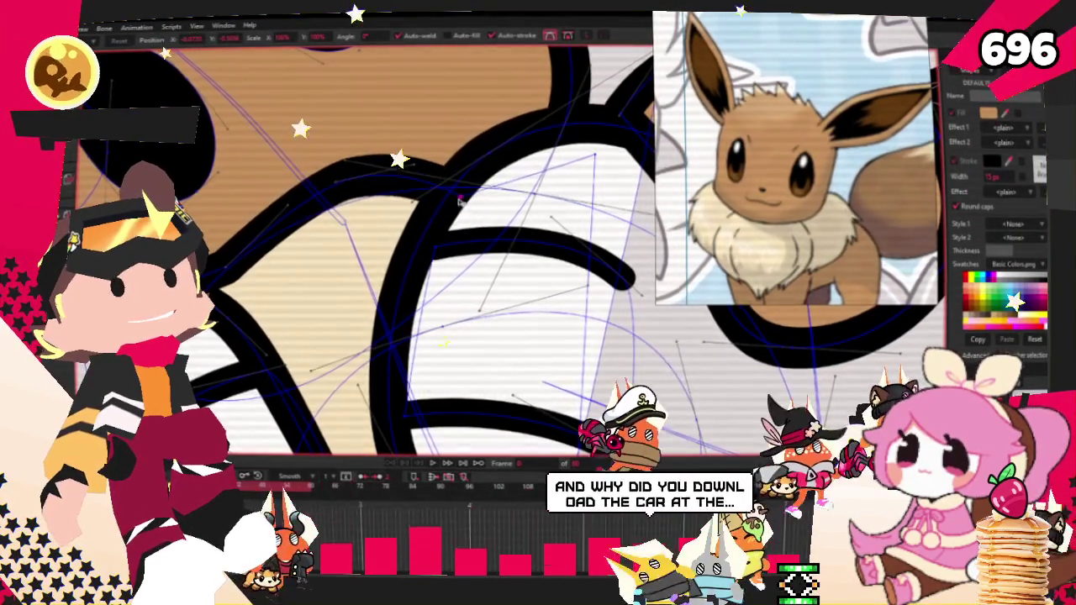
{"action": "scroll", "coordinate": [420, 209], "scroll_direction": "down", "scroll_amount": 3}
{"action": "scroll", "coordinate": [420, 210], "scroll_direction": "up", "scroll_amount": 3}
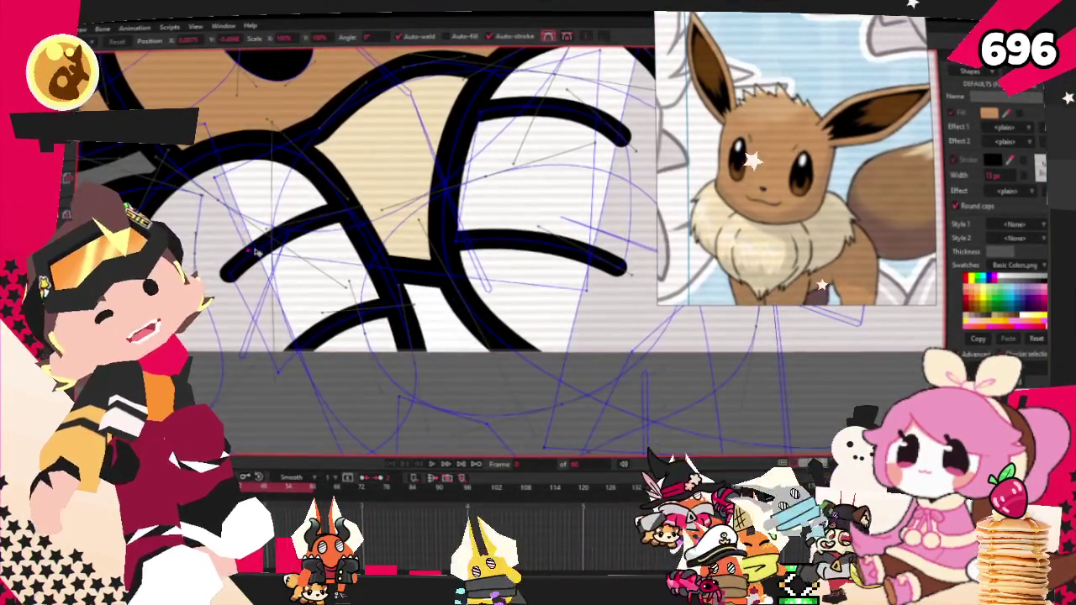
{"action": "scroll", "coordinate": [338, 280], "scroll_direction": "down", "scroll_amount": 1}
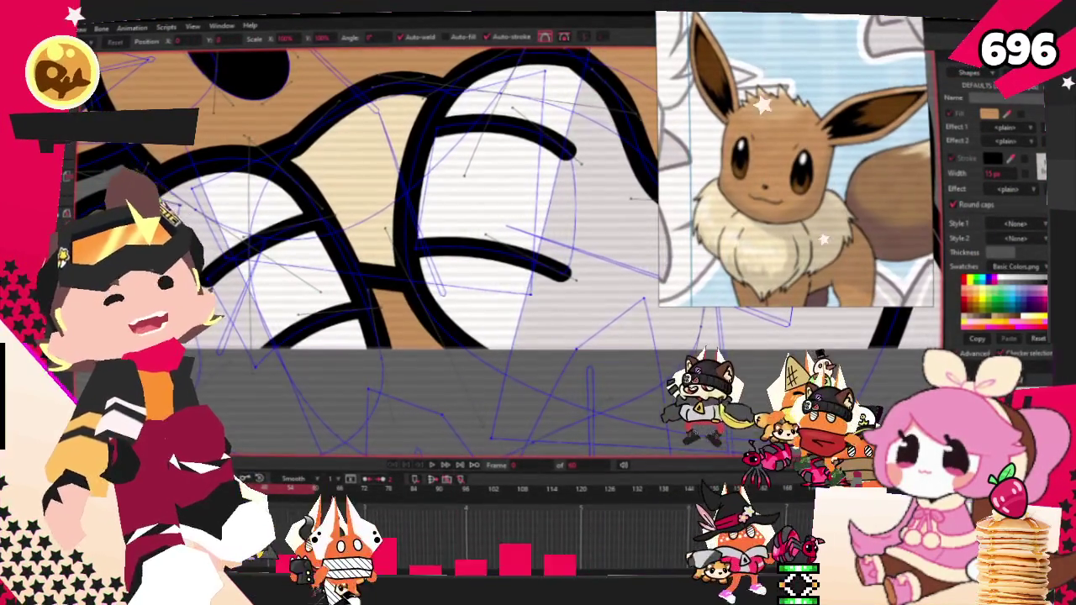
Bend a stroke's end curve upward and draw a short new black stroke in the chest.
{"action": "key", "text": "c"}
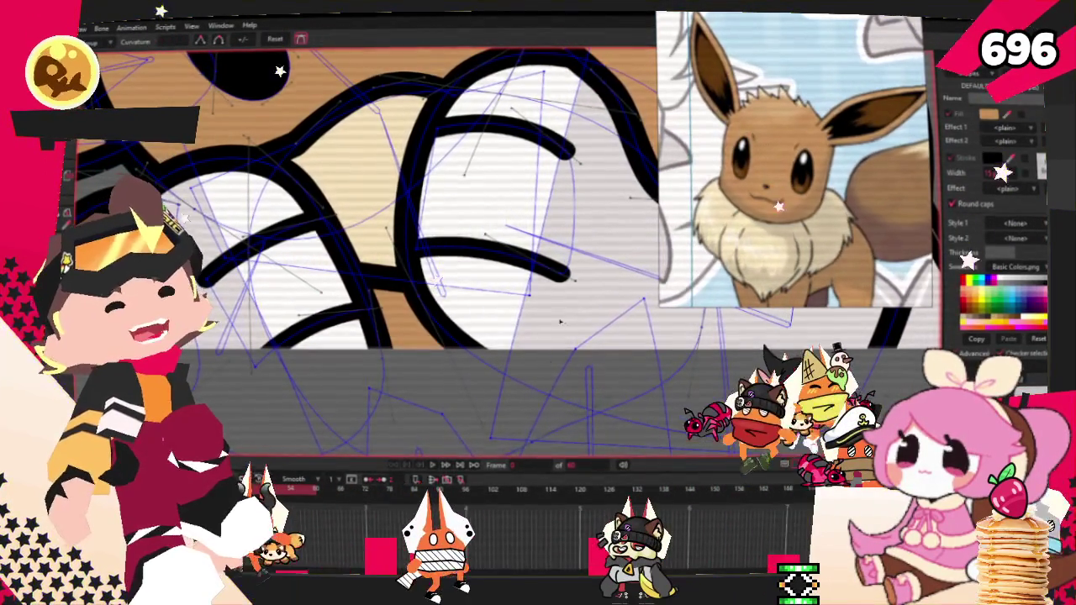
{"action": "left_click", "coordinate": [556, 277]}
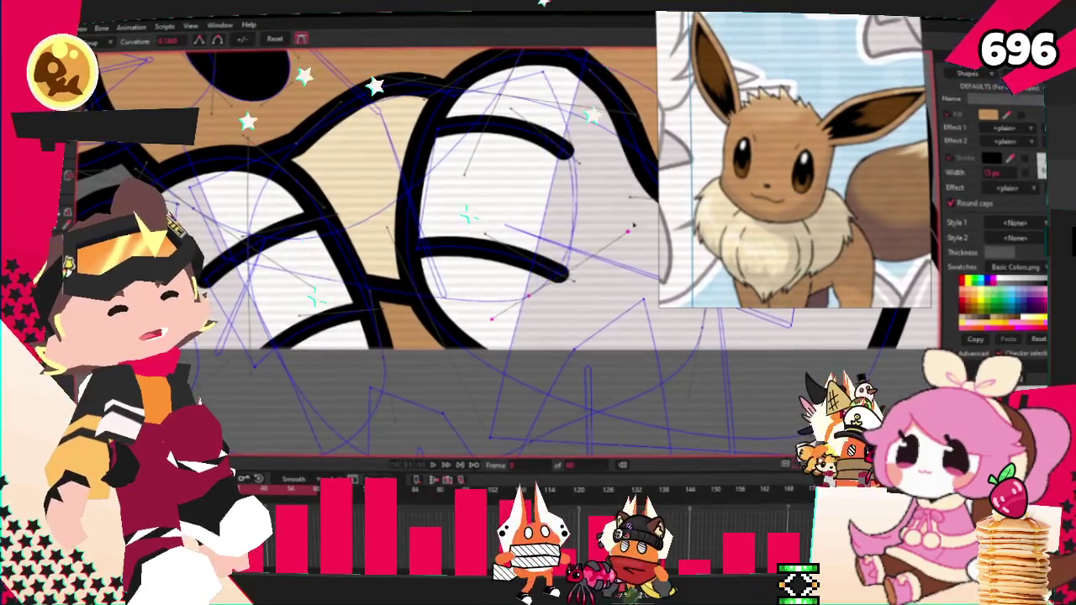
{"action": "left_click_drag", "start_coordinate": [632, 225], "coordinate": [637, 172]}
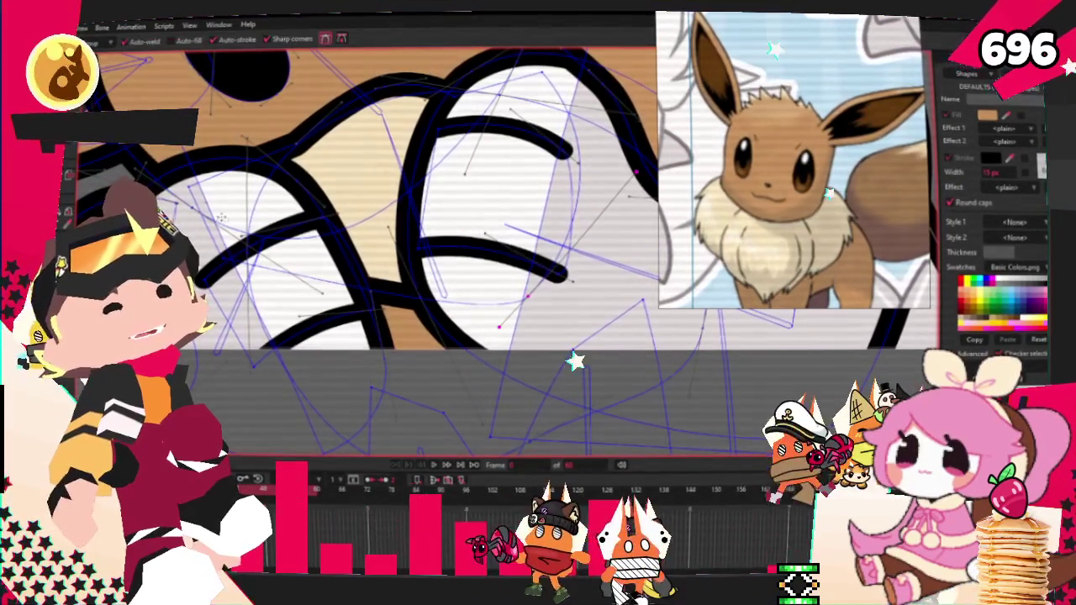
{"action": "key", "text": "a"}
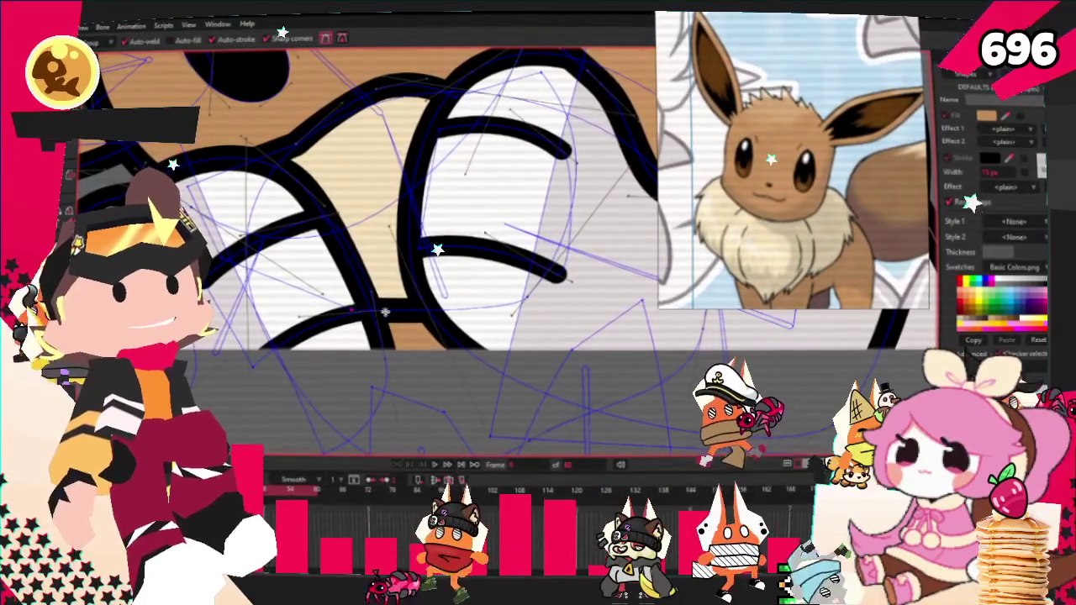
{"action": "left_click_drag", "start_coordinate": [370, 323], "coordinate": [370, 271]}
Pull the new stroke's junction down to reshape the surrounding chest curves.
{"action": "key", "text": "t"}
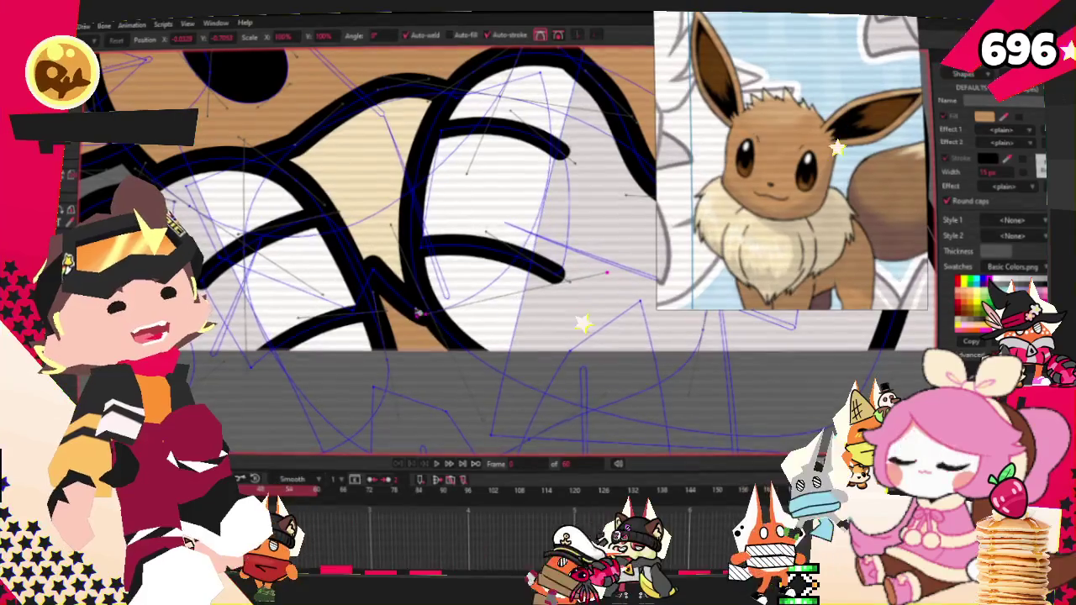
{"action": "scroll", "coordinate": [367, 296], "scroll_direction": "up", "scroll_amount": 2}
{"action": "scroll", "coordinate": [370, 286], "scroll_direction": "up", "scroll_amount": 2}
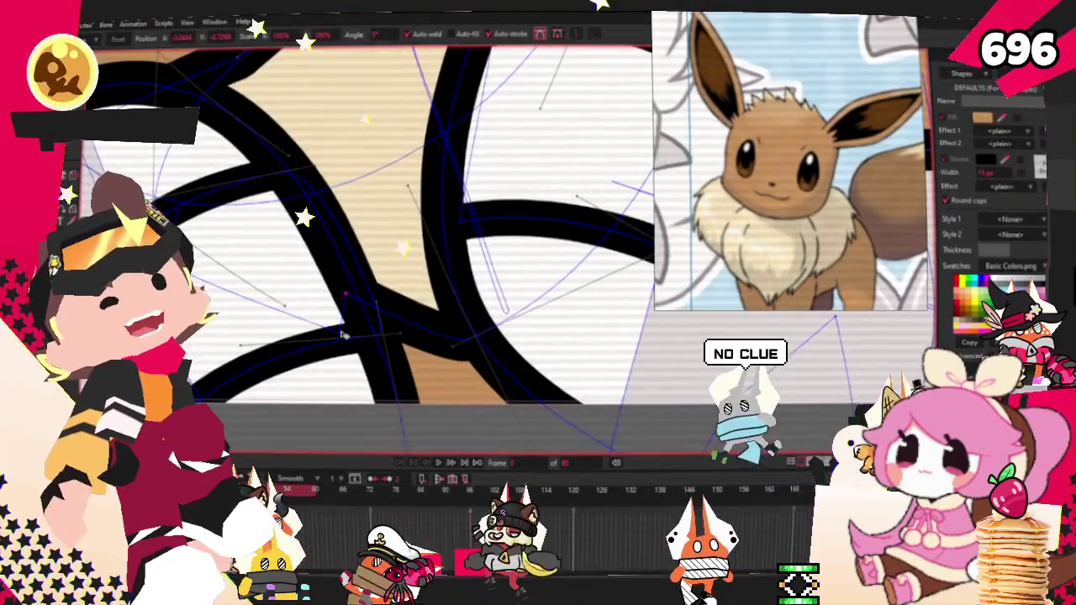
{"action": "left_click_drag", "start_coordinate": [376, 265], "coordinate": [359, 293]}
{"action": "key", "text": "c"}
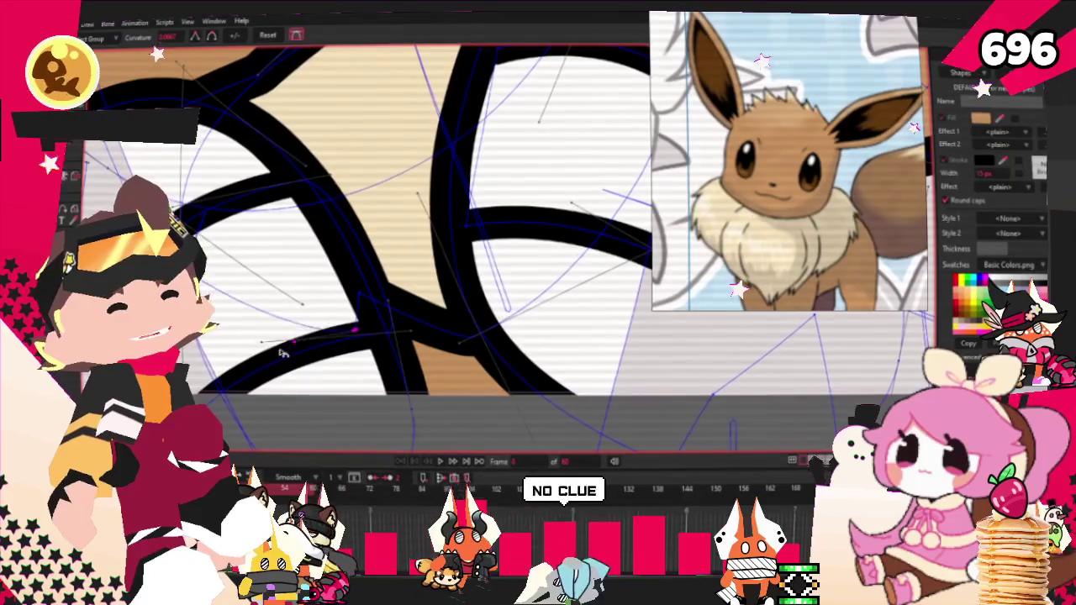
{"action": "scroll", "coordinate": [274, 276], "scroll_direction": "down", "scroll_amount": 2}
{"action": "scroll", "coordinate": [274, 275], "scroll_direction": "up", "scroll_amount": 2}
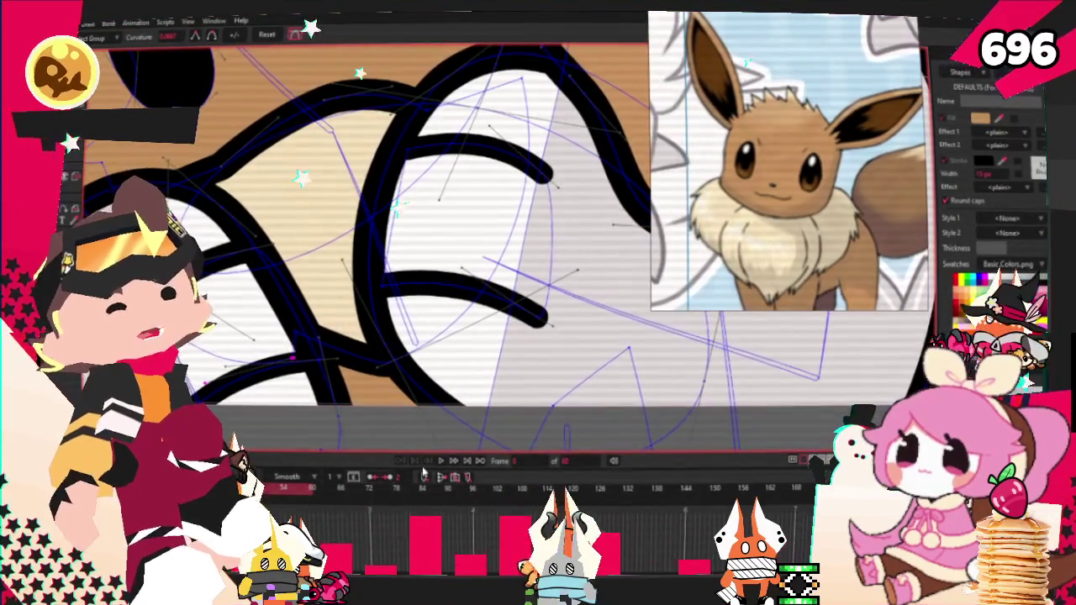
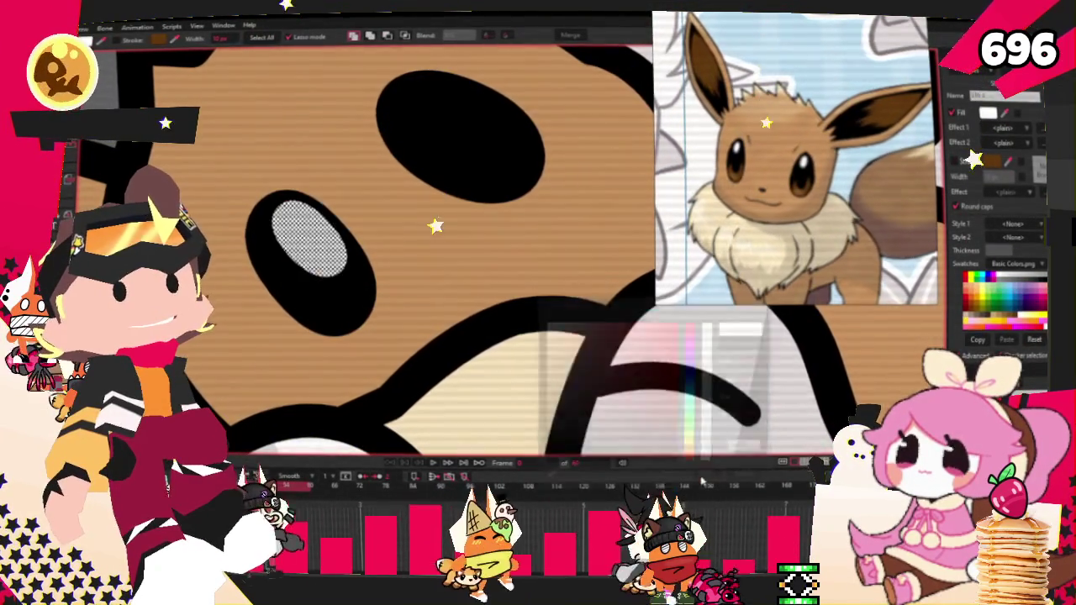
Zoom in on Eevee's eye area and settle on the Transform Points tool.
{"action": "key", "text": "t"}
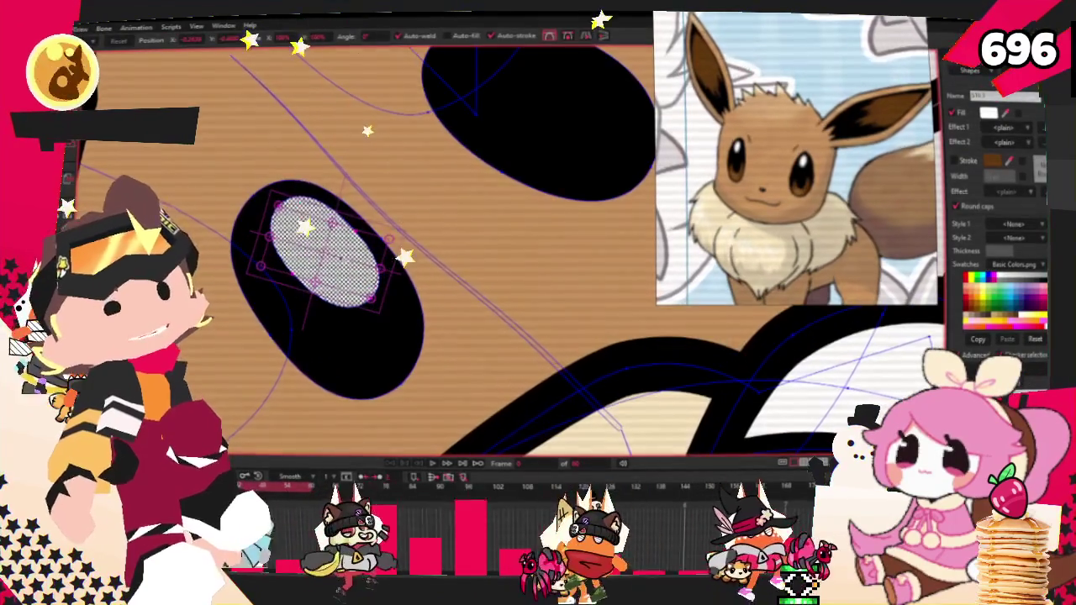
{"action": "scroll", "coordinate": [563, 92], "scroll_direction": "up", "scroll_amount": 3}
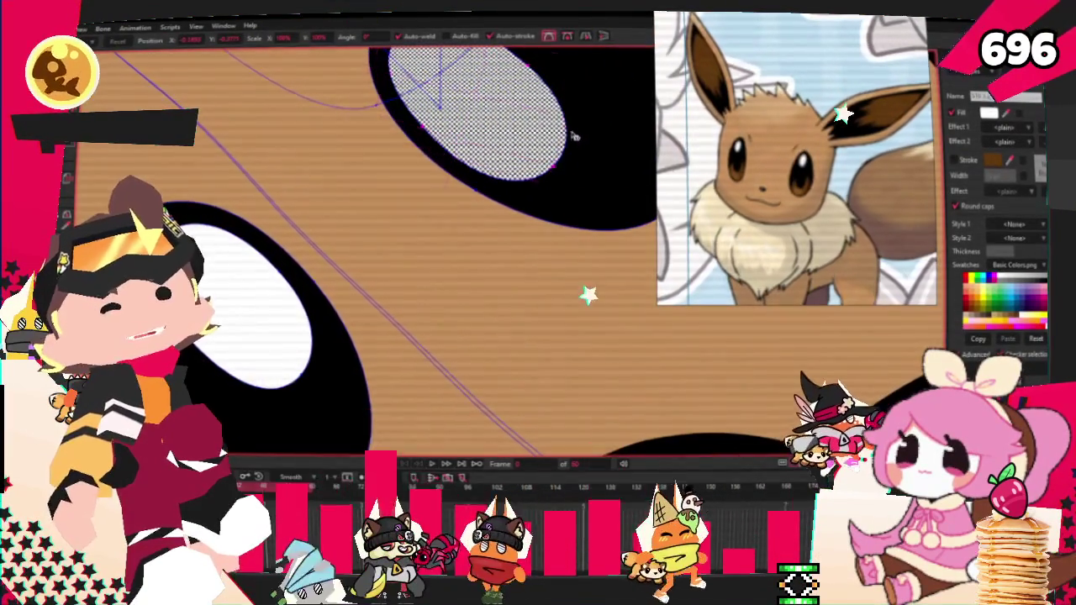
{"action": "scroll", "coordinate": [522, 125], "scroll_direction": "down", "scroll_amount": 2}
{"action": "scroll", "coordinate": [523, 124], "scroll_direction": "down", "scroll_amount": 3}
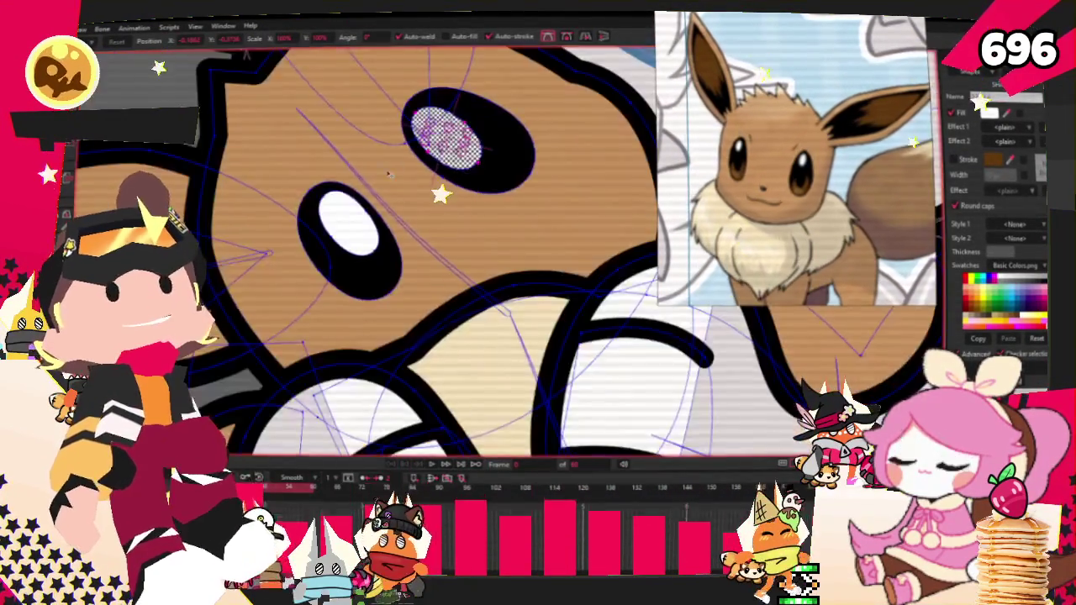
{"action": "scroll", "coordinate": [523, 124], "scroll_direction": "down", "scroll_amount": 3}
{"action": "key", "text": "f"}
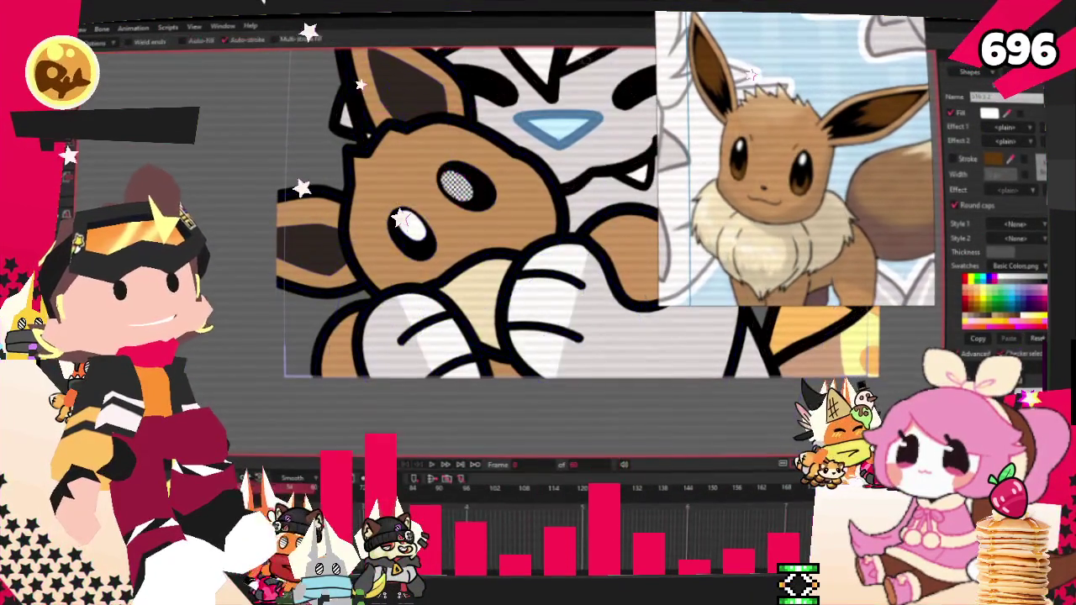
{"action": "scroll", "coordinate": [344, 155], "scroll_direction": "down", "scroll_amount": 3}
{"action": "scroll", "coordinate": [345, 154], "scroll_direction": "up", "scroll_amount": 4}
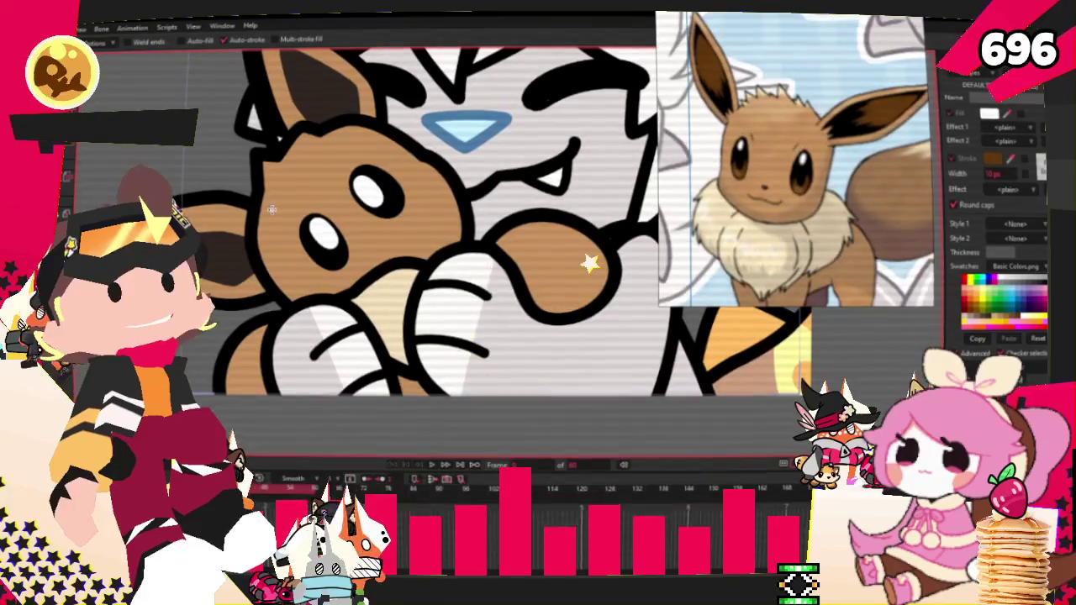
{"action": "scroll", "coordinate": [394, 248], "scroll_direction": "up", "scroll_amount": 3}
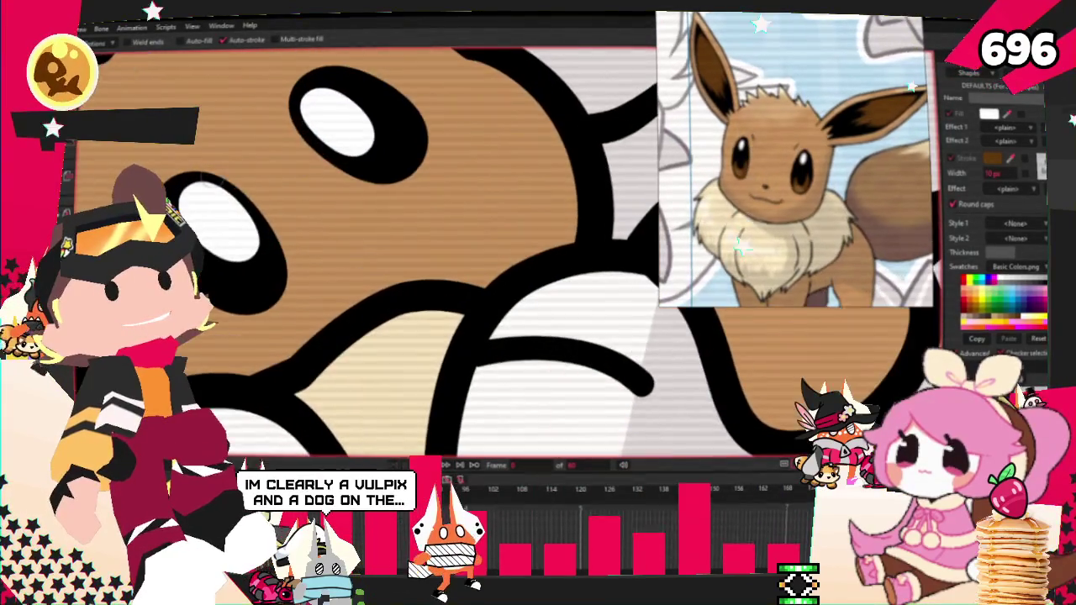
{"action": "key", "text": "t"}
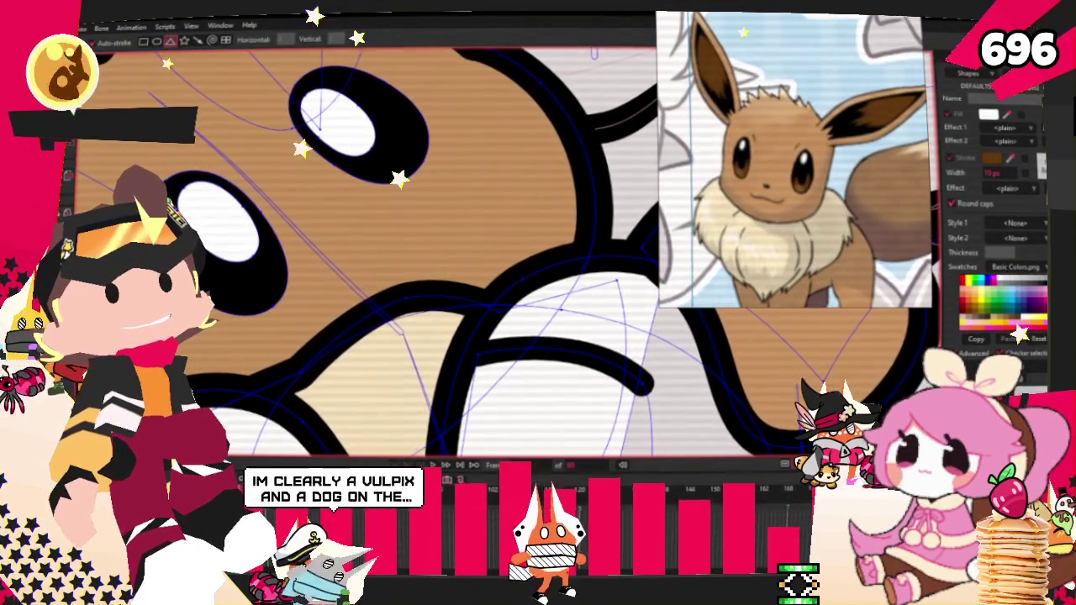
{"action": "key", "text": "a"}
{"action": "scroll", "coordinate": [427, 121], "scroll_direction": "up", "scroll_amount": 2}
Move the copied black eye oval down and left of the original eye, then deselect it.
{"action": "left_click", "coordinate": [432, 132]}
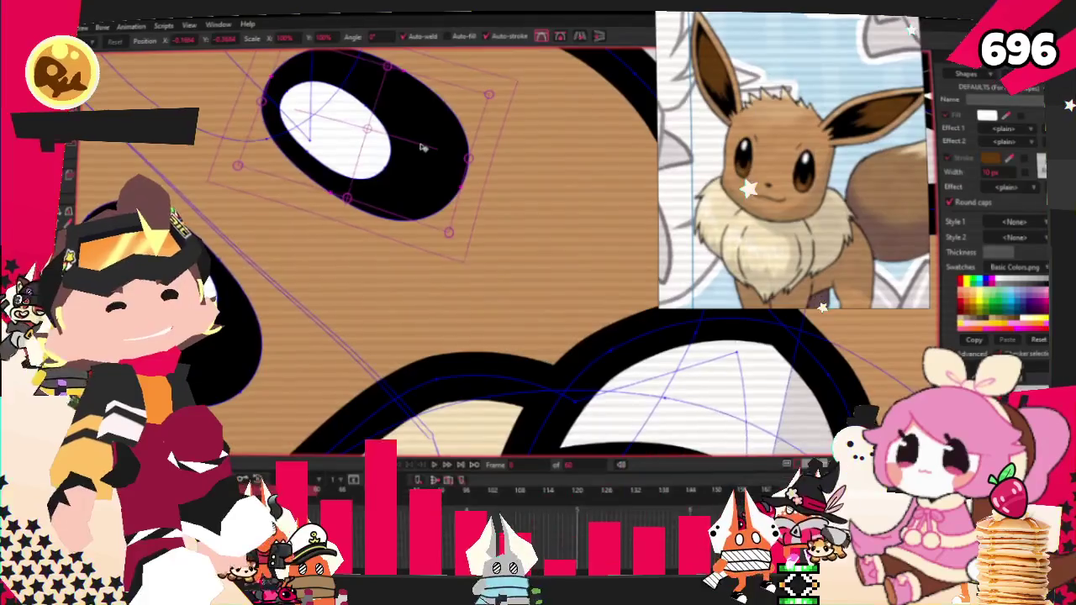
{"action": "left_click_drag", "start_coordinate": [423, 148], "coordinate": [362, 281]}
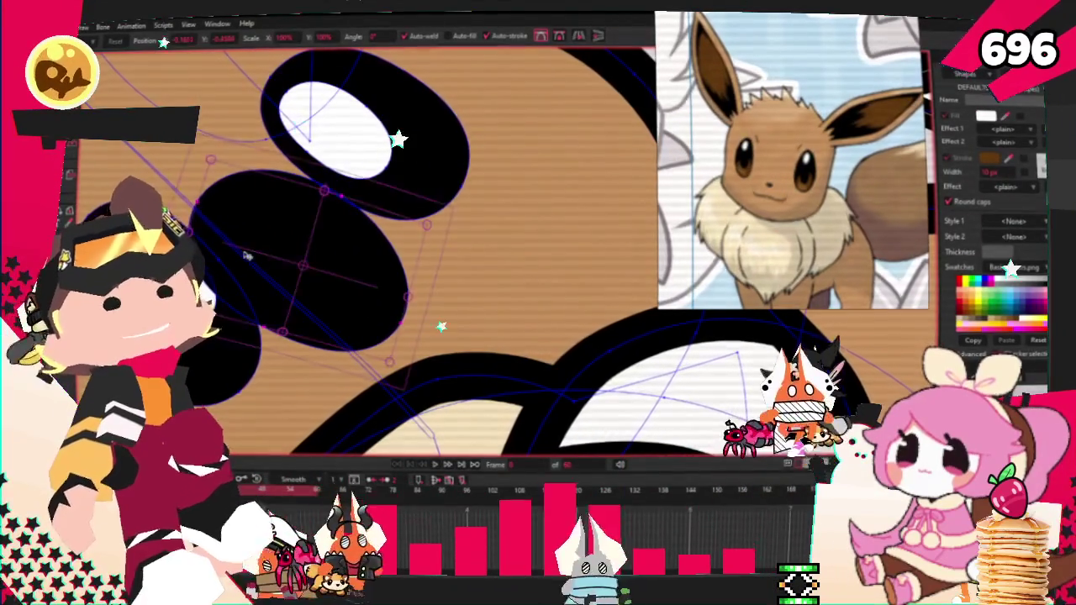
{"action": "left_click", "coordinate": [325, 288]}
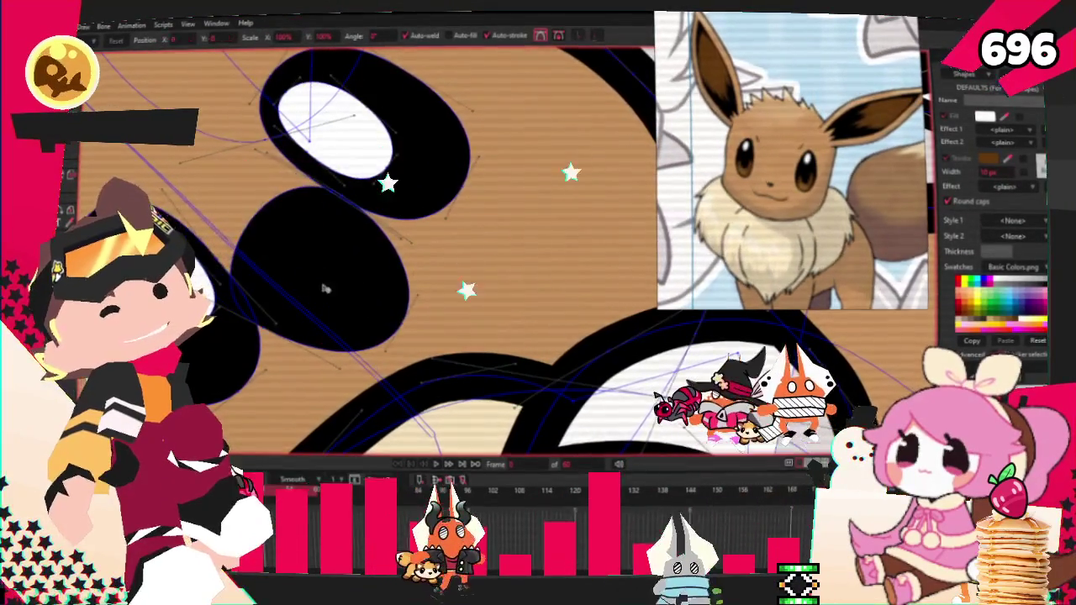
{"action": "key", "text": "c"}
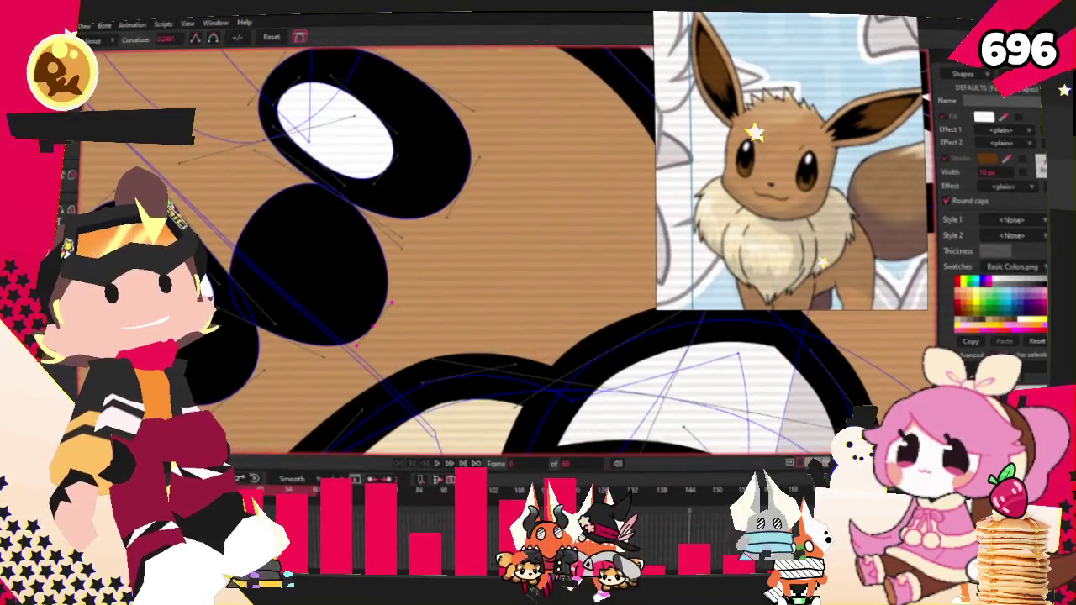
{"action": "scroll", "coordinate": [361, 227], "scroll_direction": "up", "scroll_amount": 3}
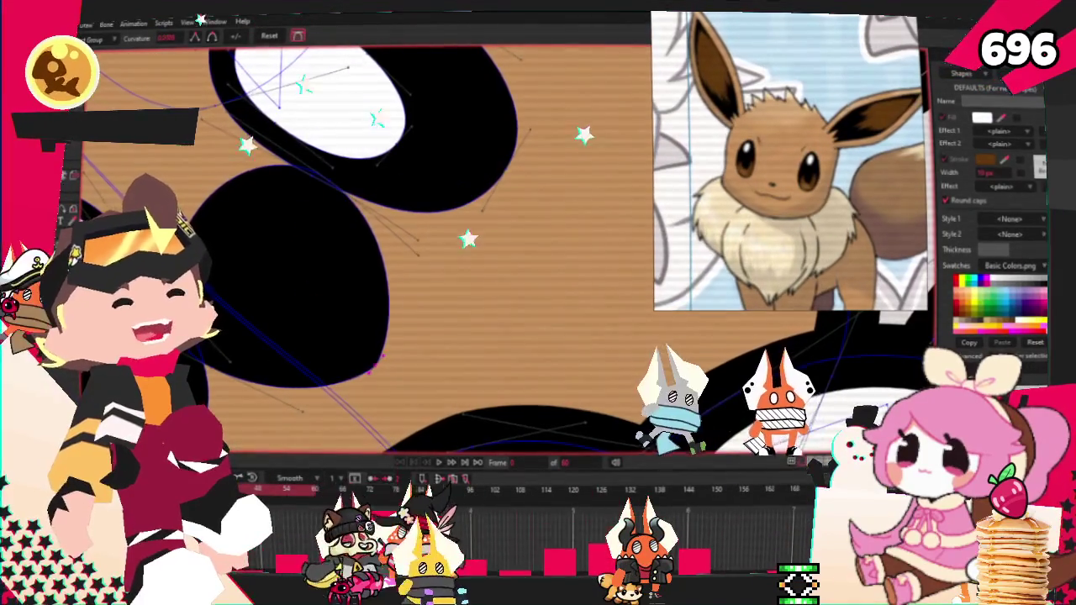
Drag the oval's points into a pointed leaf, round its left tip, and shift it up-left.
{"action": "key", "text": "t"}
{"action": "scroll", "coordinate": [271, 156], "scroll_direction": "up", "scroll_amount": 2}
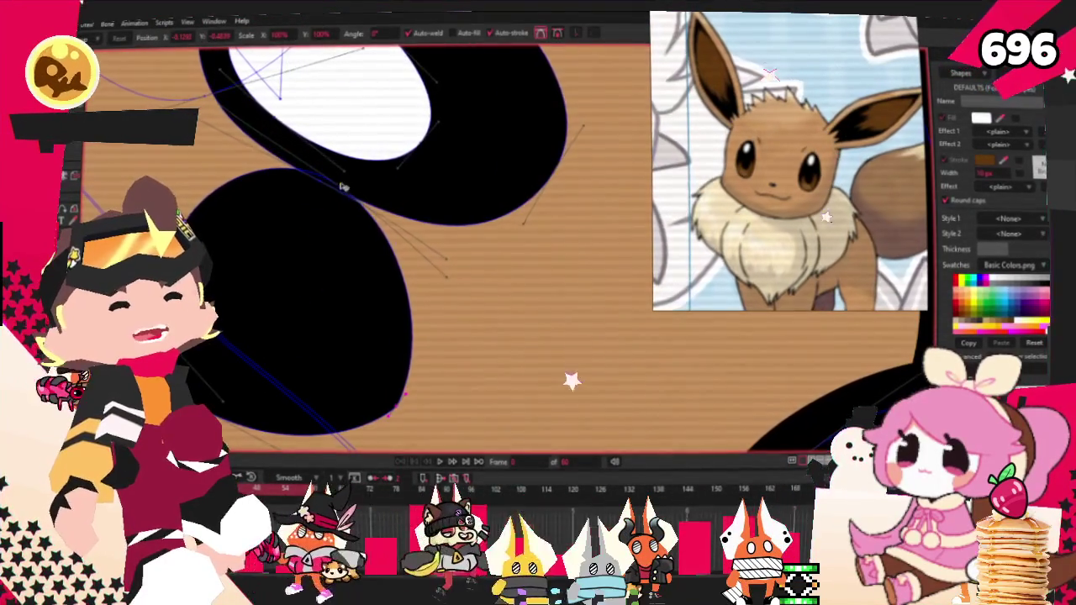
{"action": "mouse_move", "coordinate": [343, 195]}
{"action": "left_mouse_down"}
{"action": "mouse_move", "coordinate": [438, 335]}
{"action": "mouse_move", "coordinate": [377, 410]}
{"action": "left_mouse_up"}
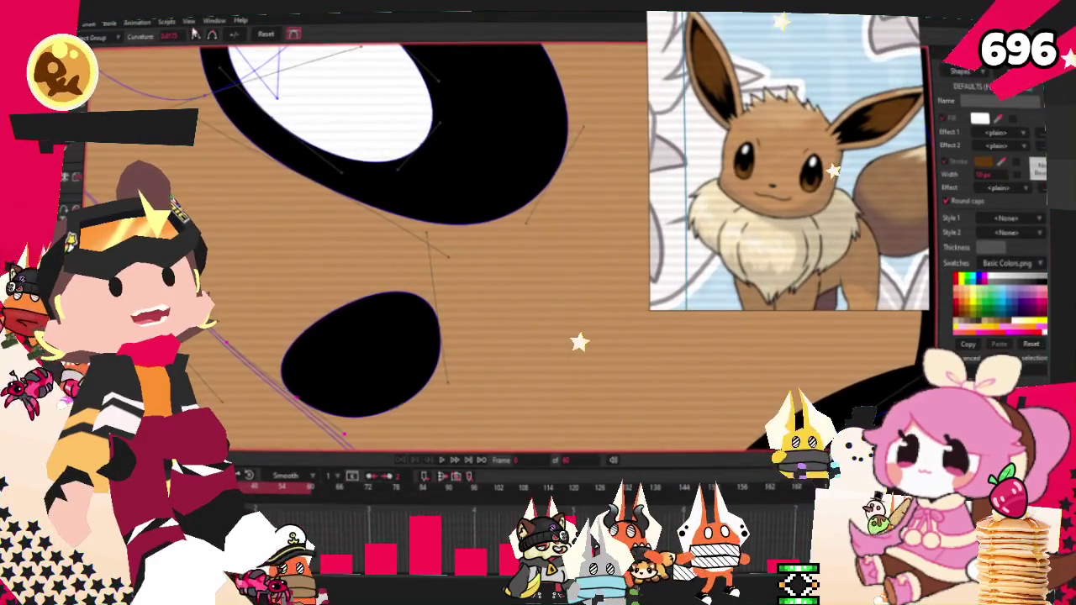
{"action": "left_click_drag", "start_coordinate": [377, 410], "coordinate": [450, 325]}
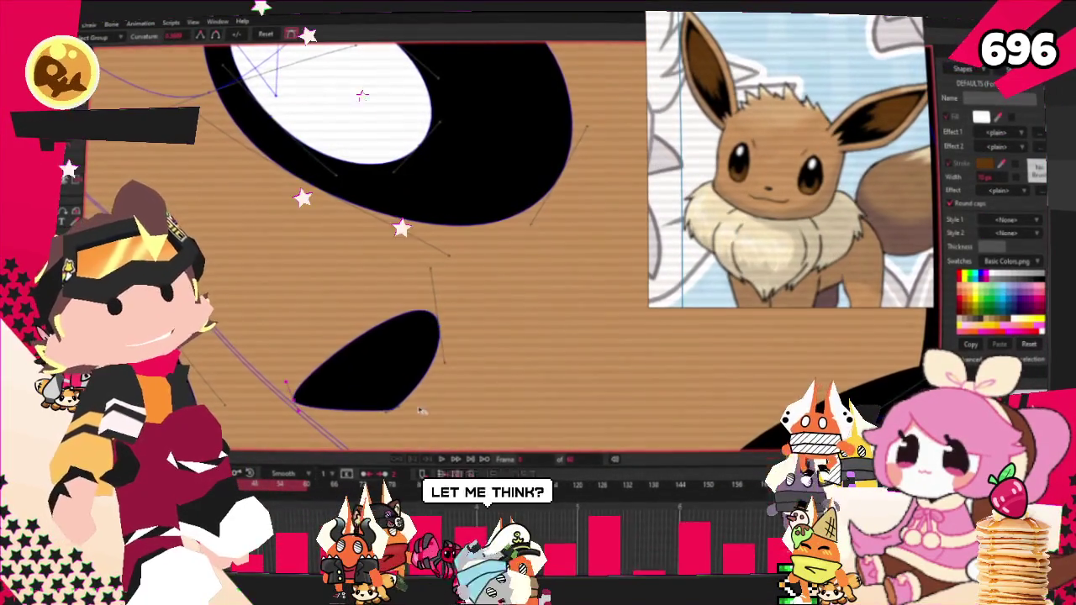
{"action": "left_click_drag", "start_coordinate": [328, 408], "coordinate": [412, 408]}
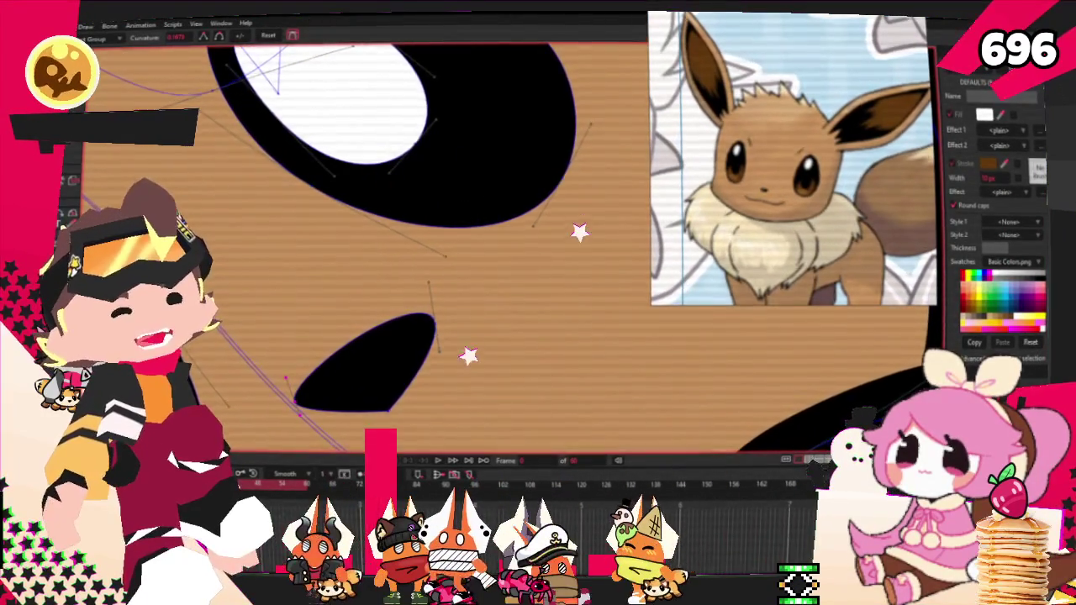
{"action": "key", "text": "t"}
{"action": "left_click_drag", "start_coordinate": [409, 385], "coordinate": [367, 321]}
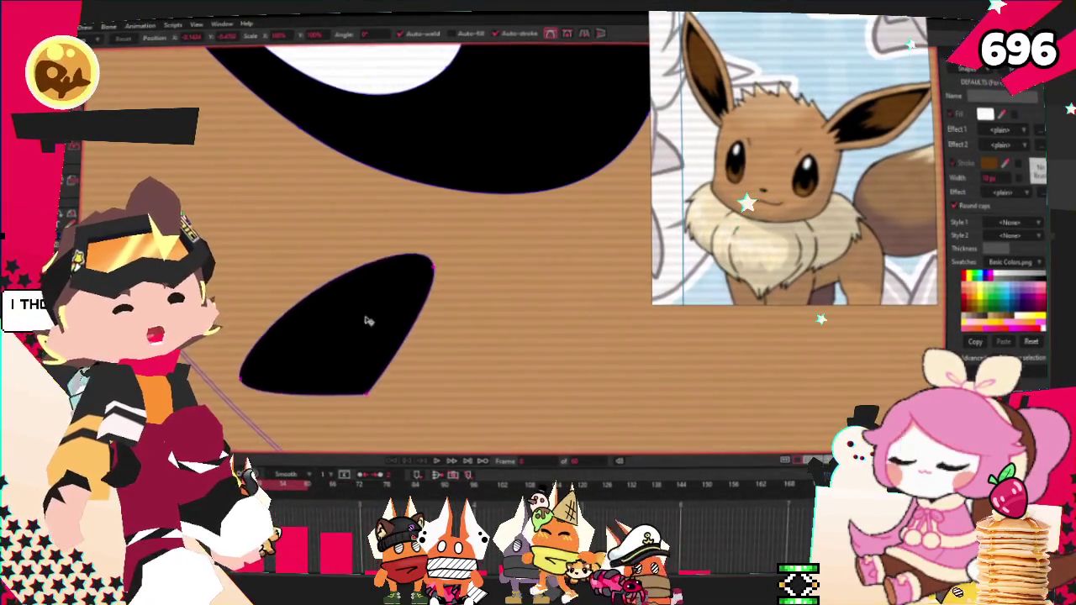
{"action": "scroll", "coordinate": [437, 344], "scroll_direction": "down", "scroll_amount": 2}
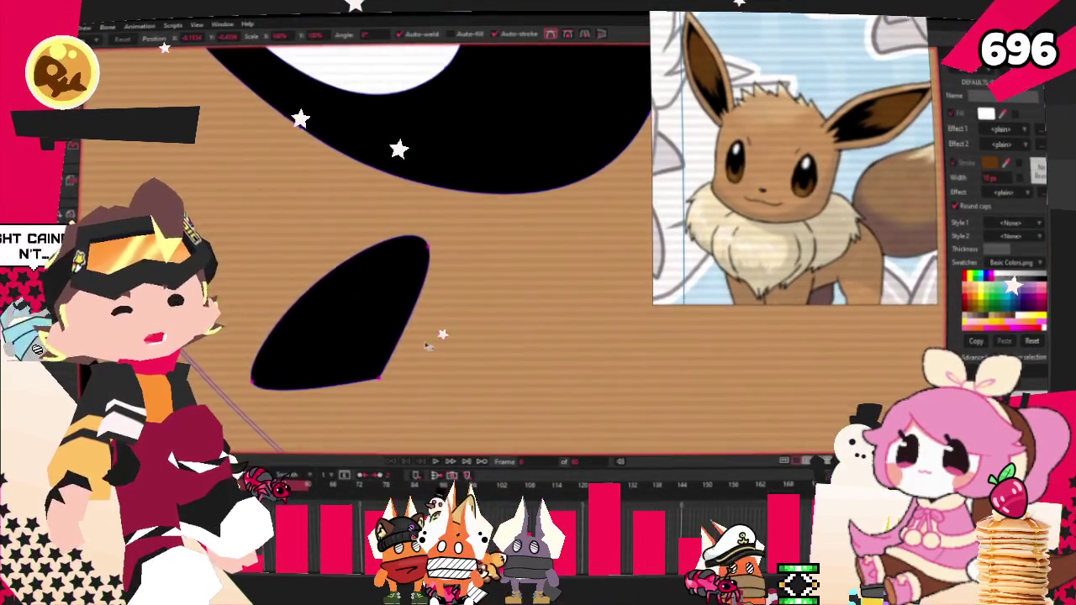
{"action": "scroll", "coordinate": [317, 291], "scroll_direction": "down", "scroll_amount": 3}
{"action": "scroll", "coordinate": [316, 291], "scroll_direction": "down", "scroll_amount": 2}
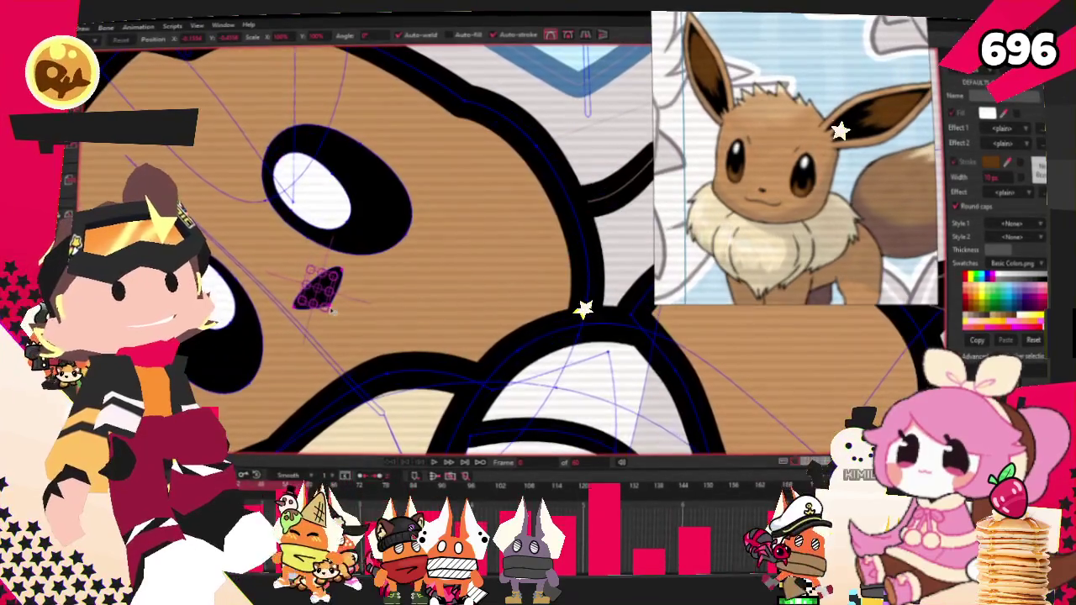
Deselect the finished black nose, zoom to check the drawing, and play the animation preview.
{"action": "left_click", "coordinate": [332, 318]}
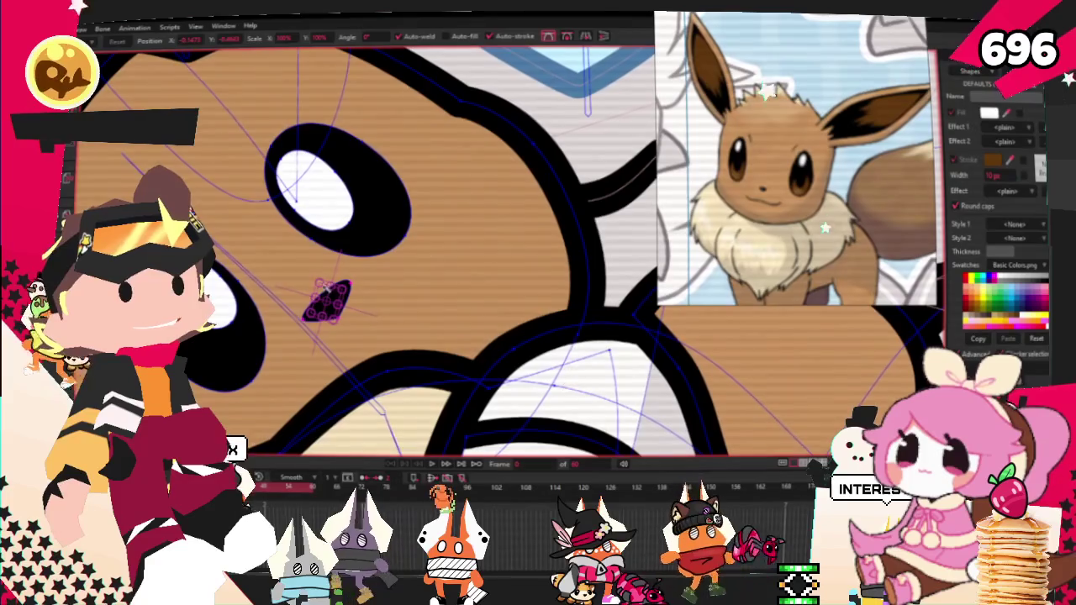
{"action": "left_click", "coordinate": [319, 285]}
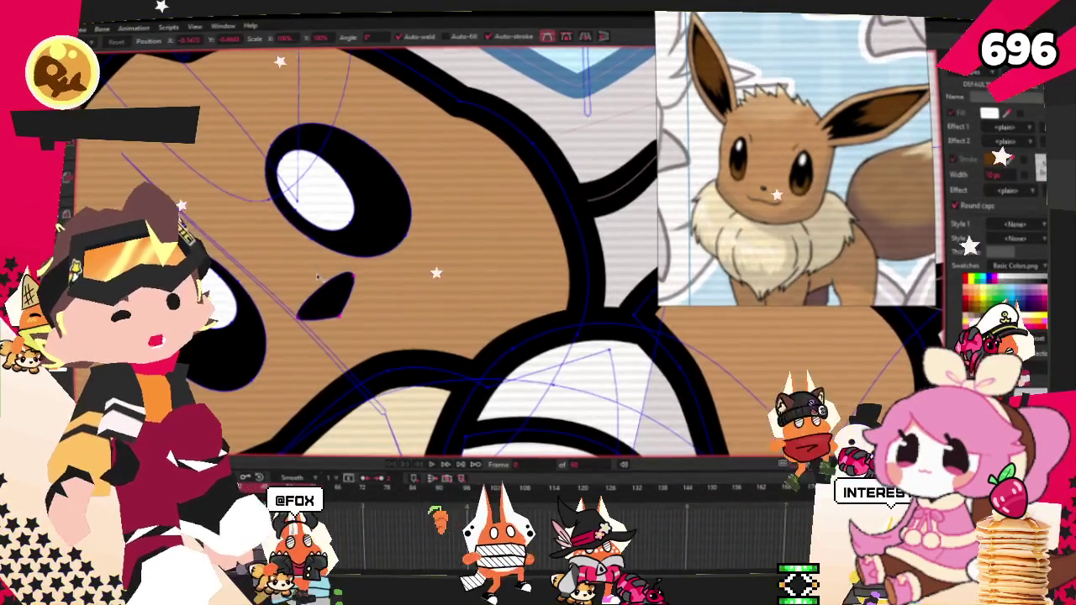
{"action": "scroll", "coordinate": [319, 278], "scroll_direction": "down", "scroll_amount": 5}
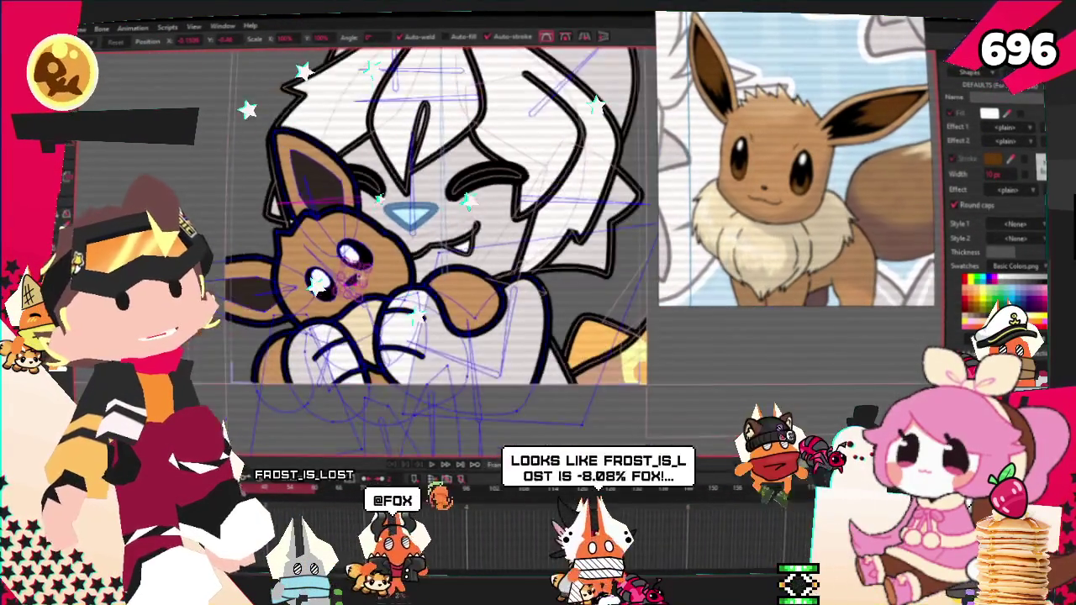
{"action": "scroll", "coordinate": [311, 277], "scroll_direction": "up", "scroll_amount": 3}
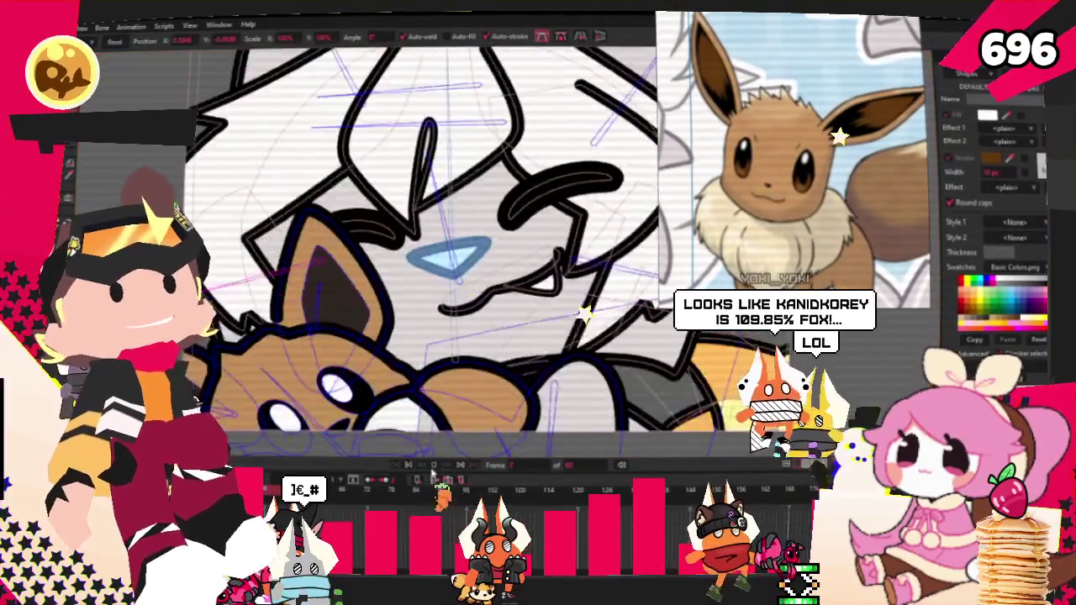
{"action": "left_click", "coordinate": [433, 465]}
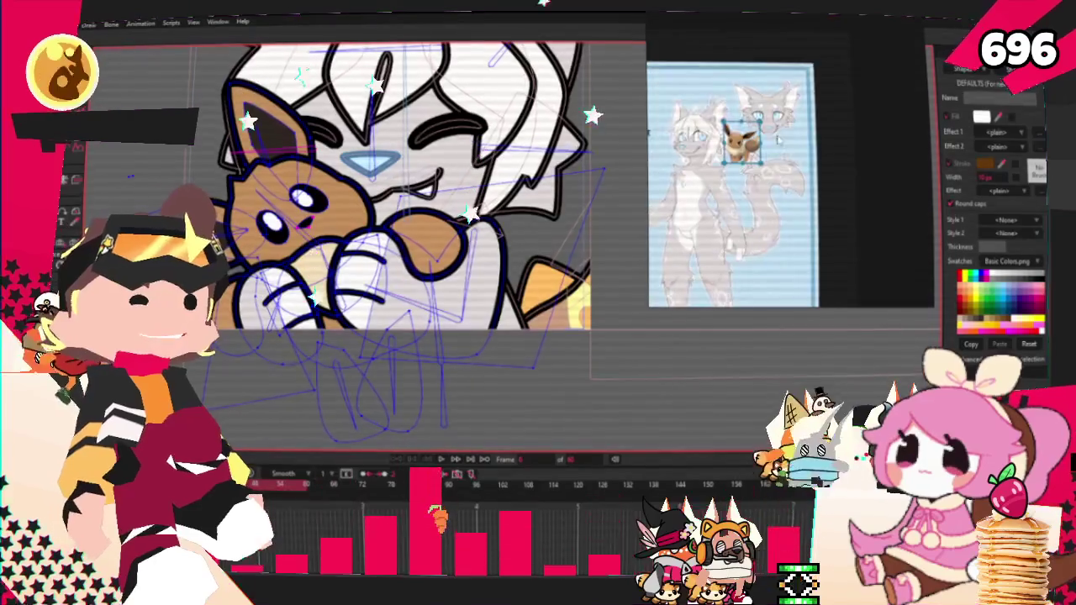
{"action": "scroll", "coordinate": [511, 271], "scroll_direction": "down", "scroll_amount": 1}
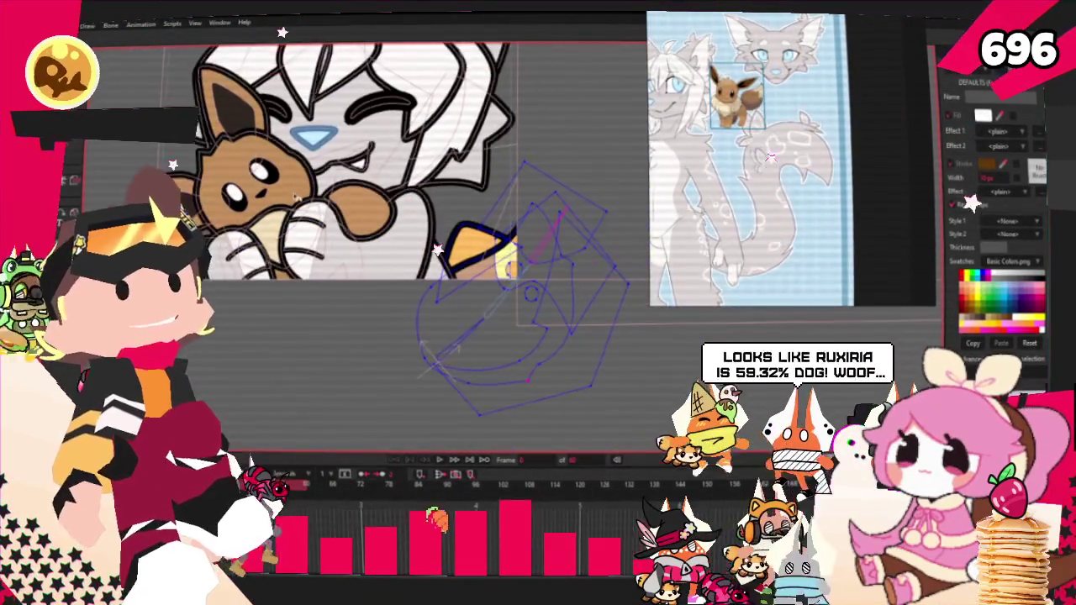
{"action": "key", "text": "g"}
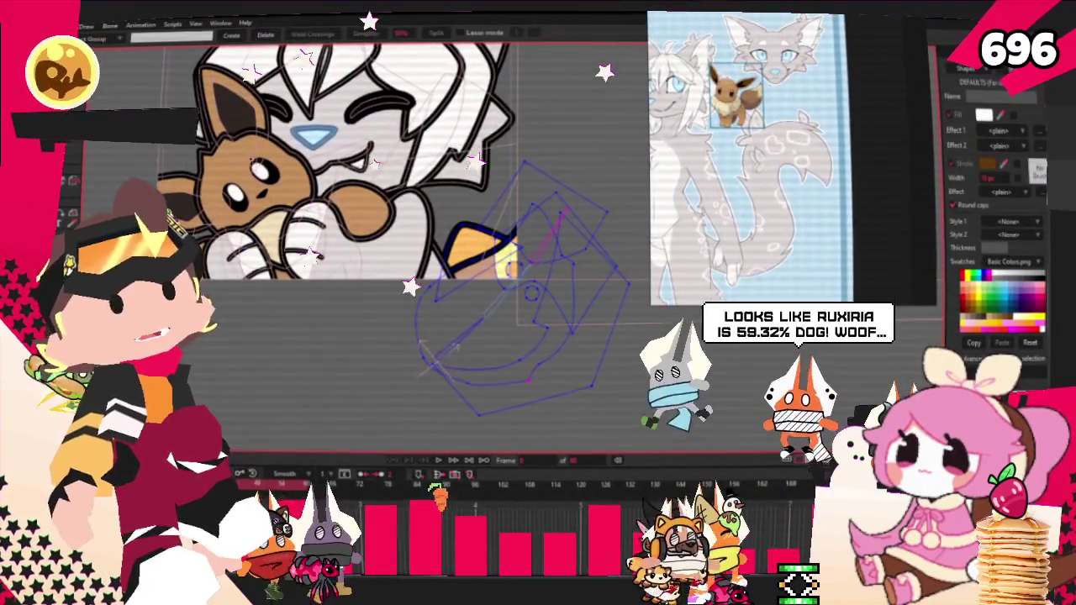
{"action": "scroll", "coordinate": [396, 248], "scroll_direction": "up", "scroll_amount": 1}
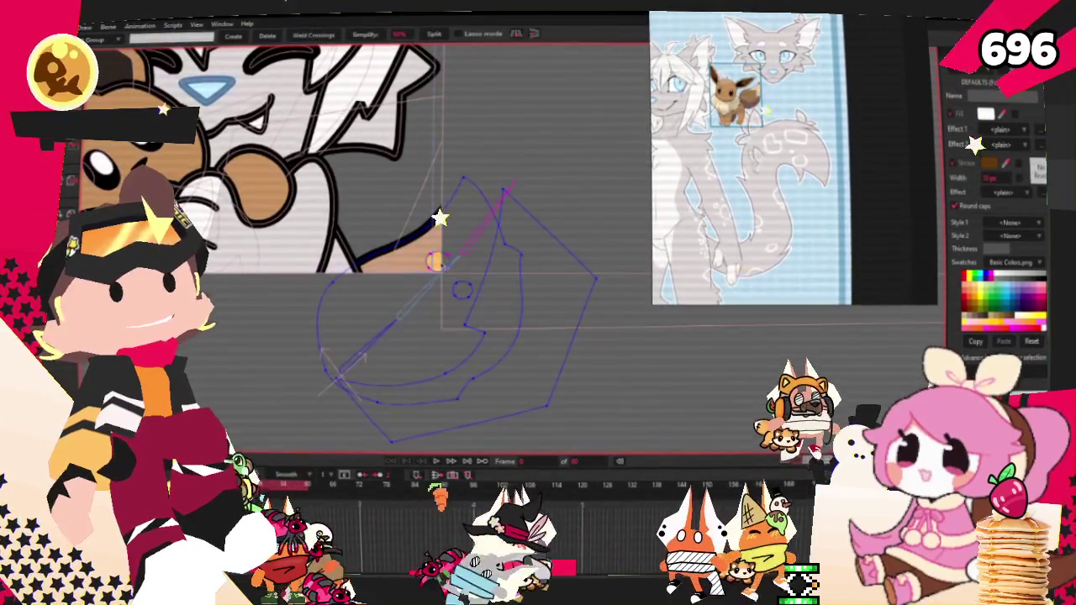
{"action": "left_click", "coordinate": [497, 297]}
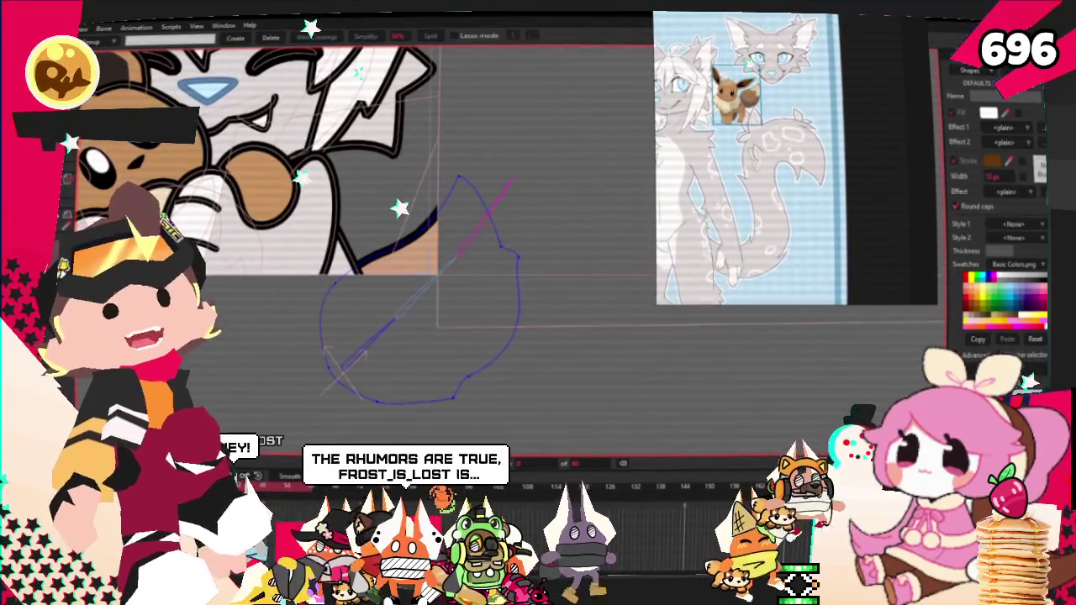
{"action": "key", "text": "t"}
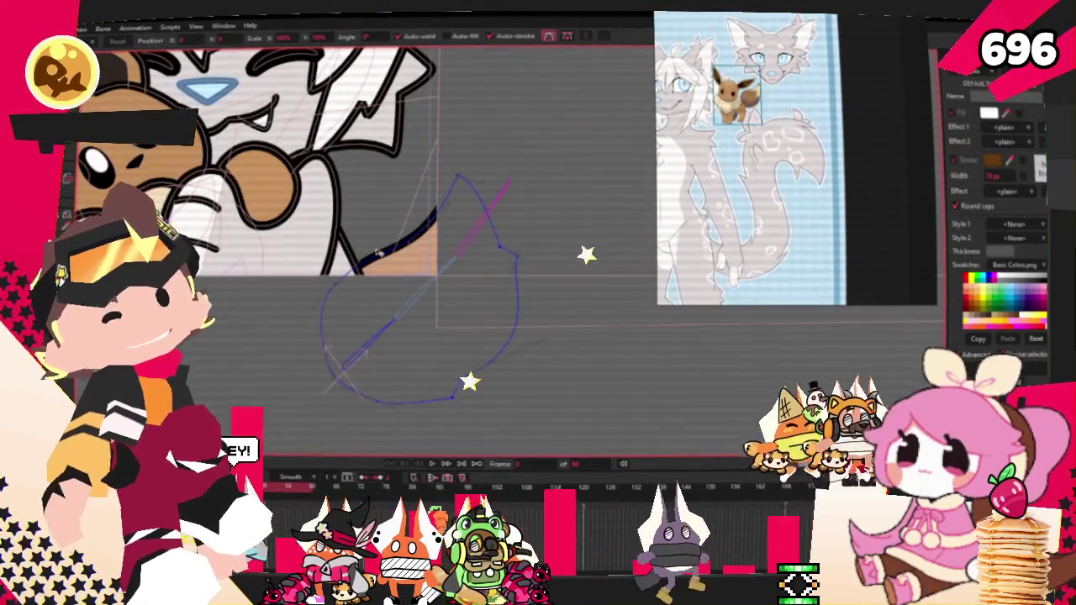
{"action": "key", "text": "u"}
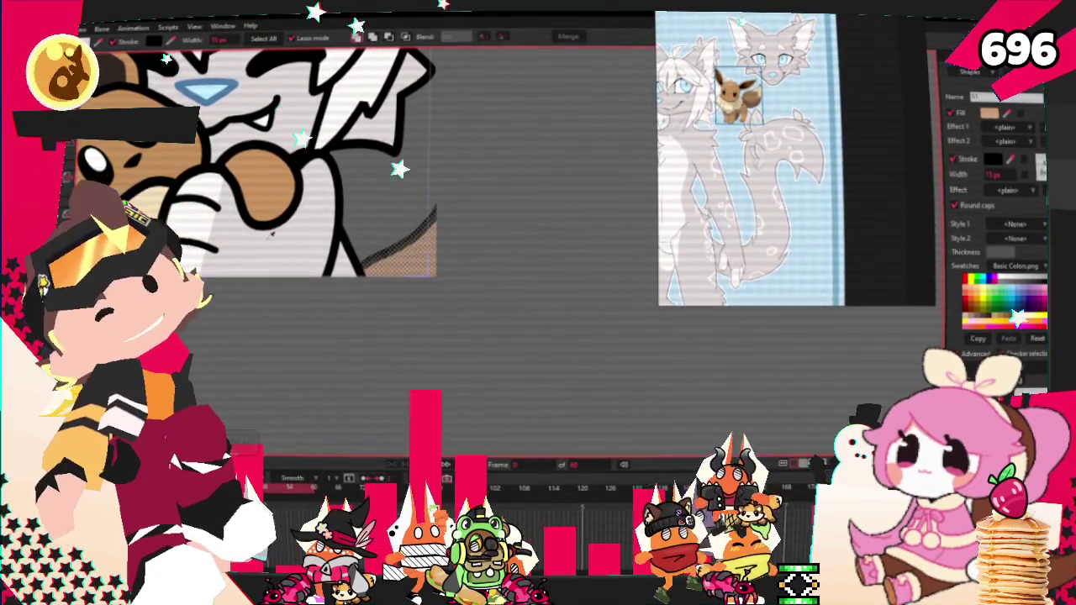
{"action": "scroll", "coordinate": [292, 248], "scroll_direction": "down", "scroll_amount": 2}
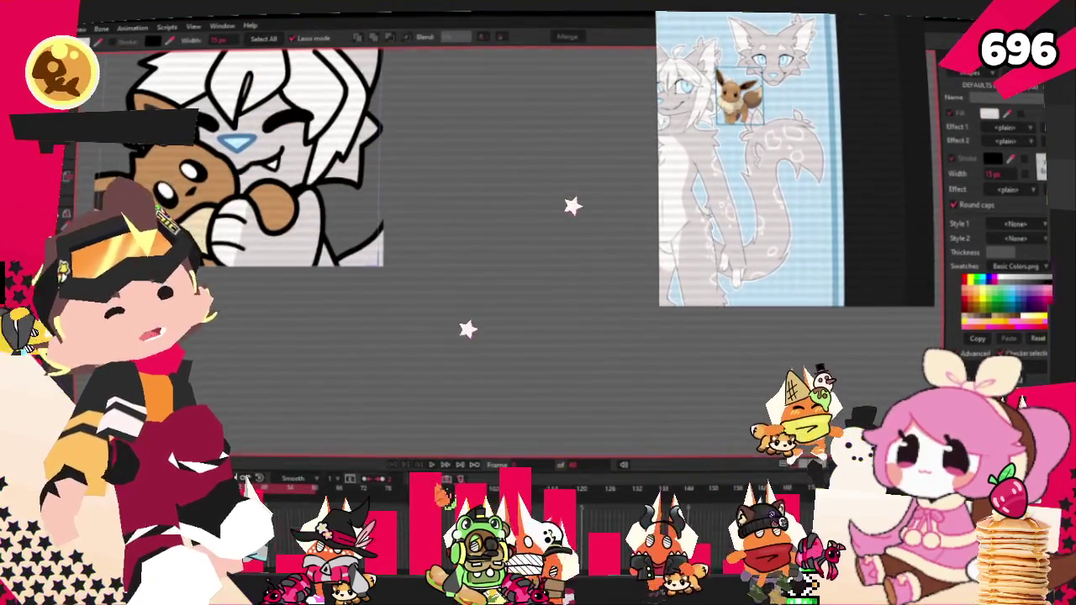
Lasso-select the new curve's points and pull its upper part into a point.
{"action": "scroll", "coordinate": [395, 221], "scroll_direction": "down", "scroll_amount": 2}
{"action": "scroll", "coordinate": [458, 220], "scroll_direction": "up", "scroll_amount": 2}
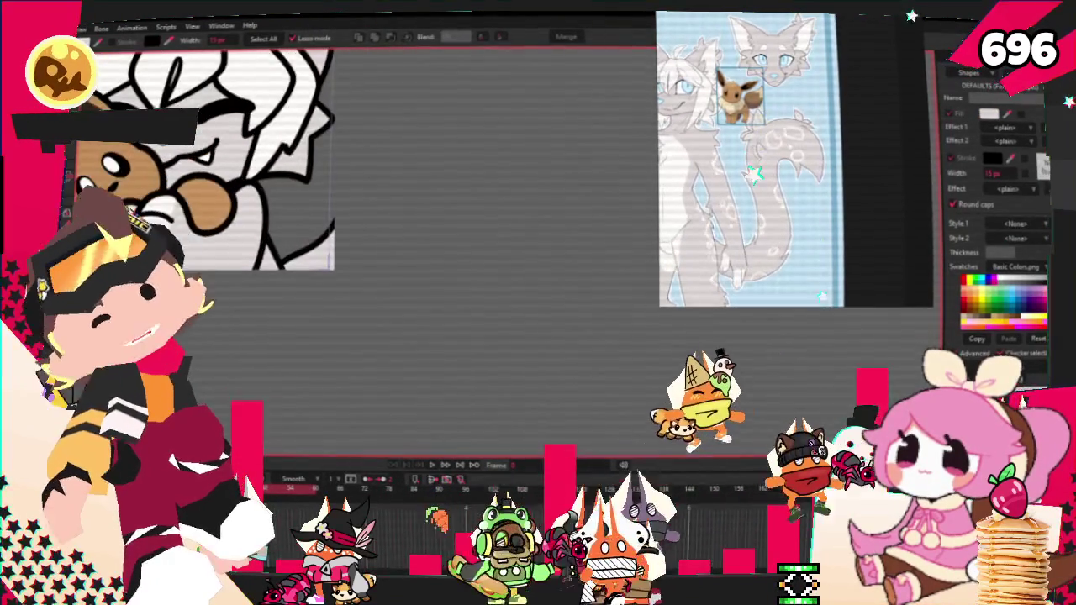
{"action": "mouse_move", "coordinate": [382, 181]}
{"action": "left_mouse_down"}
{"action": "mouse_move", "coordinate": [378, 408]}
{"action": "mouse_move", "coordinate": [342, 402]}
{"action": "left_mouse_up"}
{"action": "key", "text": "t"}
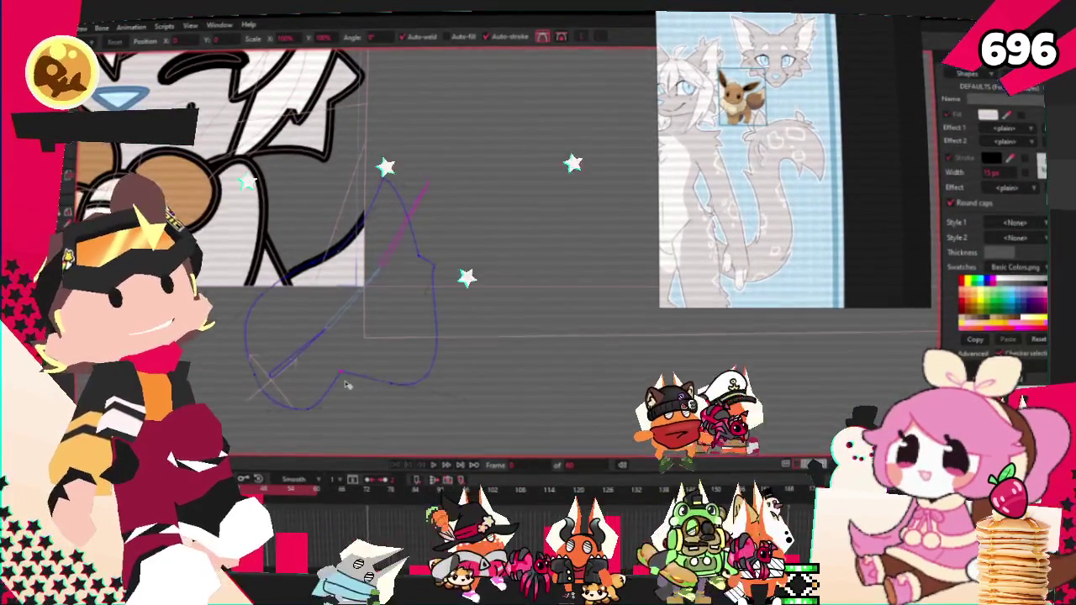
{"action": "scroll", "coordinate": [308, 409], "scroll_direction": "up", "scroll_amount": 1}
{"action": "scroll", "coordinate": [311, 413], "scroll_direction": "up", "scroll_amount": 1}
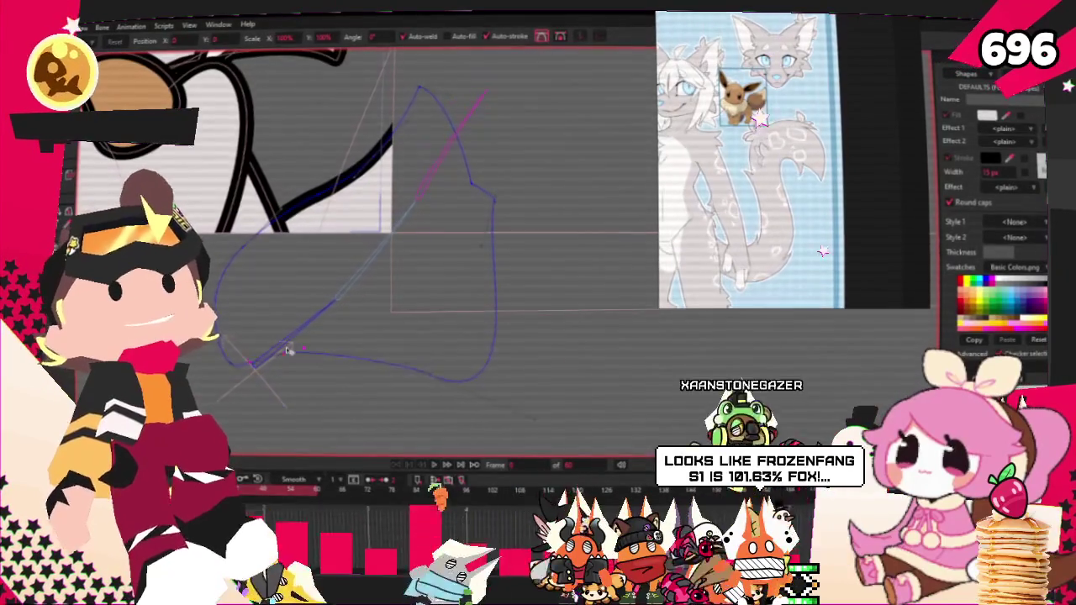
{"action": "scroll", "coordinate": [285, 345], "scroll_direction": "down", "scroll_amount": 1}
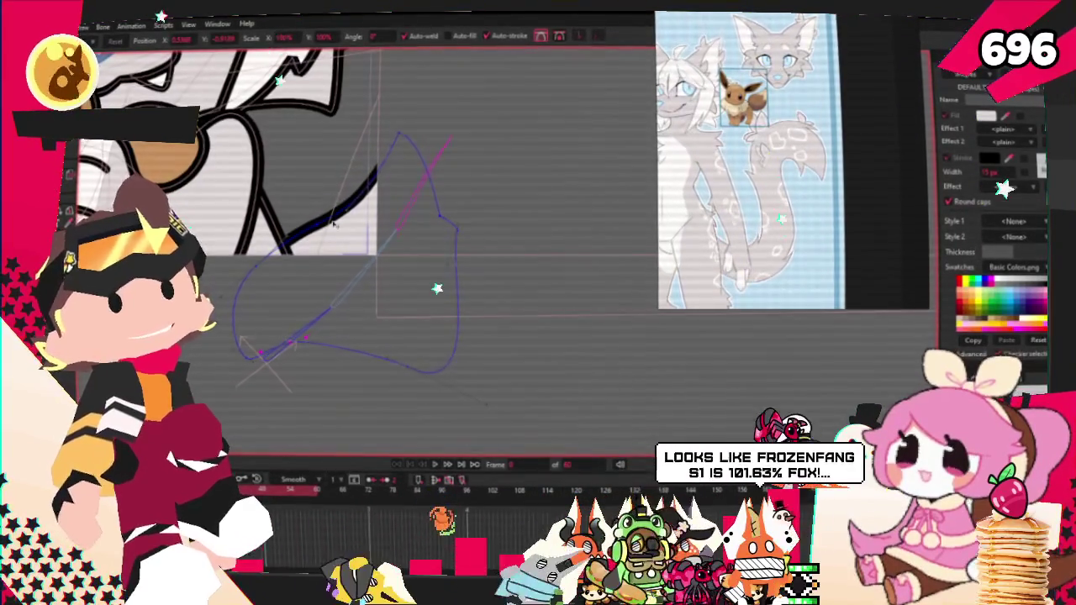
{"action": "scroll", "coordinate": [393, 353], "scroll_direction": "up", "scroll_amount": 1}
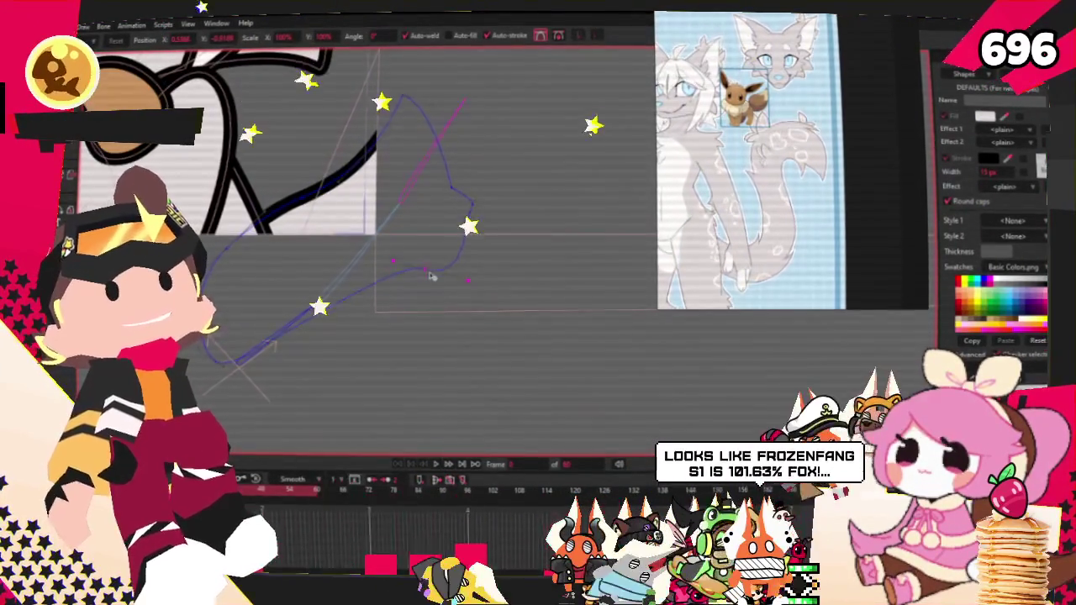
{"action": "left_click_drag", "start_coordinate": [405, 99], "coordinate": [421, 168]}
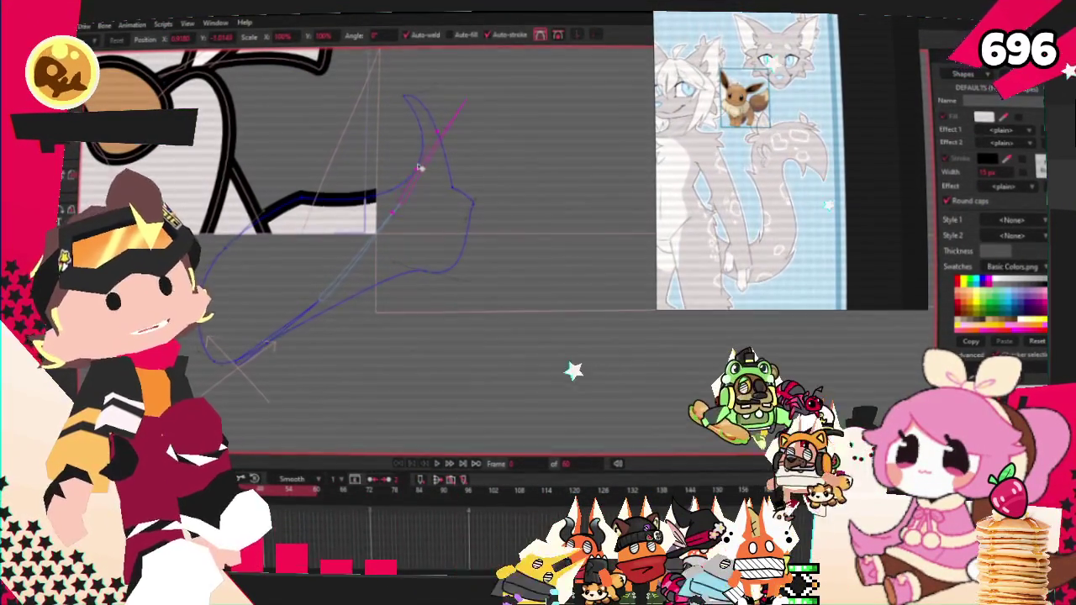
{"action": "scroll", "coordinate": [466, 154], "scroll_direction": "up", "scroll_amount": 1}
{"action": "mouse_move", "coordinate": [365, 121]}
{"action": "left_mouse_down"}
{"action": "mouse_move", "coordinate": [434, 211]}
{"action": "mouse_move", "coordinate": [504, 210]}
{"action": "left_mouse_up"}
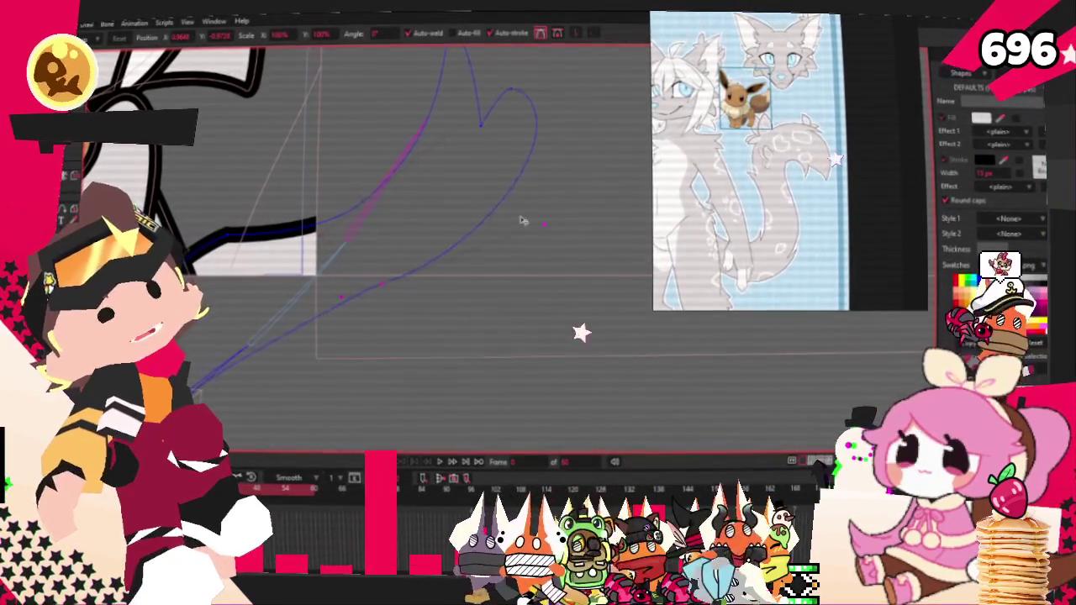
Raise, pull in and flatten the curve's right-hand lobes.
{"action": "scroll", "coordinate": [238, 337], "scroll_direction": "down", "scroll_amount": 2}
{"action": "scroll", "coordinate": [238, 337], "scroll_direction": "up", "scroll_amount": 2}
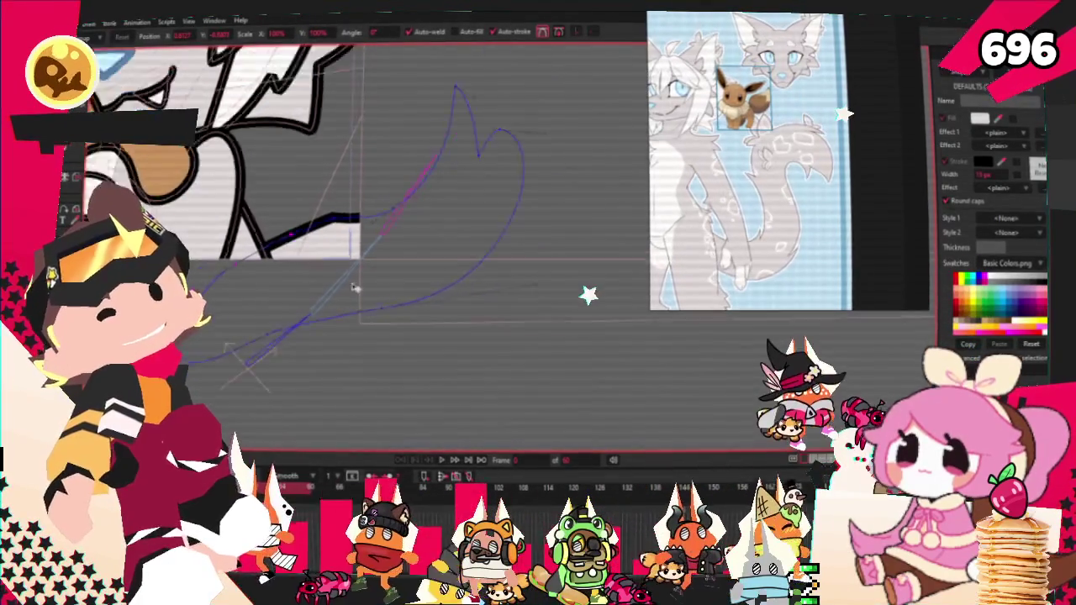
{"action": "scroll", "coordinate": [383, 229], "scroll_direction": "up", "scroll_amount": 1}
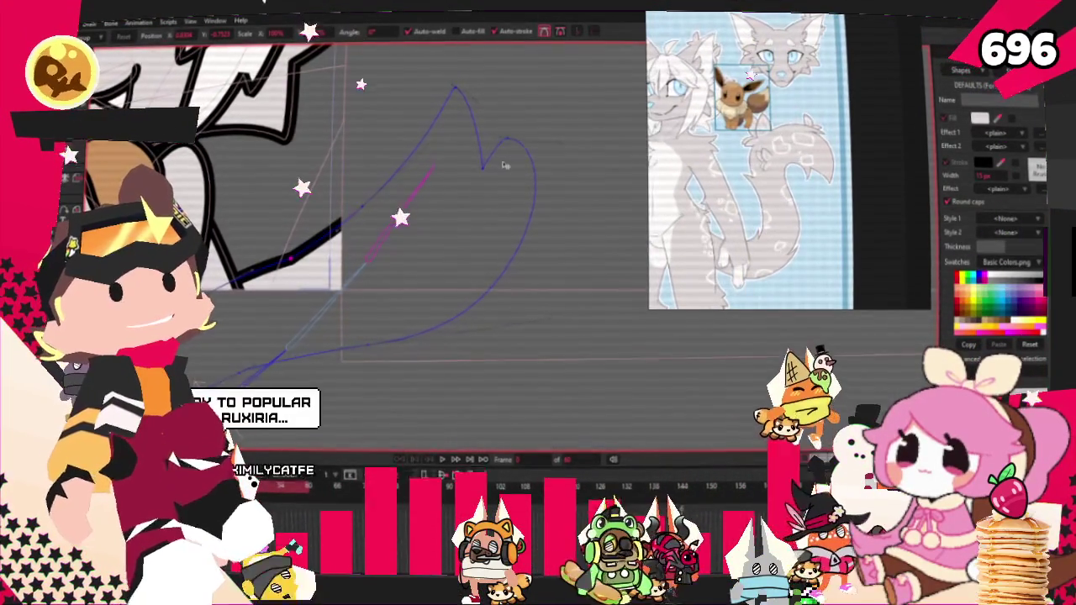
{"action": "mouse_move", "coordinate": [506, 156]}
{"action": "left_mouse_down"}
{"action": "mouse_move", "coordinate": [504, 128]}
{"action": "mouse_move", "coordinate": [483, 128]}
{"action": "left_mouse_up"}
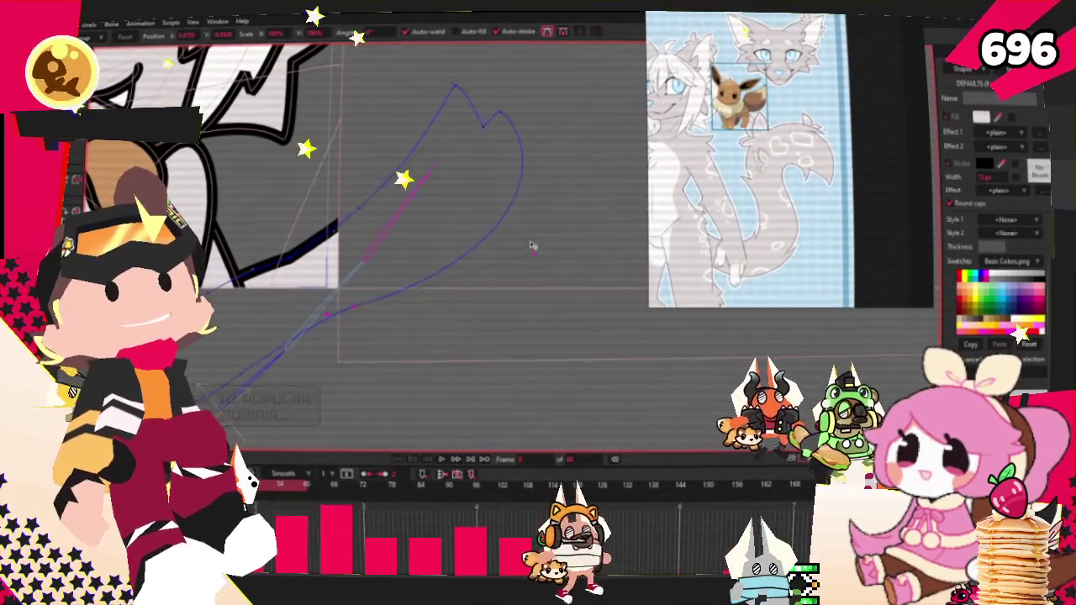
{"action": "left_click_drag", "start_coordinate": [533, 243], "coordinate": [501, 198]}
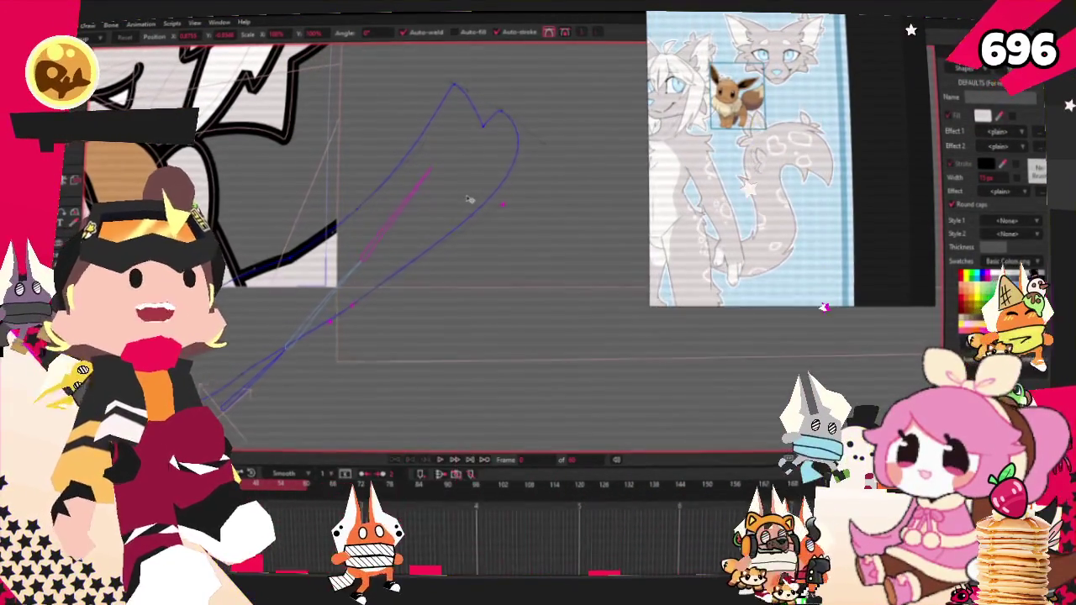
{"action": "scroll", "coordinate": [513, 123], "scroll_direction": "up", "scroll_amount": 1}
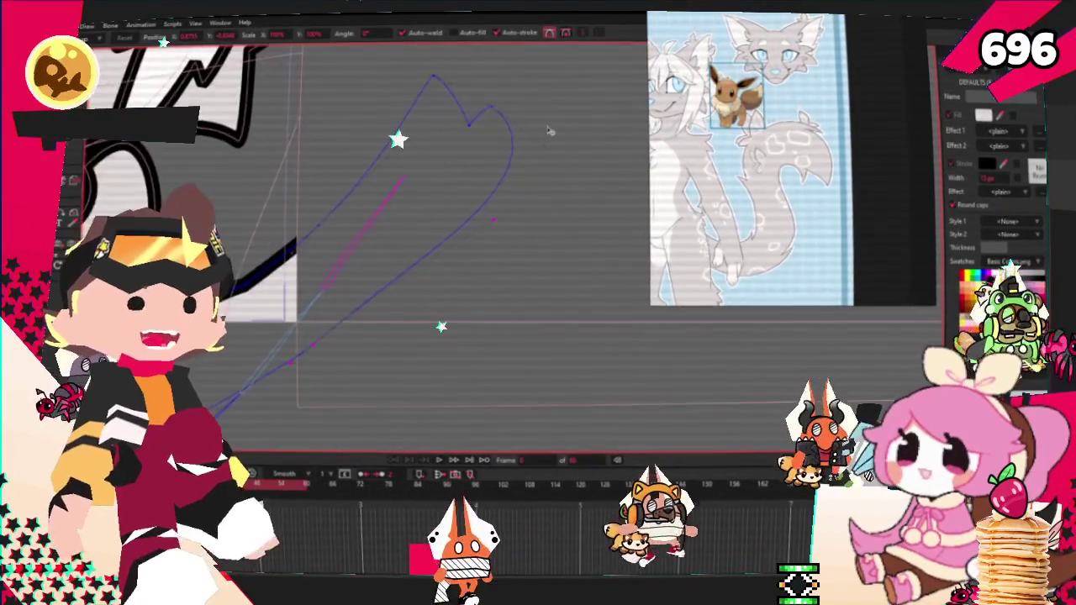
{"action": "left_click_drag", "start_coordinate": [513, 123], "coordinate": [516, 132]}
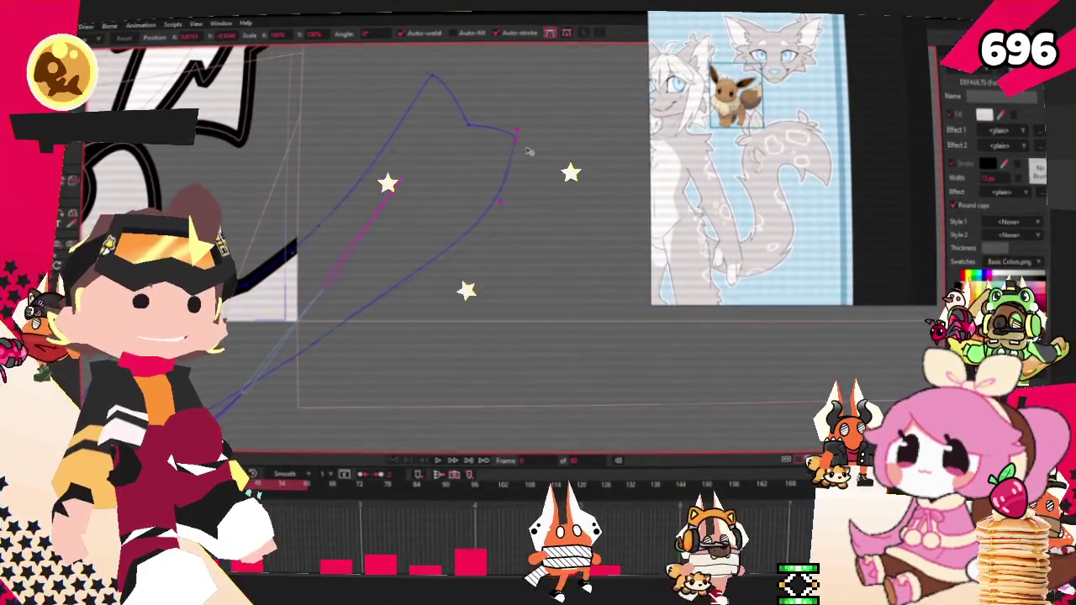
Lower the sharp tip, shift the notch and hook points right, and round the tuft's top.
{"action": "scroll", "coordinate": [471, 112], "scroll_direction": "up", "scroll_amount": 2}
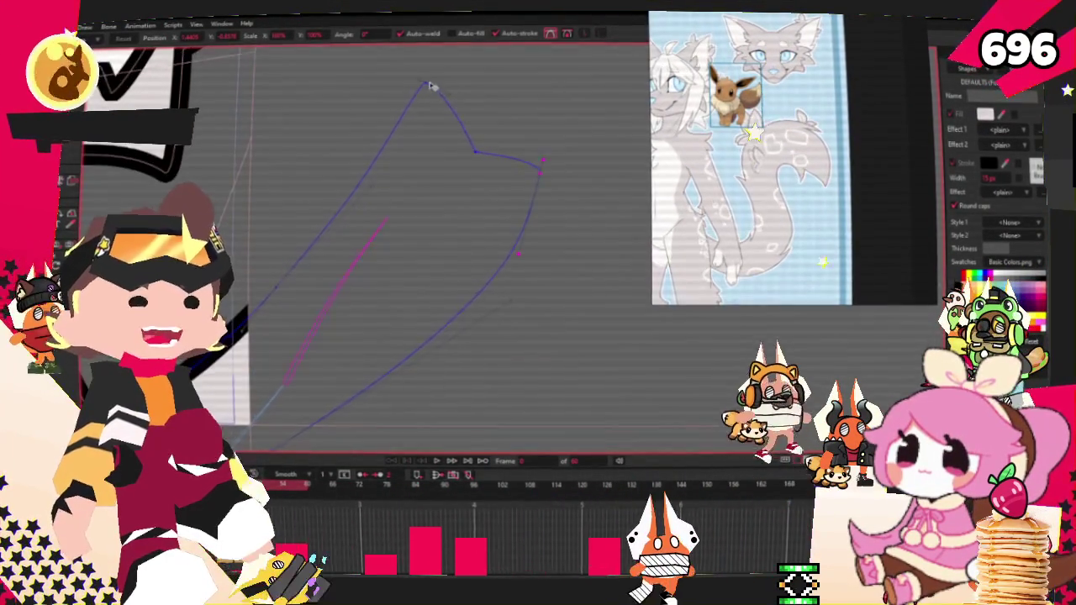
{"action": "left_click_drag", "start_coordinate": [533, 79], "coordinate": [387, 99]}
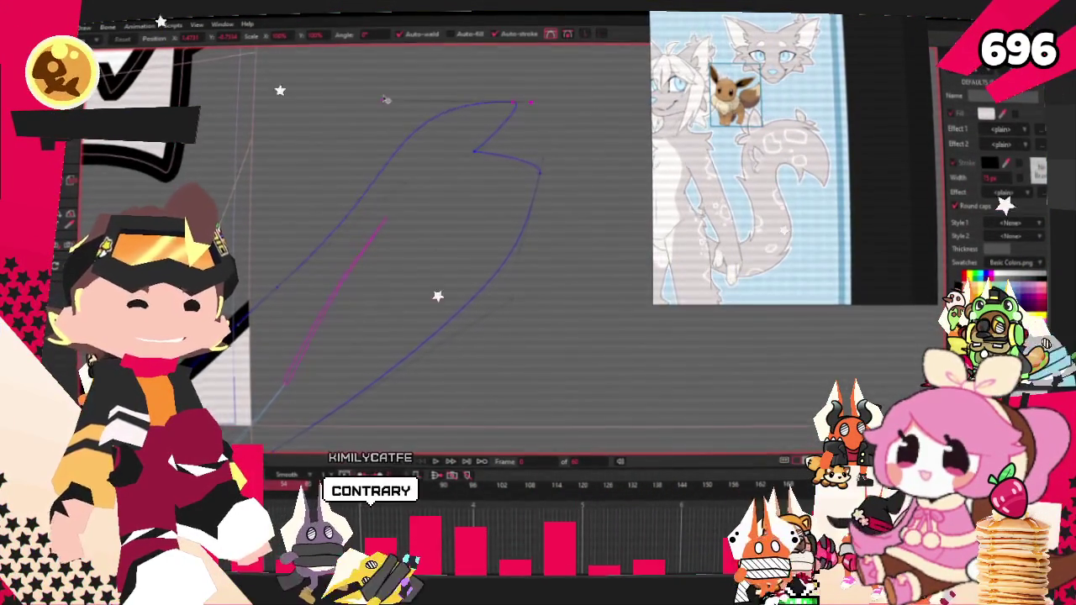
{"action": "left_click_drag", "start_coordinate": [476, 153], "coordinate": [521, 176]}
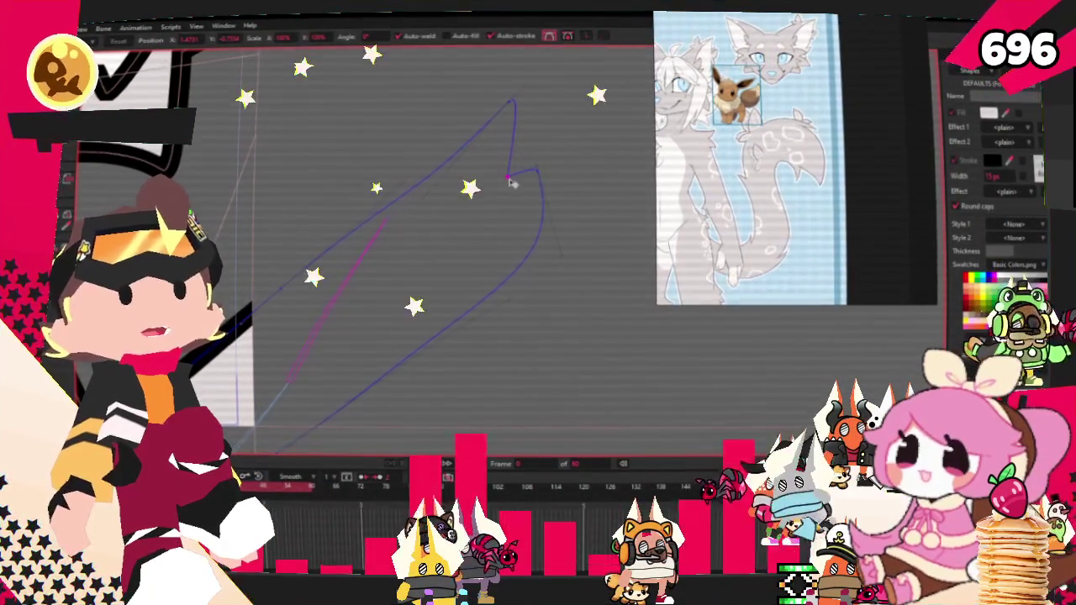
{"action": "left_click_drag", "start_coordinate": [508, 184], "coordinate": [547, 177]}
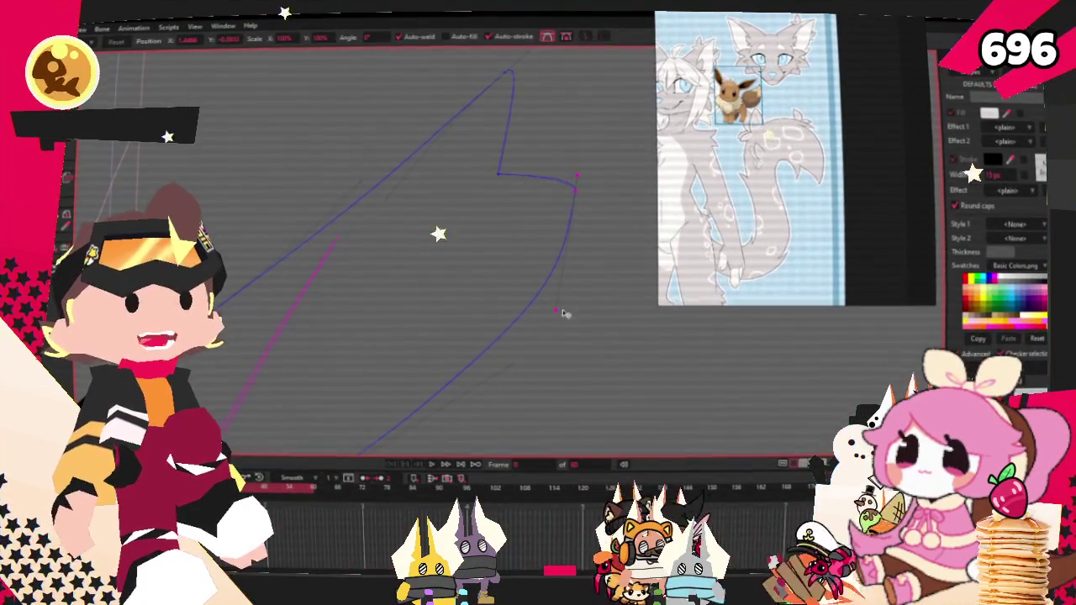
{"action": "left_click_drag", "start_coordinate": [396, 264], "coordinate": [420, 168]}
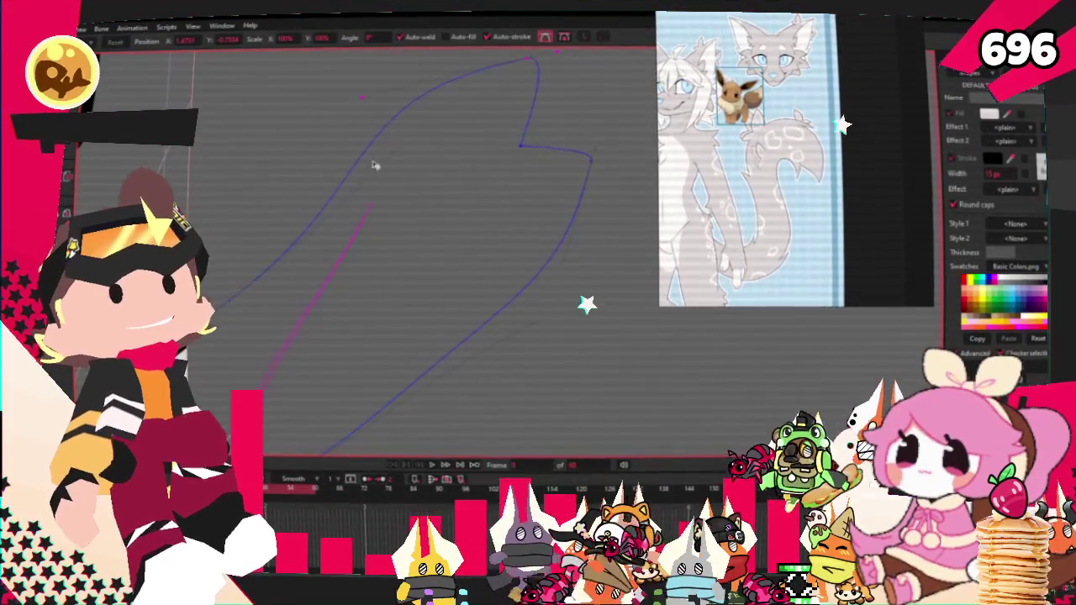
{"action": "scroll", "coordinate": [361, 162], "scroll_direction": "down", "scroll_amount": 2}
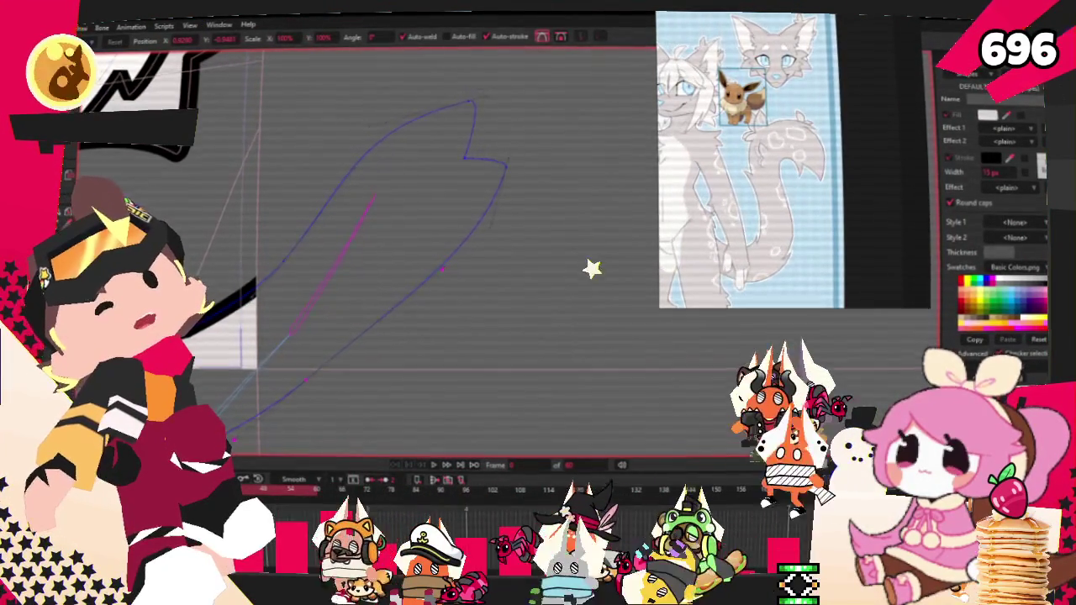
Refine the tuft's point curvature and nudge a notch point to taper the shape.
{"action": "key", "text": "a"}
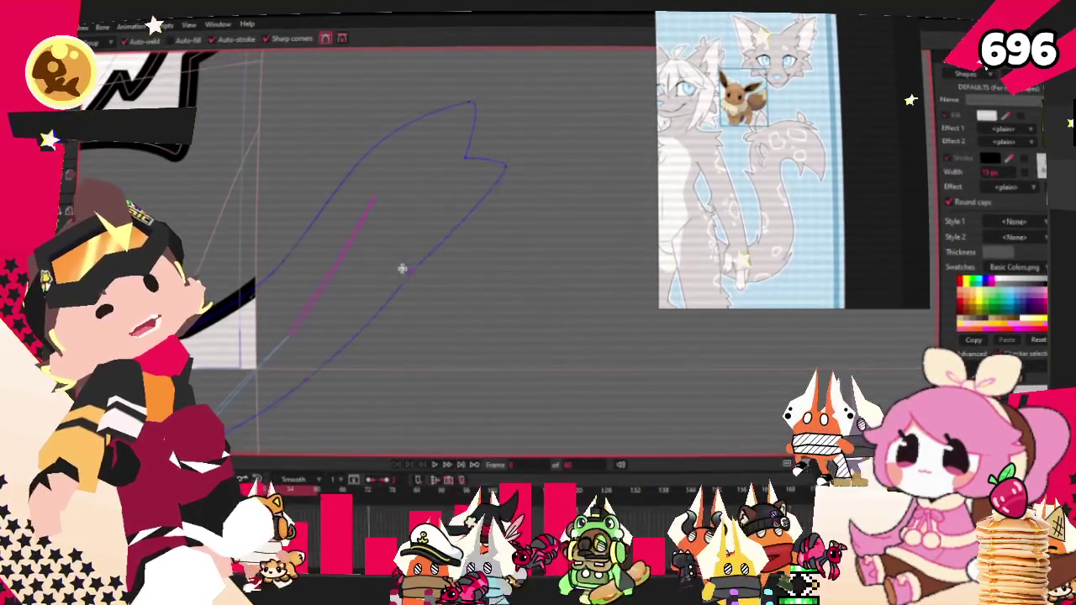
{"action": "key", "text": "c"}
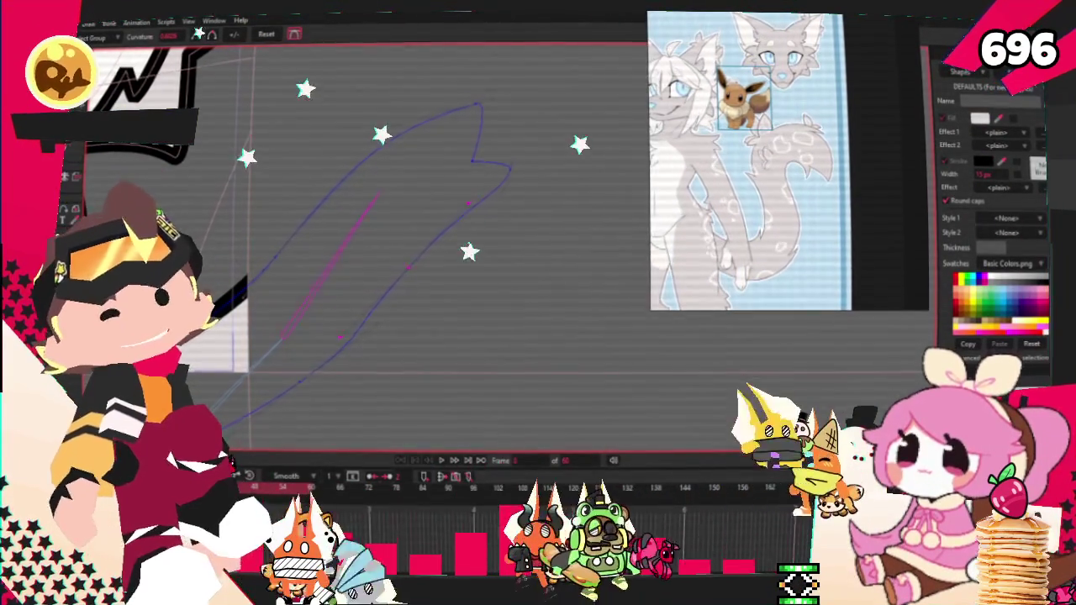
{"action": "key", "text": "t"}
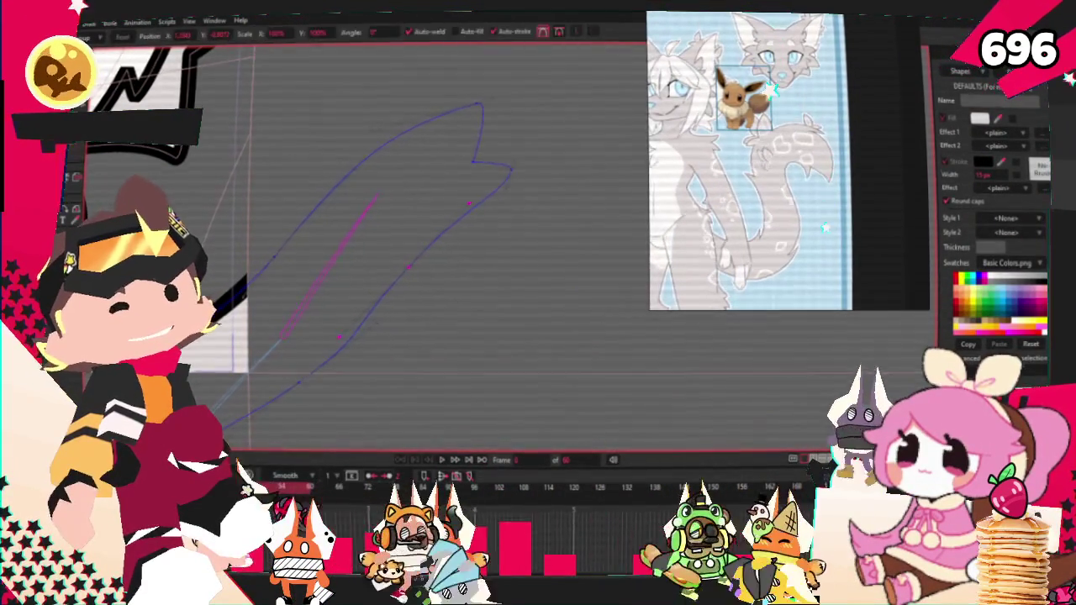
{"action": "scroll", "coordinate": [414, 359], "scroll_direction": "up", "scroll_amount": 1}
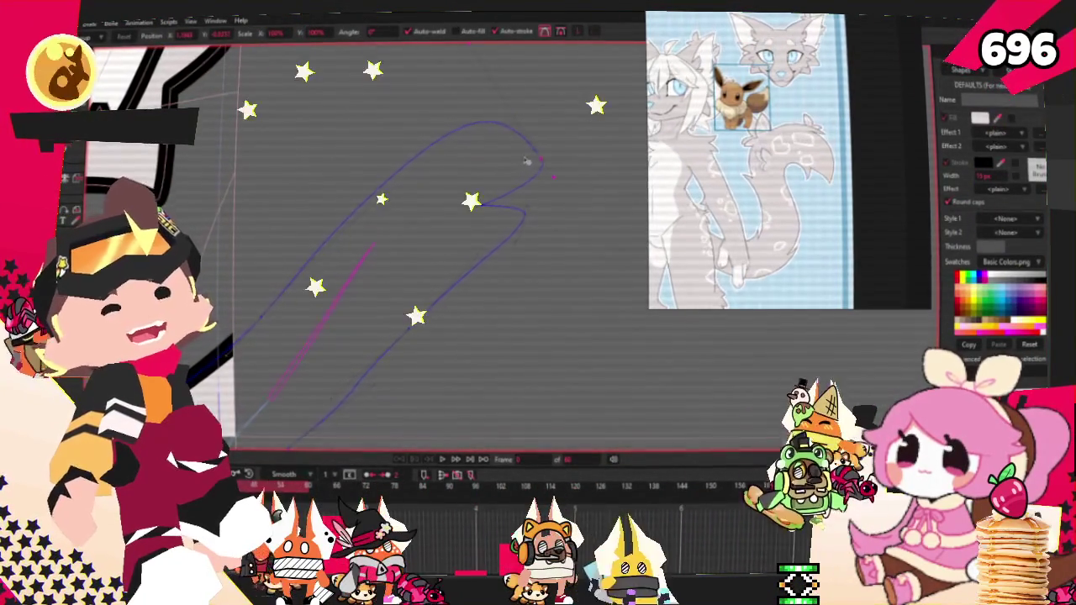
{"action": "scroll", "coordinate": [512, 134], "scroll_direction": "down", "scroll_amount": 1}
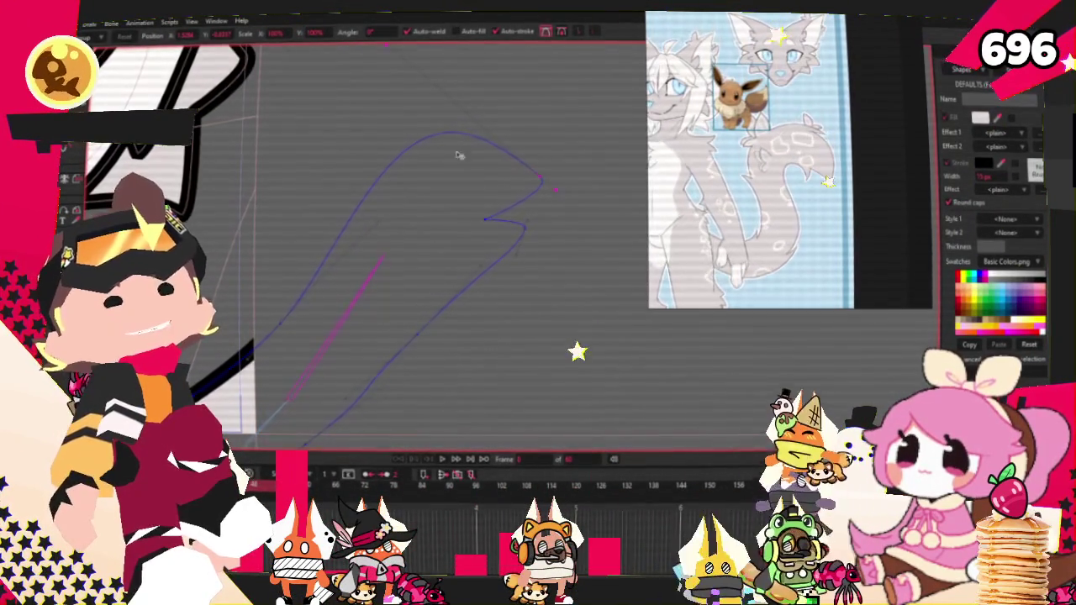
{"action": "scroll", "coordinate": [484, 231], "scroll_direction": "up", "scroll_amount": 1}
{"action": "mouse_move", "coordinate": [544, 221]}
{"action": "left_mouse_down"}
{"action": "mouse_move", "coordinate": [559, 216]}
{"action": "mouse_move", "coordinate": [504, 261]}
{"action": "left_mouse_up"}
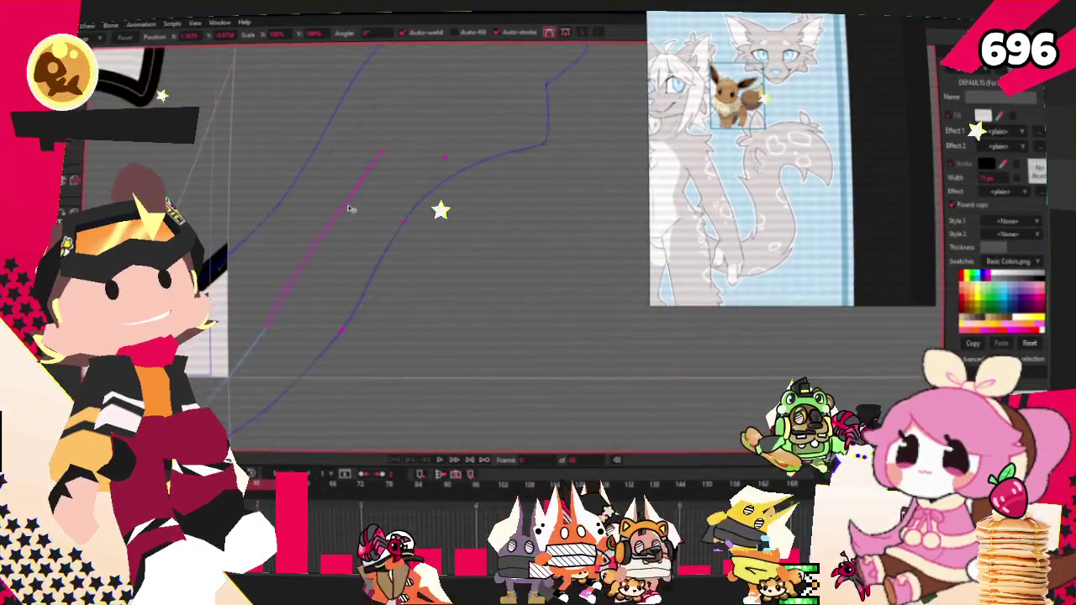
{"action": "scroll", "coordinate": [353, 194], "scroll_direction": "down", "scroll_amount": 2}
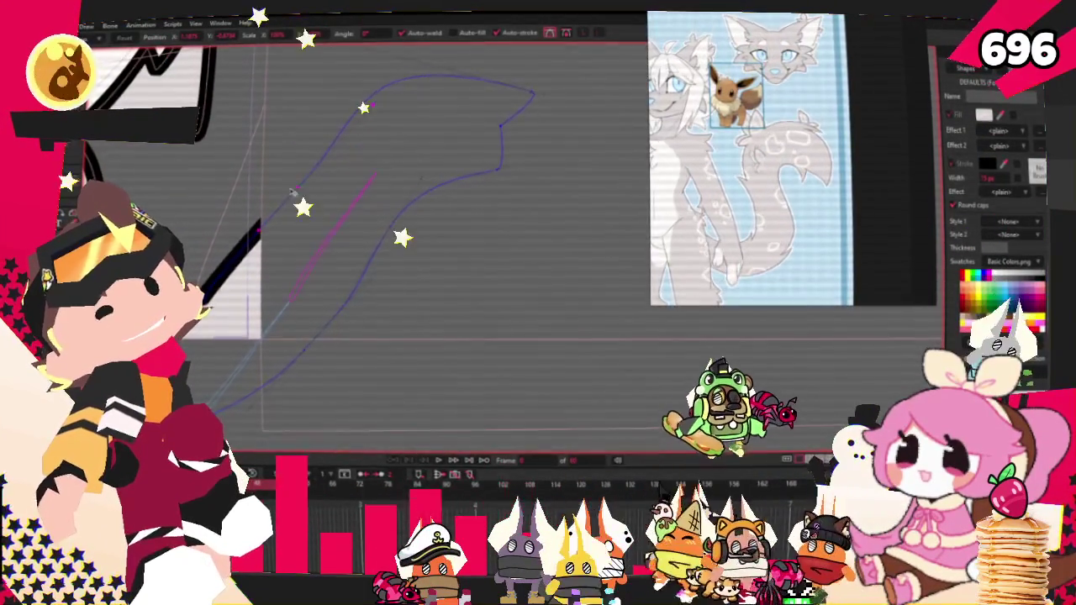
{"action": "scroll", "coordinate": [395, 139], "scroll_direction": "down", "scroll_amount": 2}
{"action": "scroll", "coordinate": [399, 140], "scroll_direction": "up", "scroll_amount": 2}
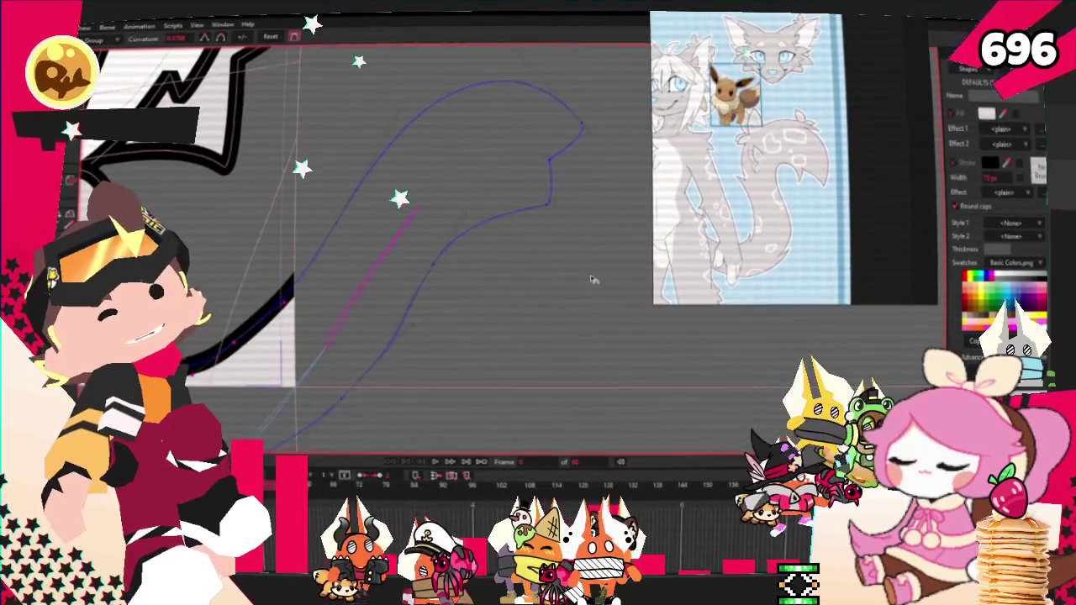
{"action": "scroll", "coordinate": [303, 211], "scroll_direction": "down", "scroll_amount": 1}
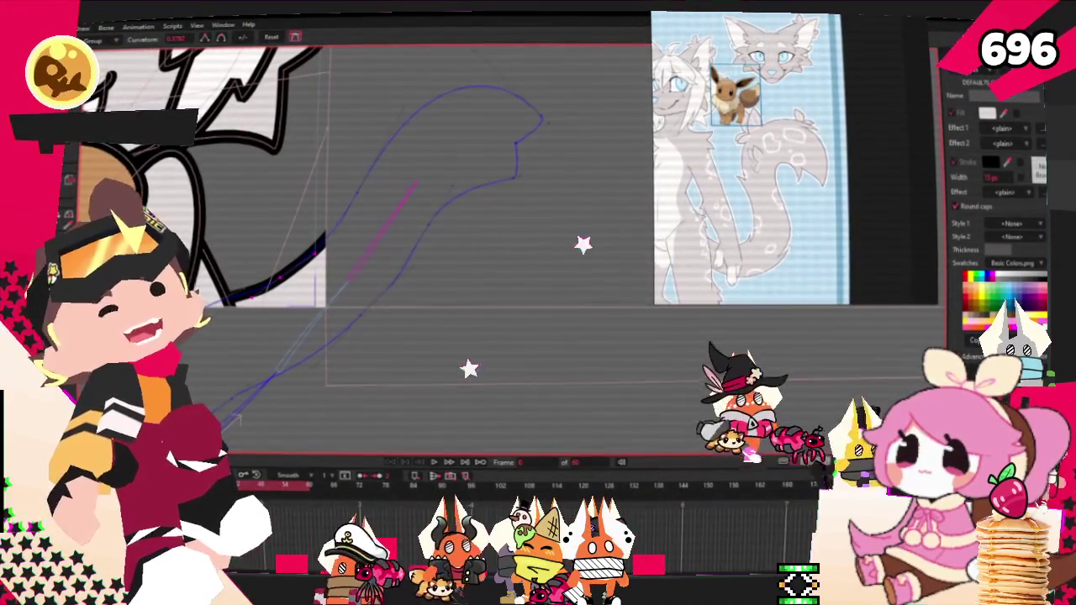
Pan the view along the fur-tuft curve beside the fox's face.
{"action": "key", "text": "t"}
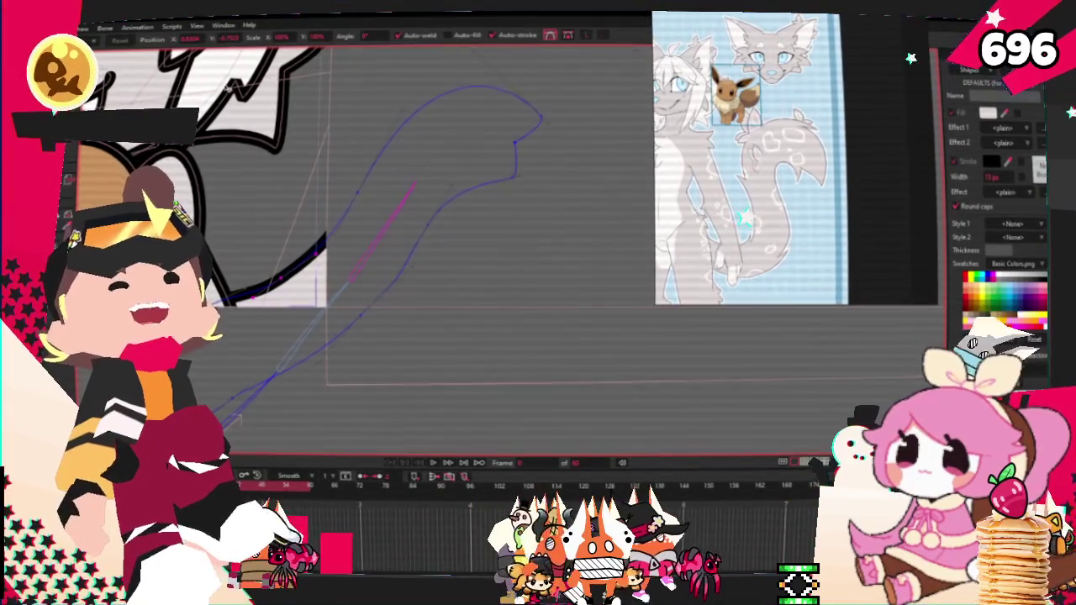
{"action": "scroll", "coordinate": [362, 193], "scroll_direction": "down", "scroll_amount": 2}
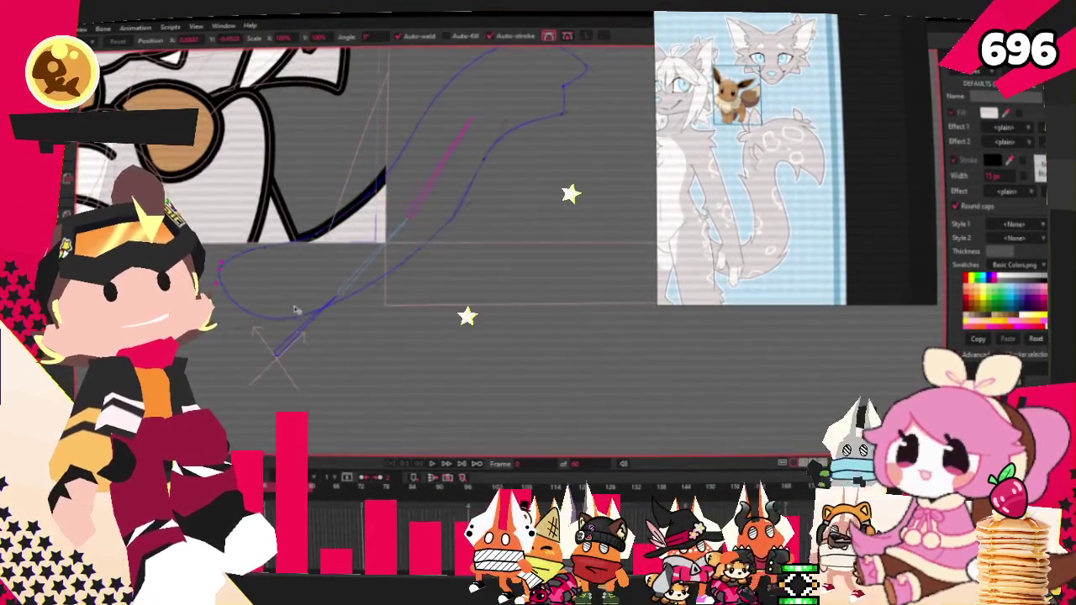
{"action": "scroll", "coordinate": [331, 292], "scroll_direction": "down", "scroll_amount": 1}
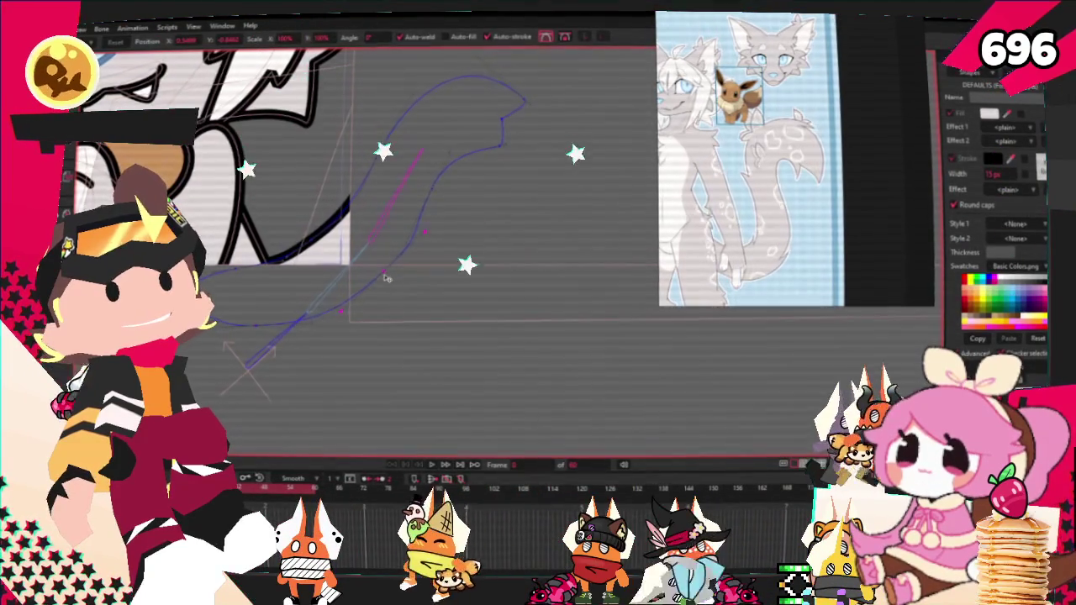
{"action": "scroll", "coordinate": [378, 267], "scroll_direction": "up", "scroll_amount": 1}
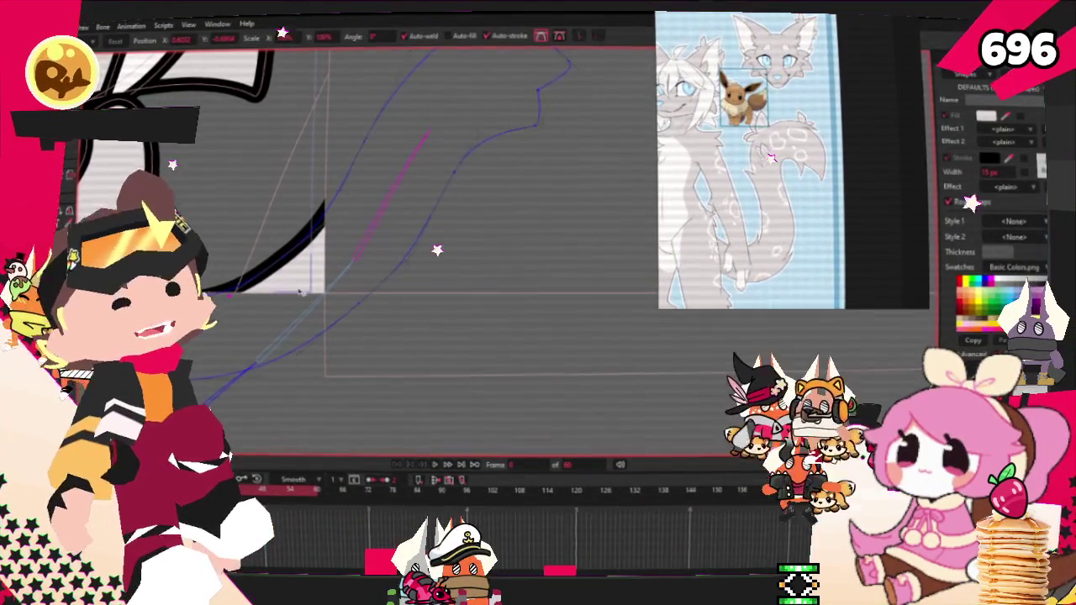
{"action": "left_click", "coordinate": [318, 273]}
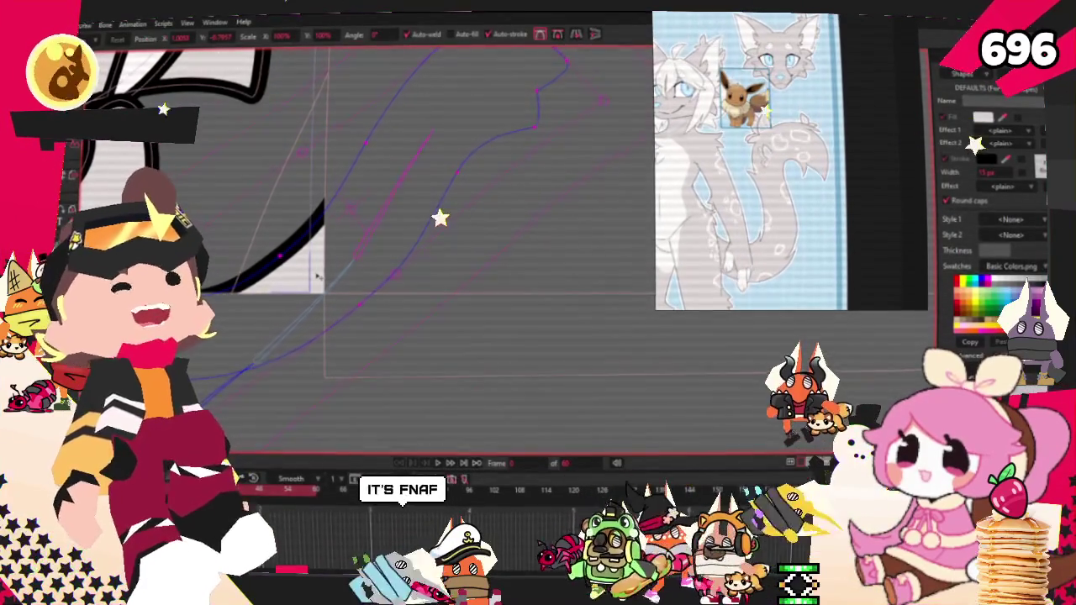
{"action": "left_click_drag", "start_coordinate": [316, 275], "coordinate": [463, 106]}
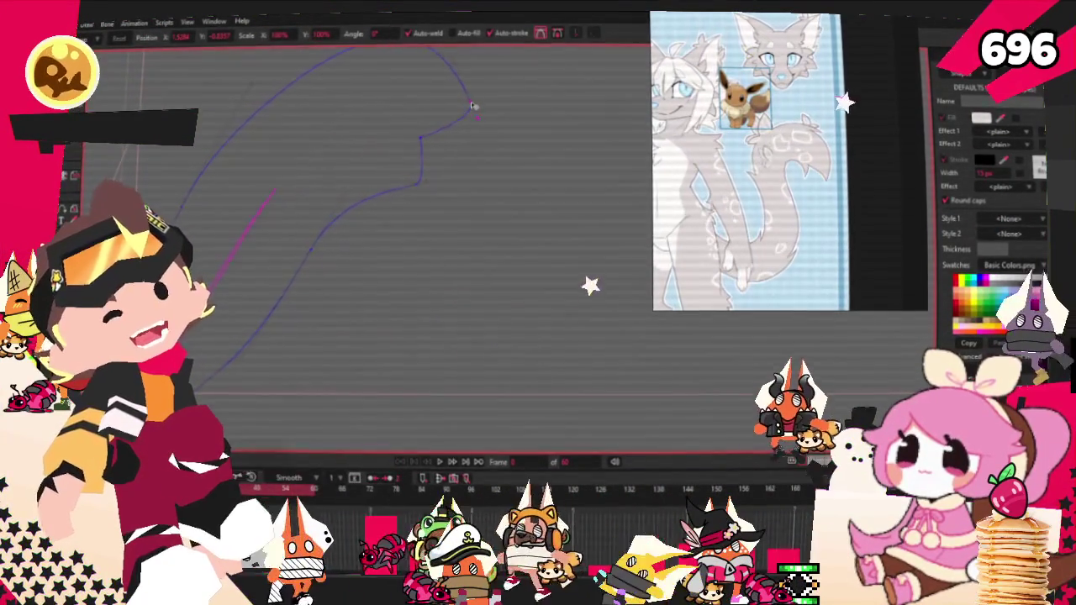
Rotate the canvas so the tuft curve stands upright, ready for point selection.
{"action": "scroll", "coordinate": [416, 212], "scroll_direction": "down", "scroll_amount": 2}
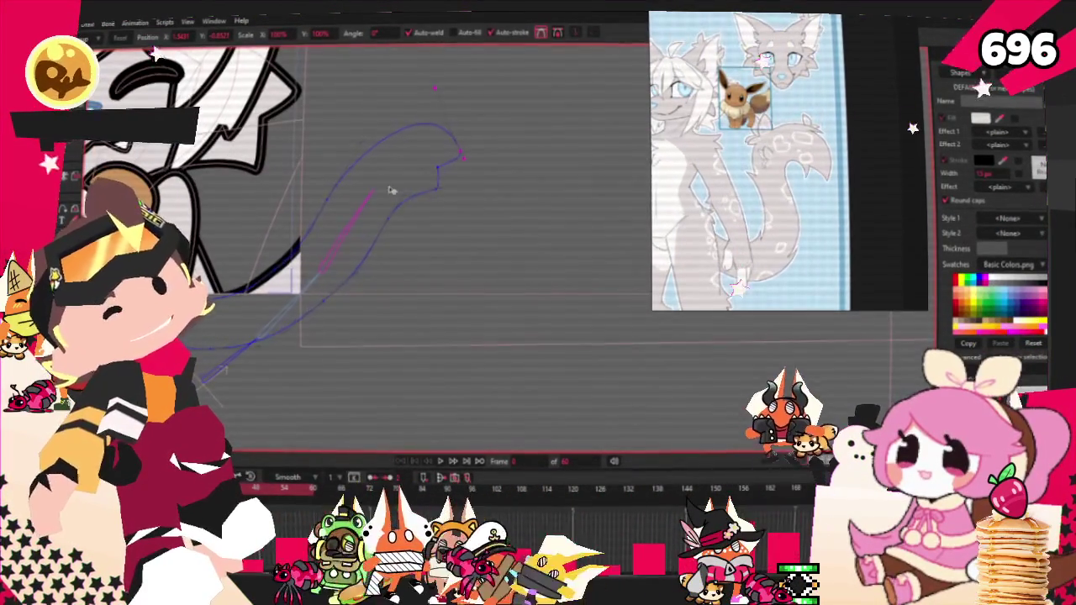
{"action": "scroll", "coordinate": [296, 431], "scroll_direction": "up", "scroll_amount": 3}
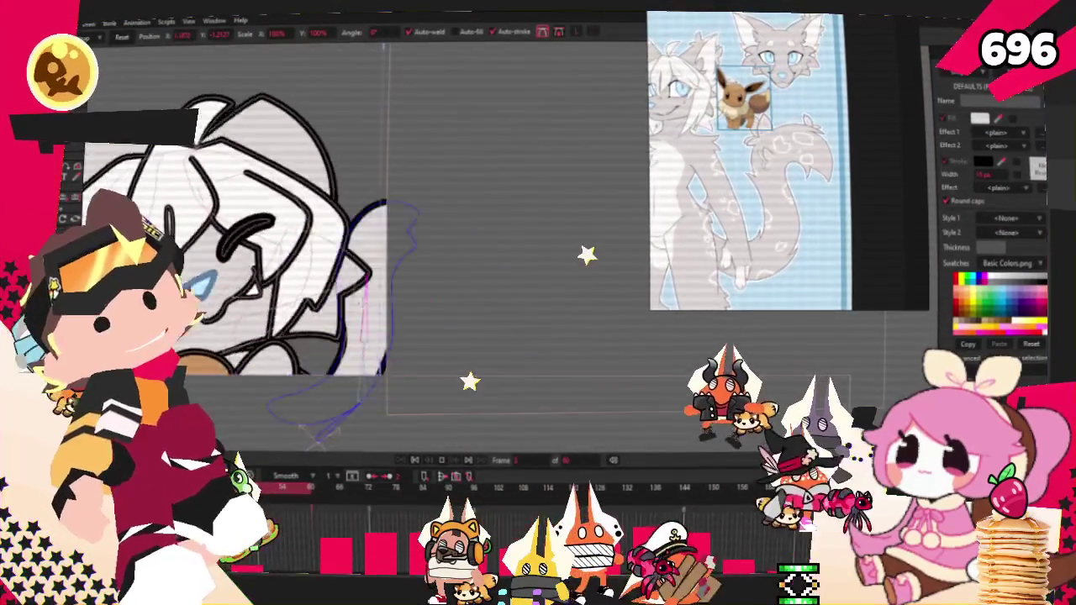
{"action": "left_click_drag", "start_coordinate": [312, 437], "coordinate": [314, 433]}
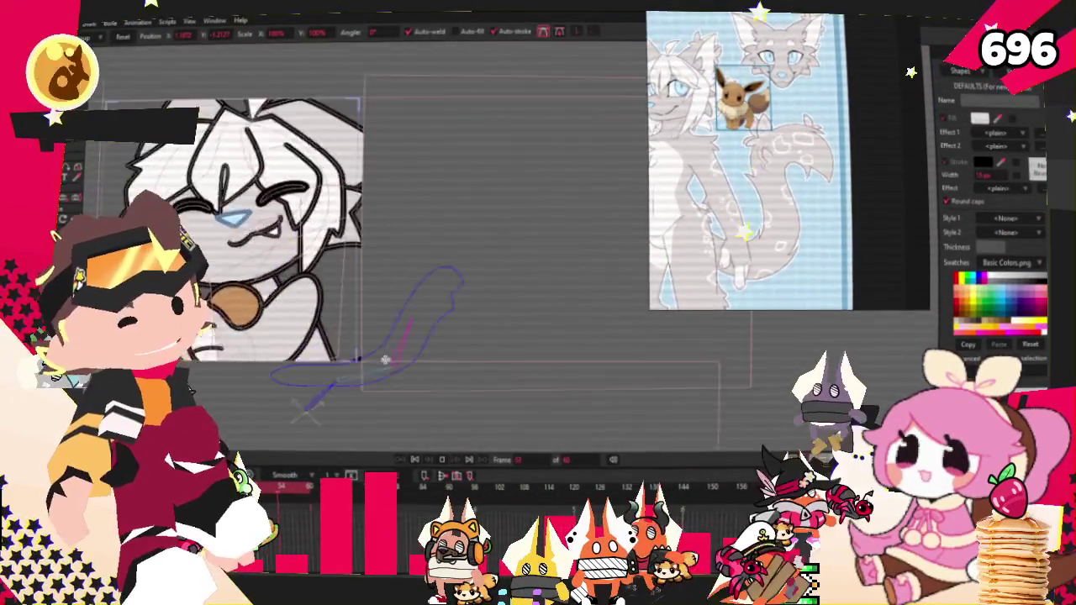
{"action": "mouse_move", "coordinate": [314, 433]}
{"action": "left_mouse_down"}
{"action": "mouse_move", "coordinate": [400, 464]}
{"action": "mouse_move", "coordinate": [368, 351]}
{"action": "mouse_move", "coordinate": [449, 314]}
{"action": "mouse_move", "coordinate": [448, 271]}
{"action": "left_mouse_up"}
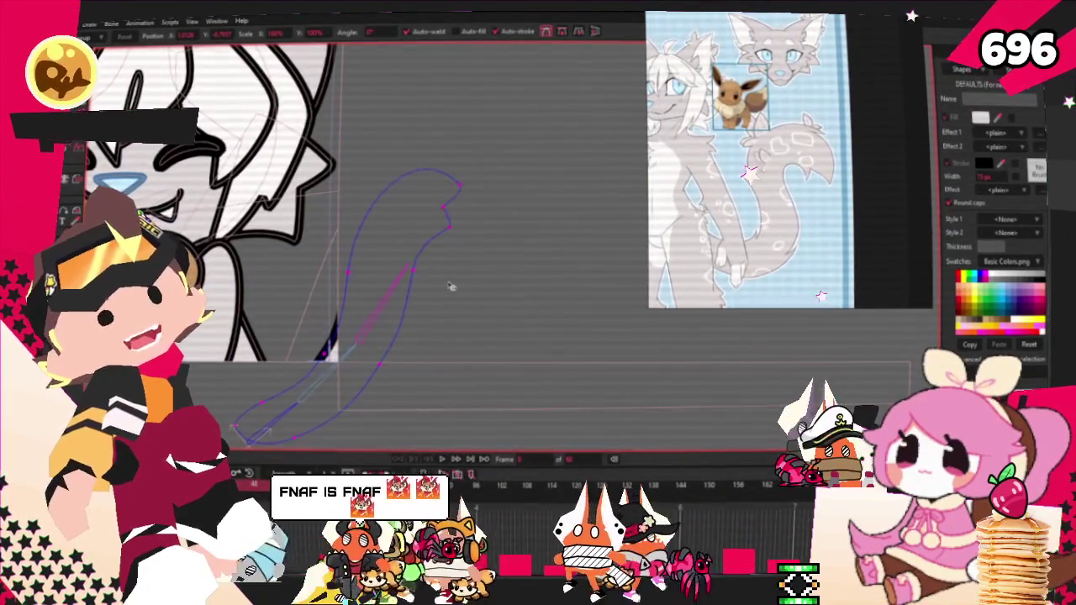
{"action": "mouse_move", "coordinate": [448, 467]}
{"action": "left_mouse_down"}
{"action": "mouse_move", "coordinate": [320, 395]}
{"action": "mouse_move", "coordinate": [368, 363]}
{"action": "mouse_move", "coordinate": [407, 253]}
{"action": "mouse_move", "coordinate": [436, 289]}
{"action": "left_mouse_up"}
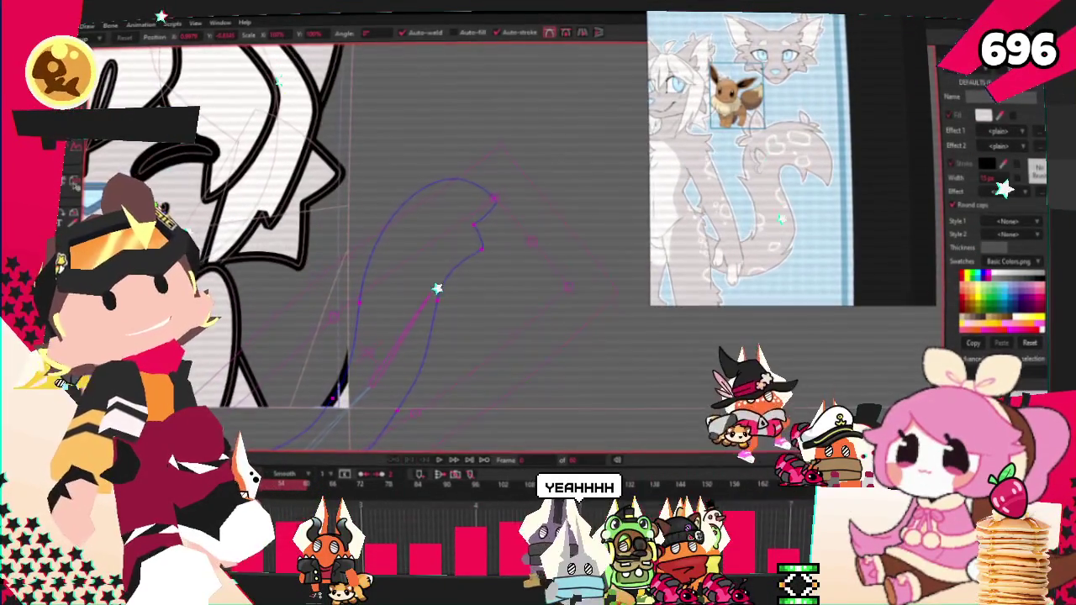
{"action": "key", "text": "g"}
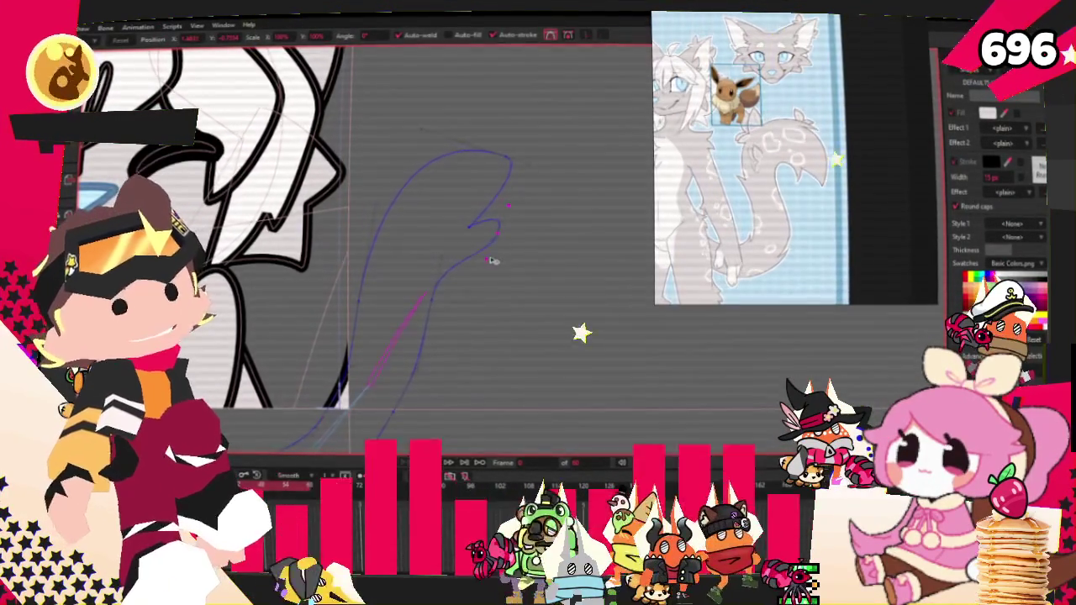
{"action": "scroll", "coordinate": [474, 235], "scroll_direction": "down", "scroll_amount": 3}
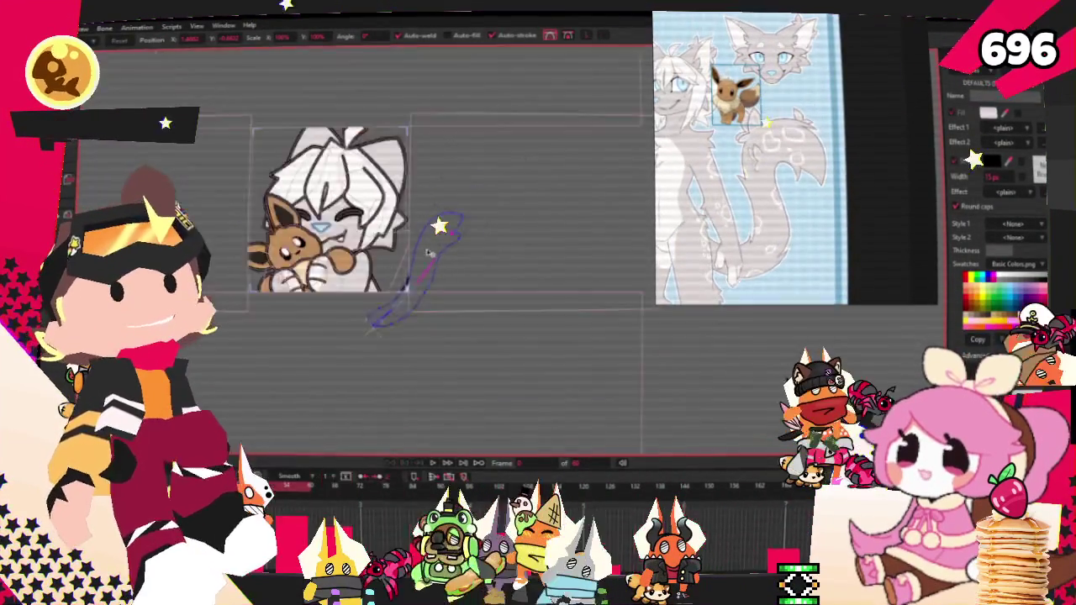
{"action": "scroll", "coordinate": [441, 255], "scroll_direction": "up", "scroll_amount": 1}
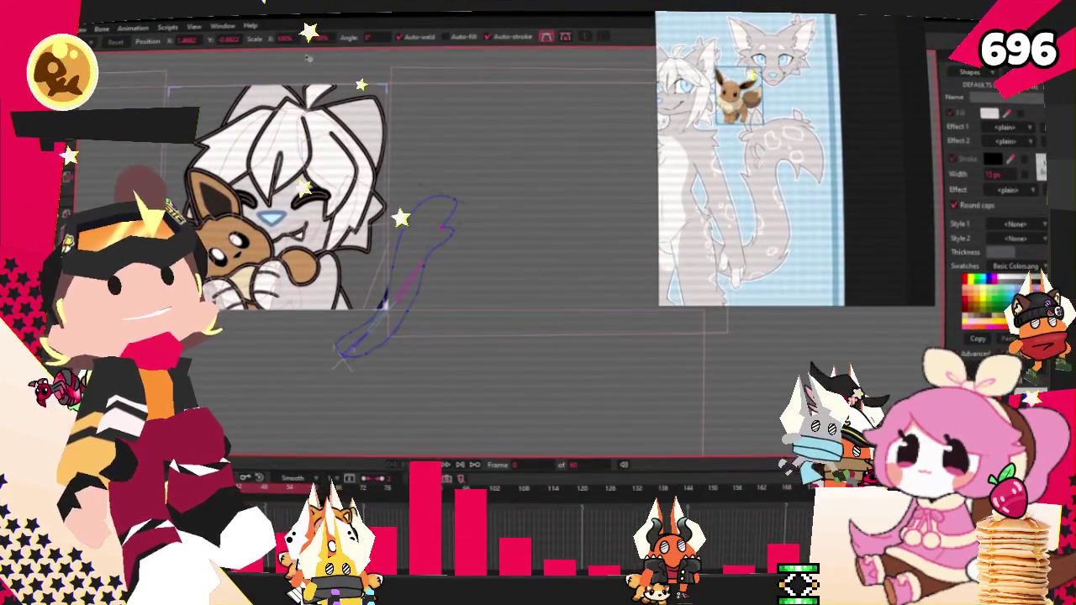
{"action": "scroll", "coordinate": [431, 257], "scroll_direction": "up", "scroll_amount": 3}
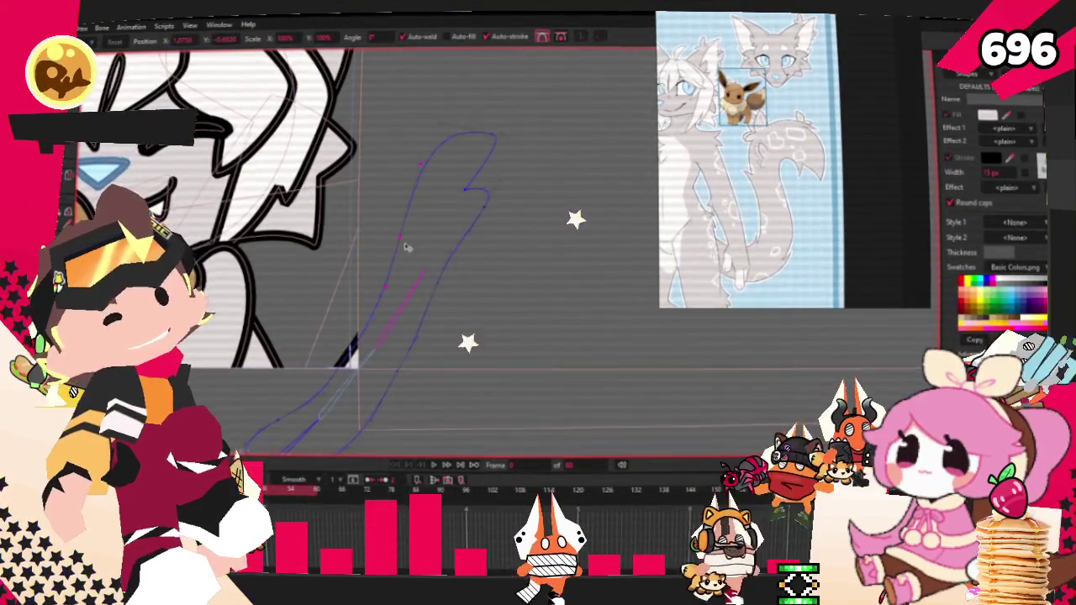
{"action": "scroll", "coordinate": [424, 261], "scroll_direction": "down", "scroll_amount": 1}
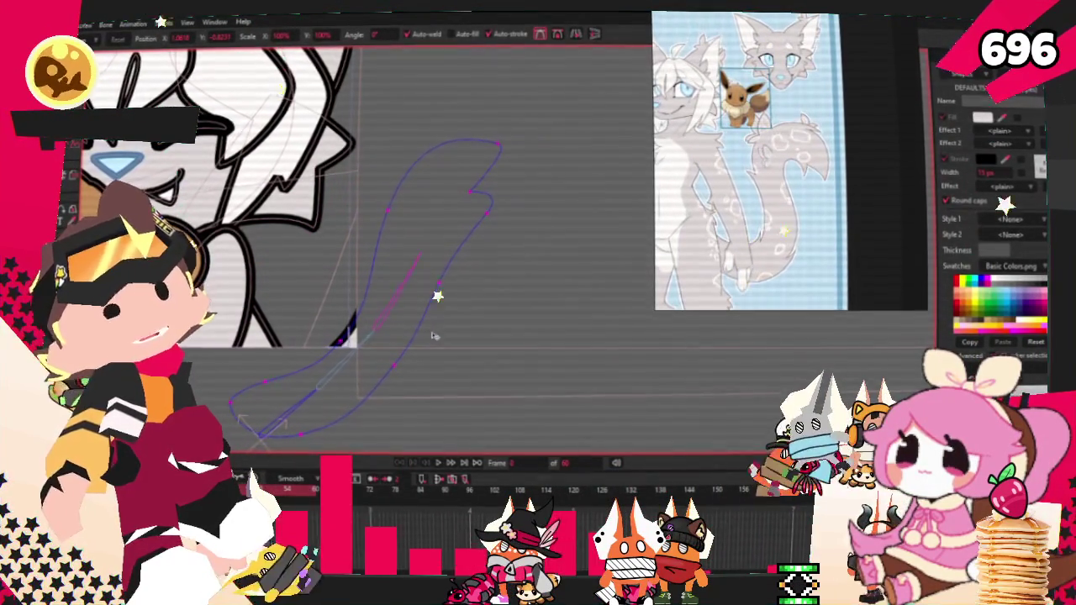
{"action": "scroll", "coordinate": [420, 300], "scroll_direction": "down", "scroll_amount": 3}
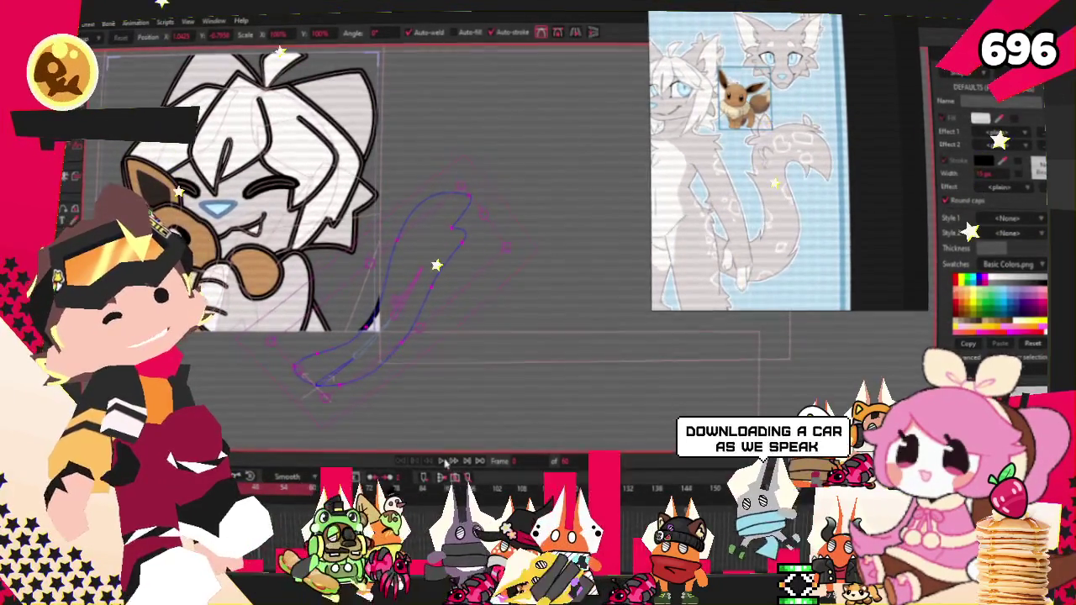
{"action": "scroll", "coordinate": [420, 324], "scroll_direction": "down", "scroll_amount": 2}
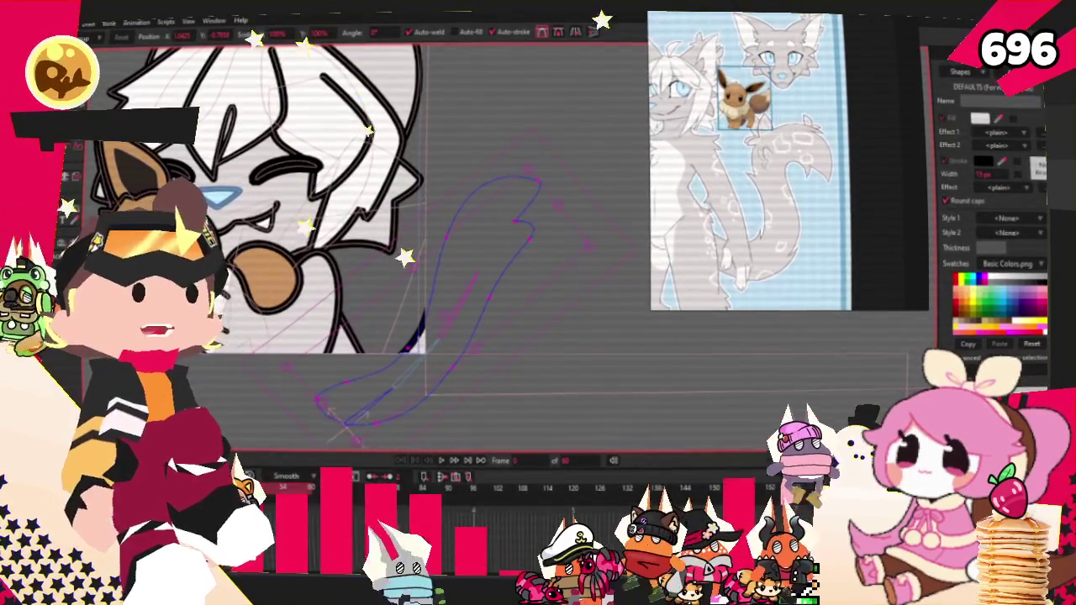
{"action": "scroll", "coordinate": [492, 202], "scroll_direction": "up", "scroll_amount": 2}
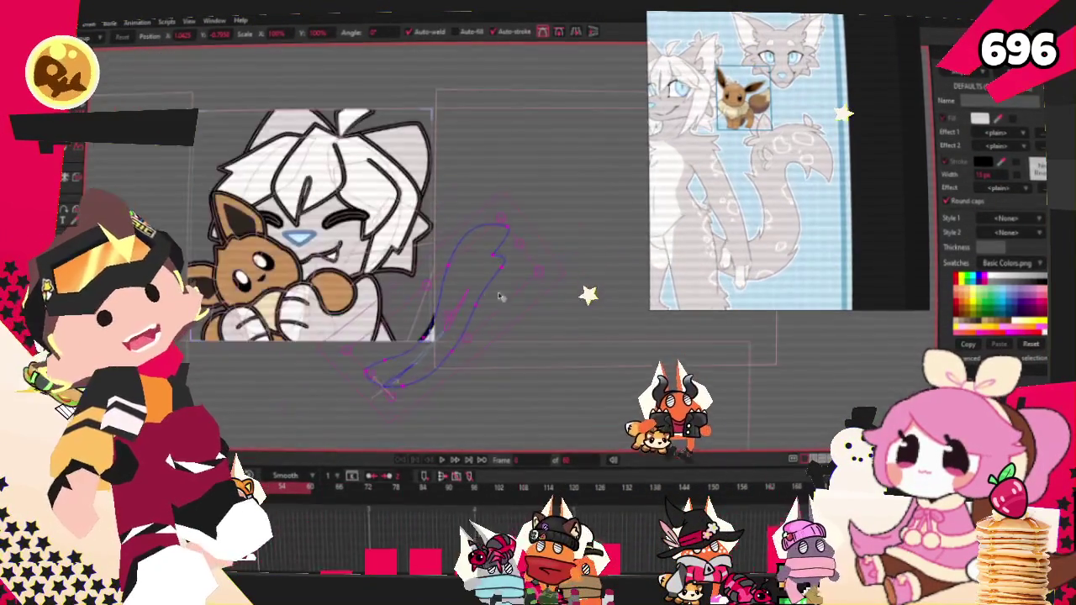
Extend the fur tuft with a new curve segment and a corner point near its base.
{"action": "key", "text": "r"}
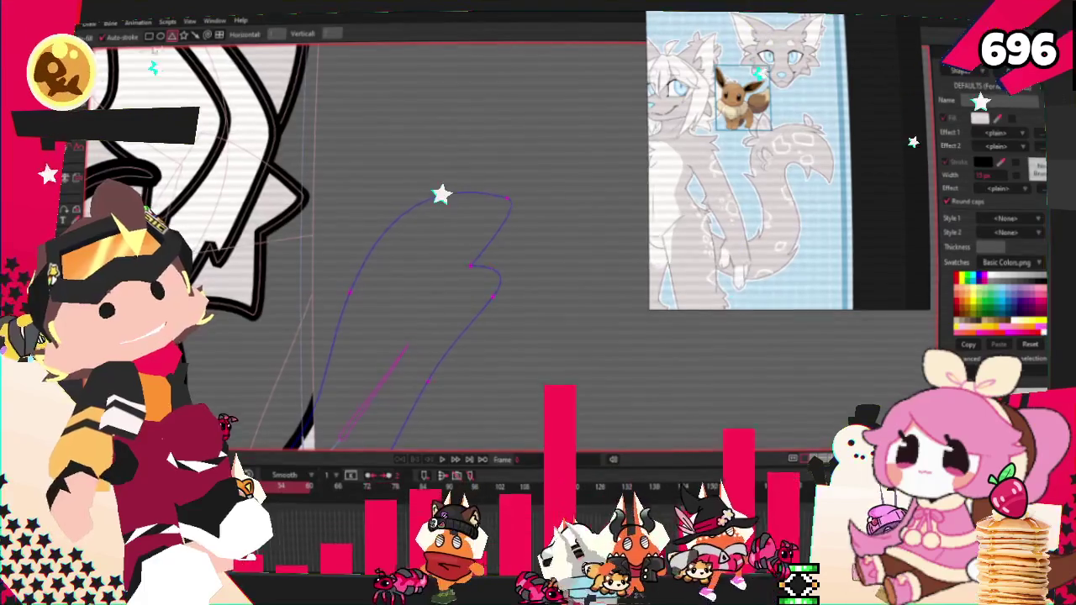
{"action": "left_click_drag", "start_coordinate": [343, 111], "coordinate": [458, 214]}
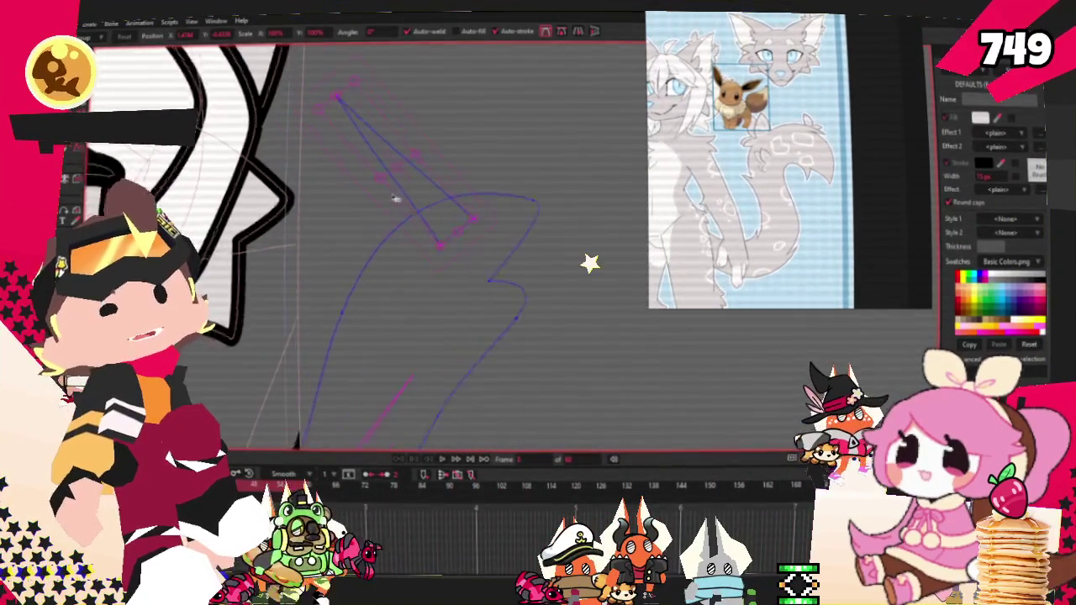
{"action": "scroll", "coordinate": [355, 225], "scroll_direction": "down", "scroll_amount": 2}
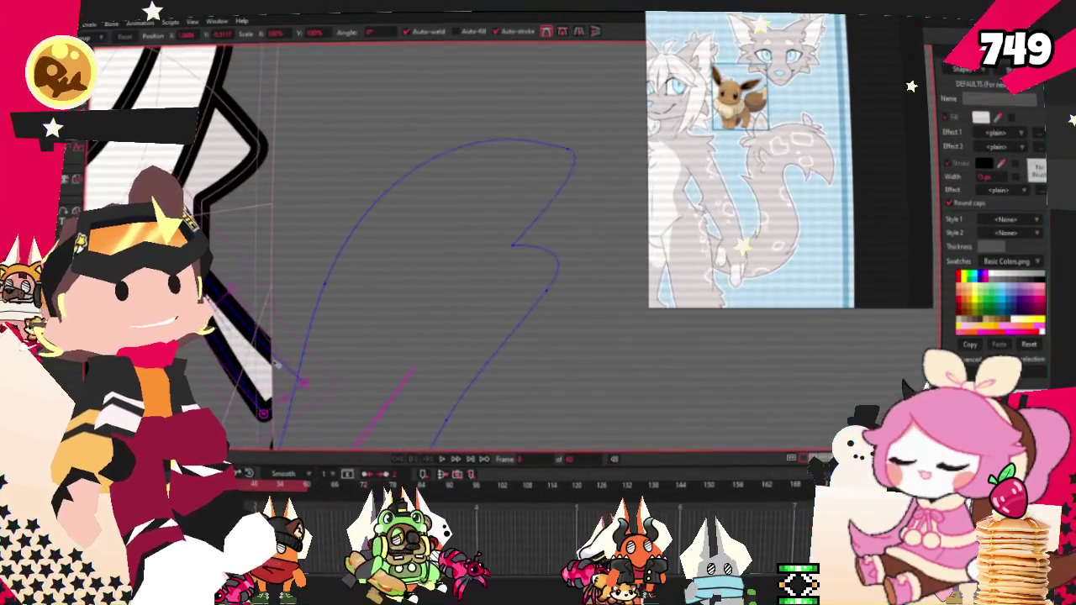
{"action": "left_click", "coordinate": [320, 389]}
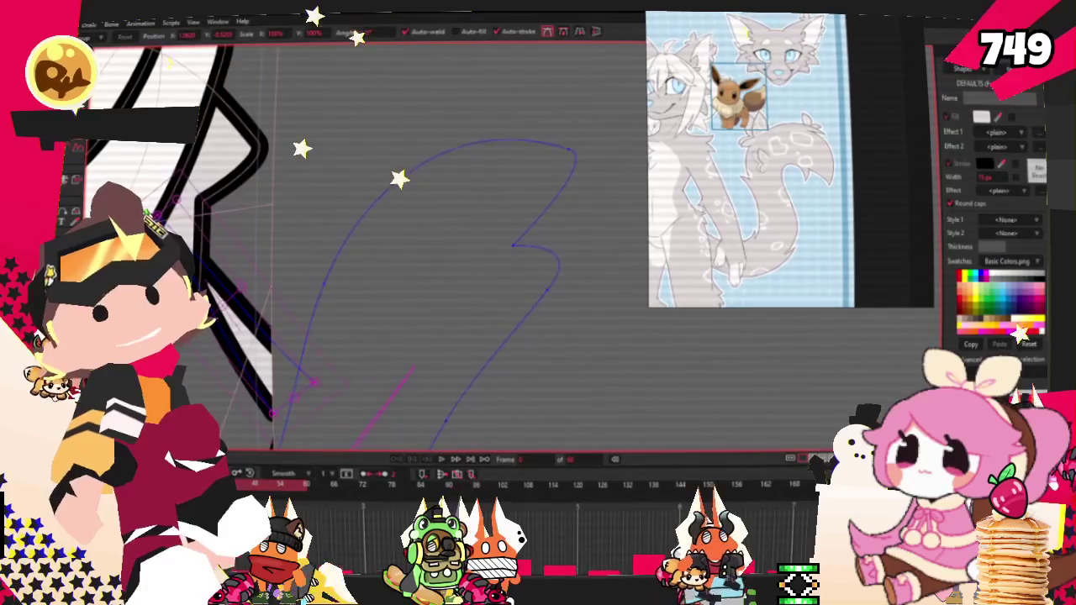
Select the tuft's fill shape and drag its inner notch corner down-left.
{"action": "scroll", "coordinate": [342, 364], "scroll_direction": "down", "scroll_amount": 2}
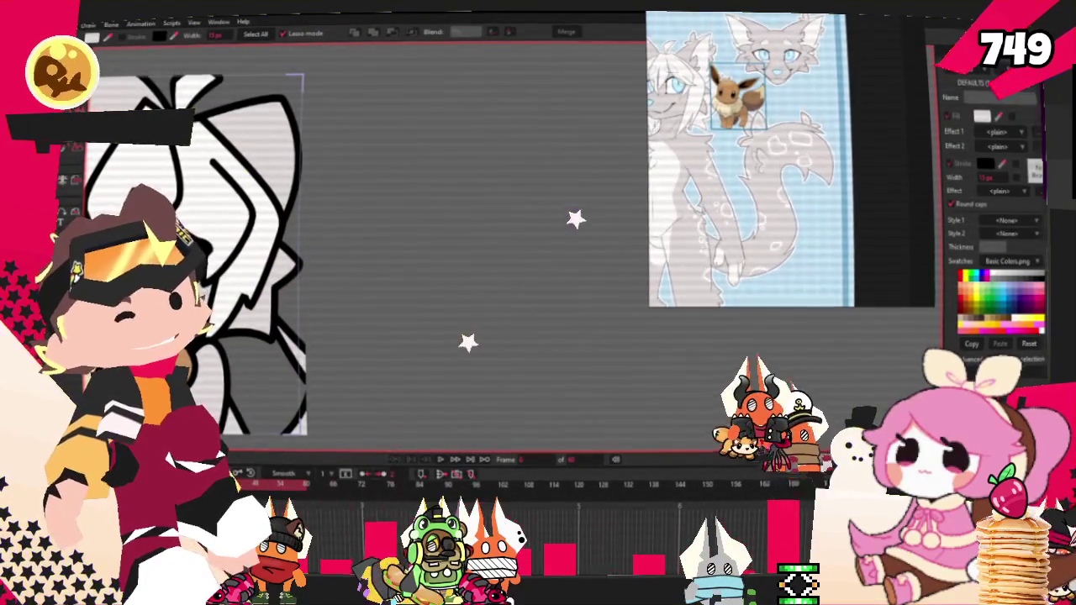
{"action": "scroll", "coordinate": [336, 353], "scroll_direction": "up", "scroll_amount": 2}
{"action": "scroll", "coordinate": [305, 356], "scroll_direction": "up", "scroll_amount": 2}
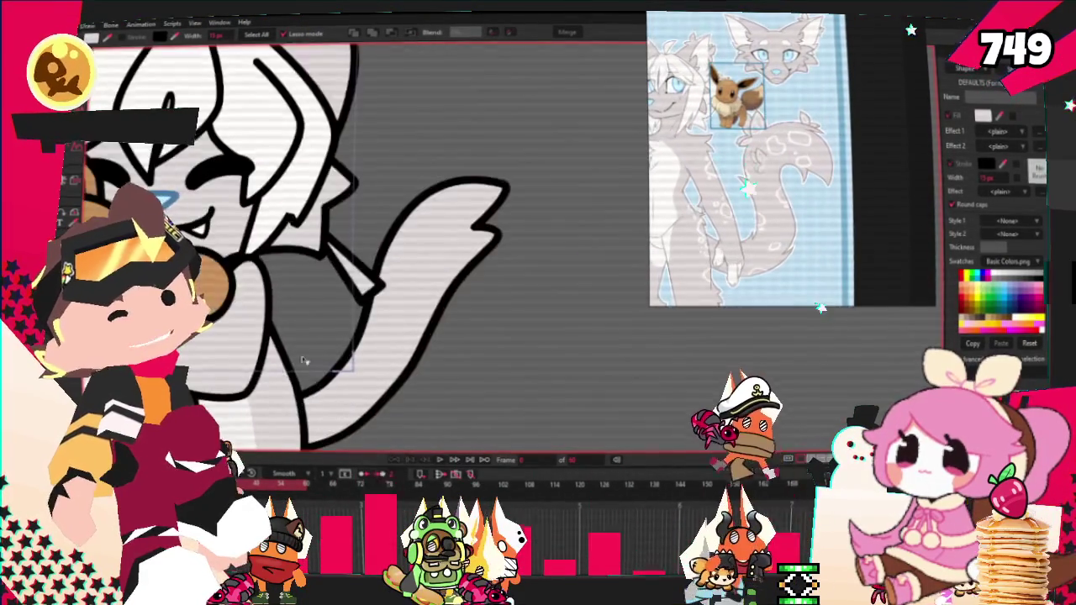
{"action": "scroll", "coordinate": [356, 271], "scroll_direction": "up", "scroll_amount": 2}
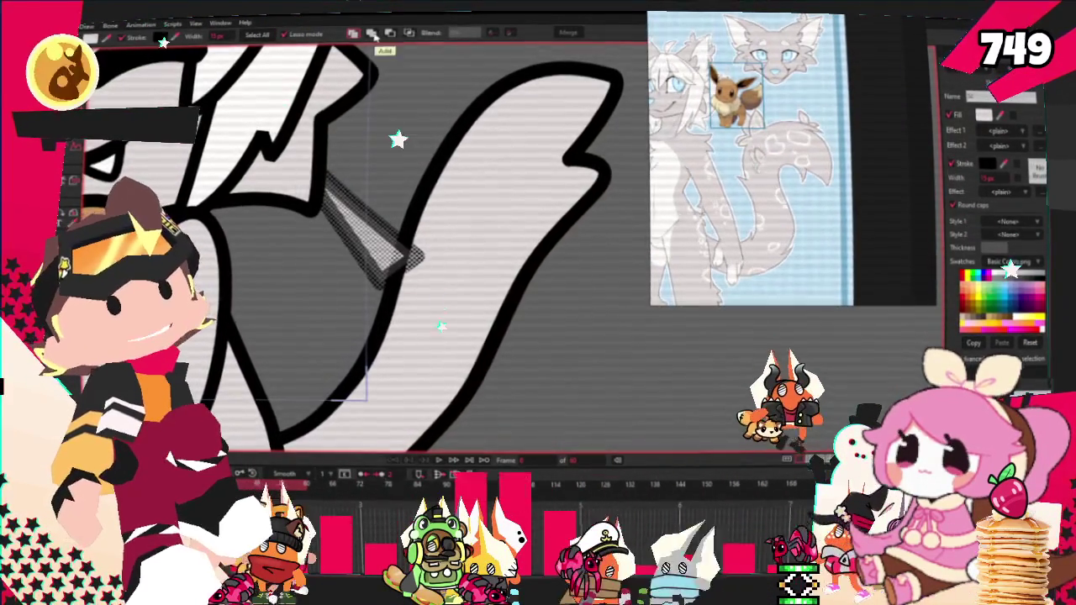
{"action": "left_click", "coordinate": [382, 239]}
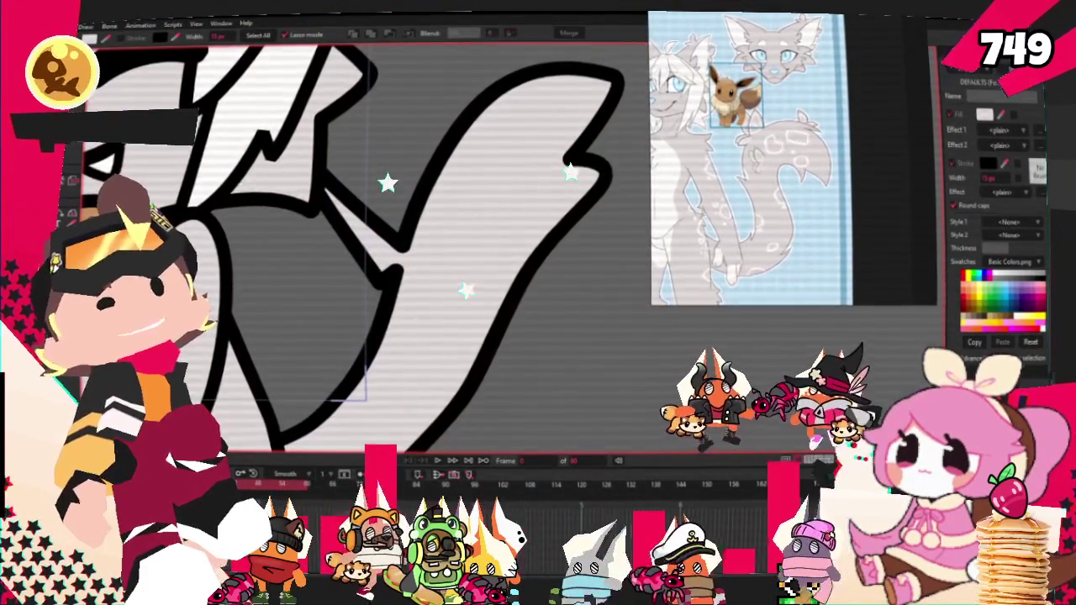
{"action": "key", "text": "t"}
{"action": "left_click_drag", "start_coordinate": [363, 275], "coordinate": [323, 316]}
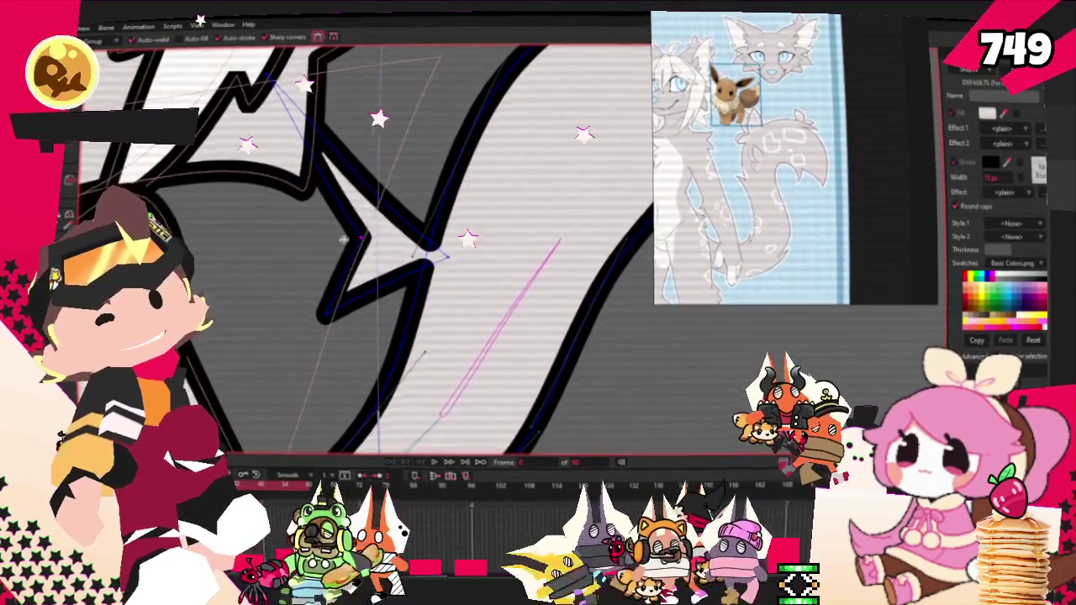
Select the points around the tuft's upper spike and adjust their curvature.
{"action": "scroll", "coordinate": [306, 242], "scroll_direction": "down", "scroll_amount": 2}
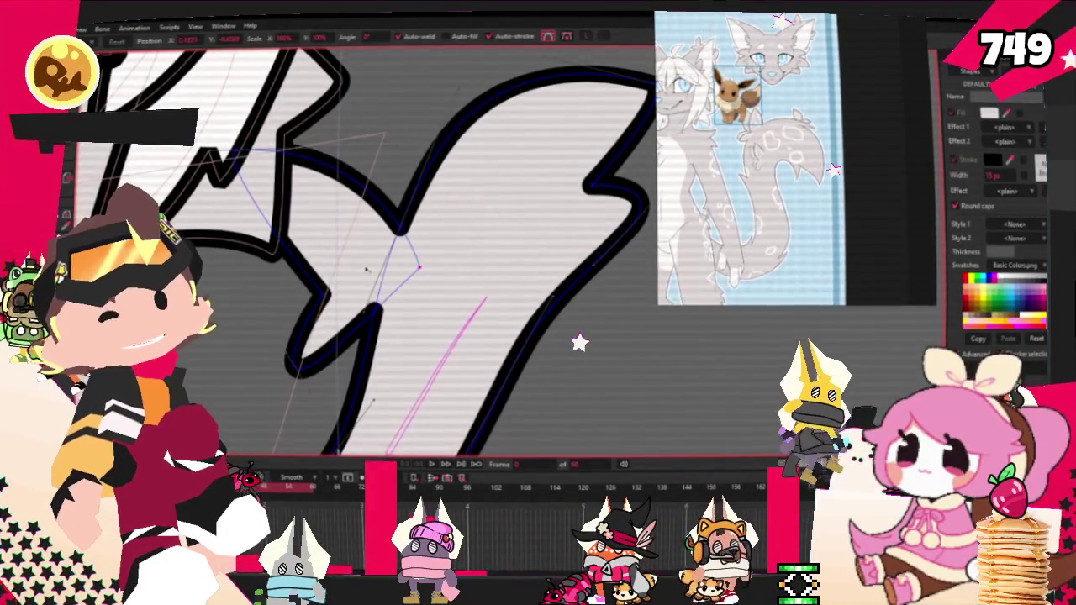
{"action": "mouse_move", "coordinate": [352, 252]}
{"action": "left_mouse_down"}
{"action": "mouse_move", "coordinate": [468, 174]}
{"action": "mouse_move", "coordinate": [468, 126]}
{"action": "left_mouse_up"}
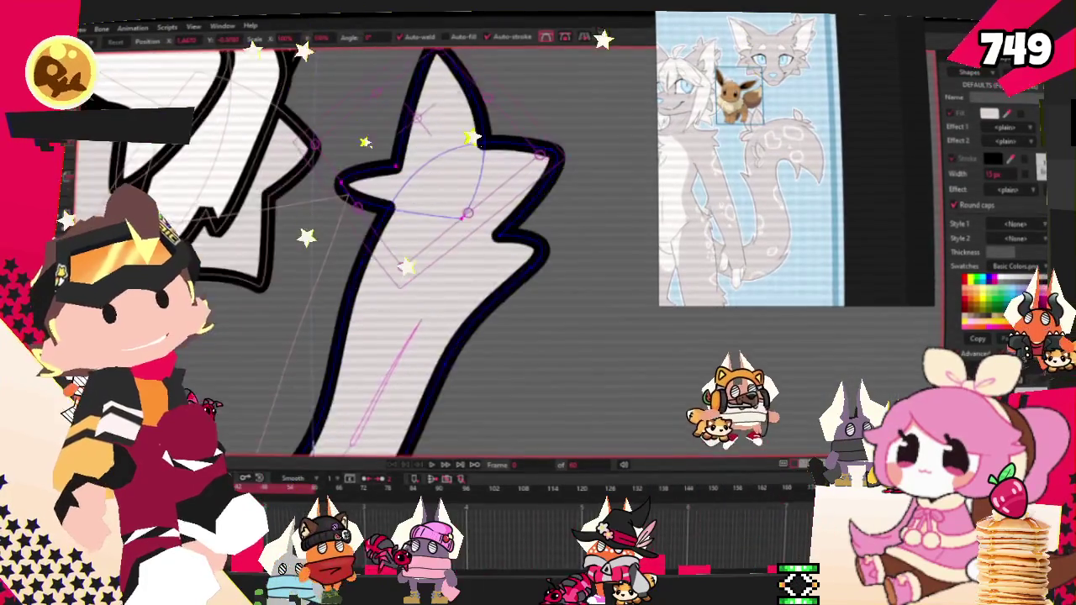
{"action": "mouse_move", "coordinate": [403, 174]}
{"action": "left_mouse_down"}
{"action": "mouse_move", "coordinate": [454, 214]}
{"action": "mouse_move", "coordinate": [322, 221]}
{"action": "left_mouse_up"}
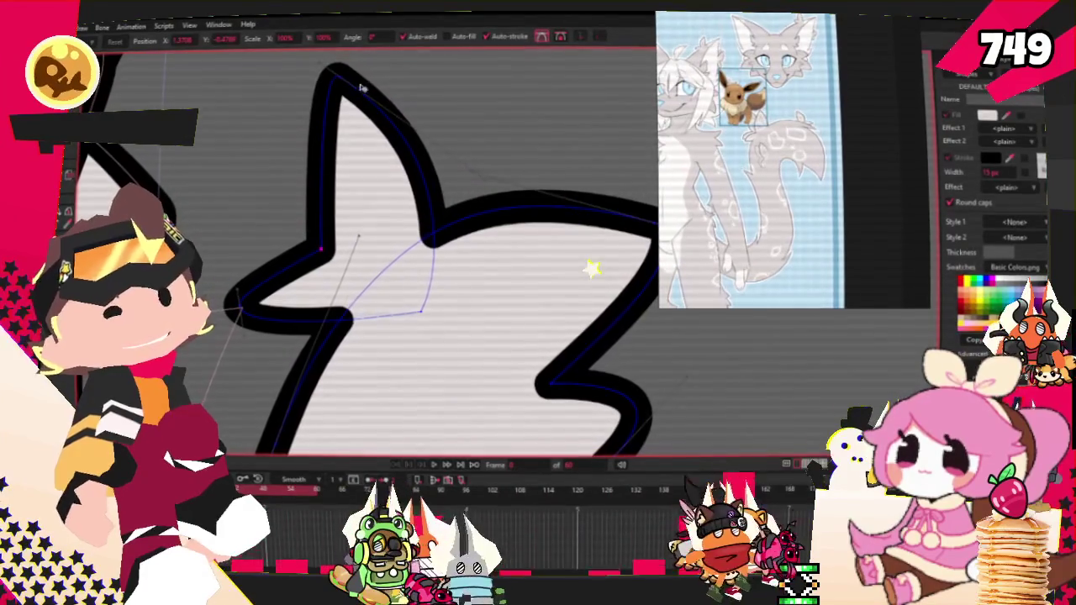
{"action": "key", "text": "c"}
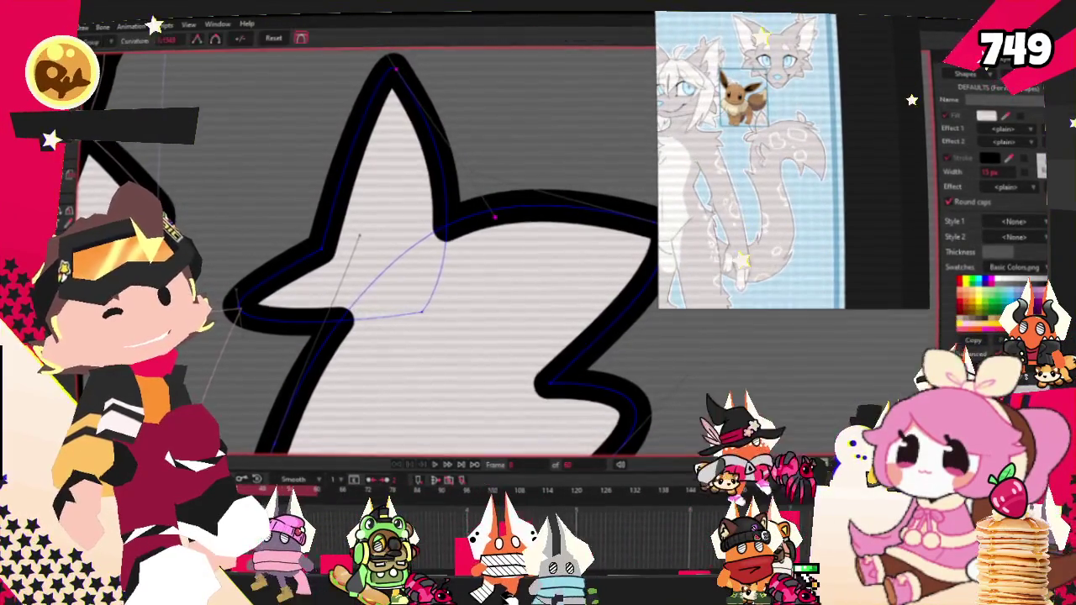
{"action": "left_click", "coordinate": [321, 251]}
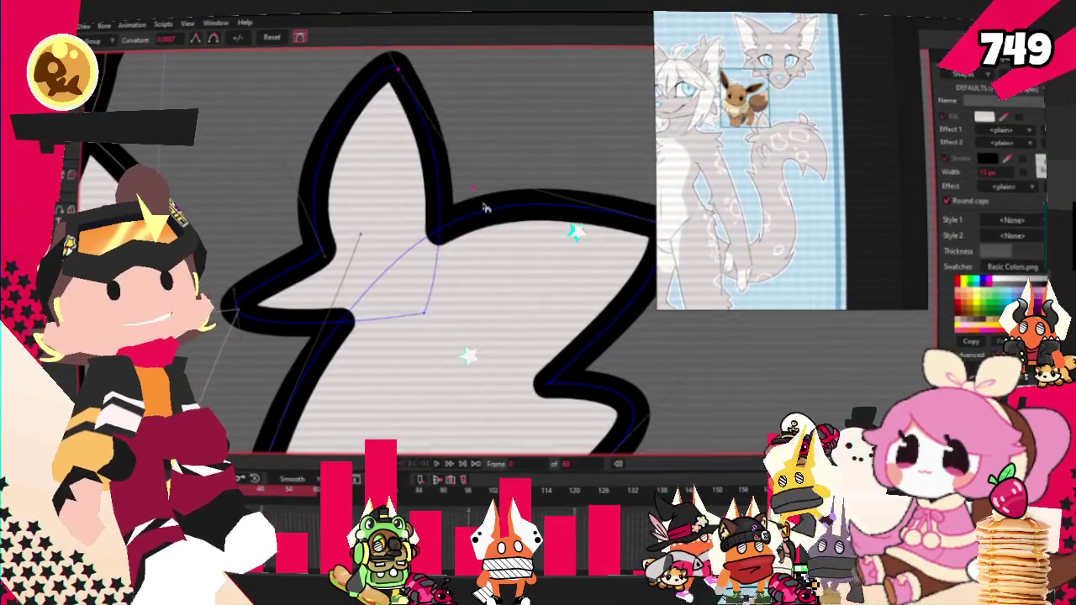
Pull the tail tip point to the right and raise the tuft's points slightly.
{"action": "key", "text": "t"}
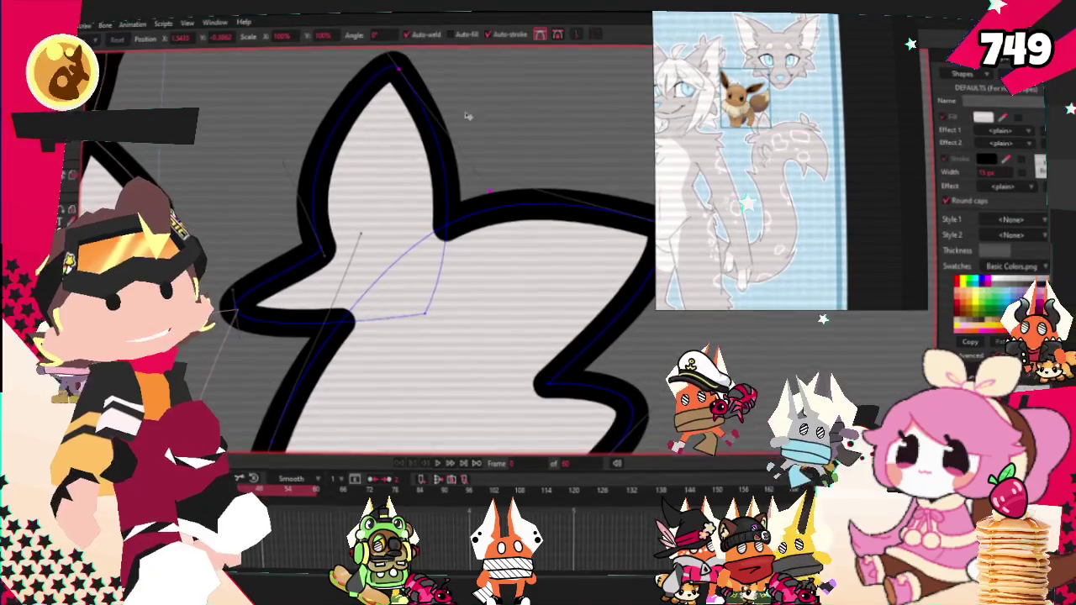
{"action": "left_click_drag", "start_coordinate": [395, 66], "coordinate": [435, 61]}
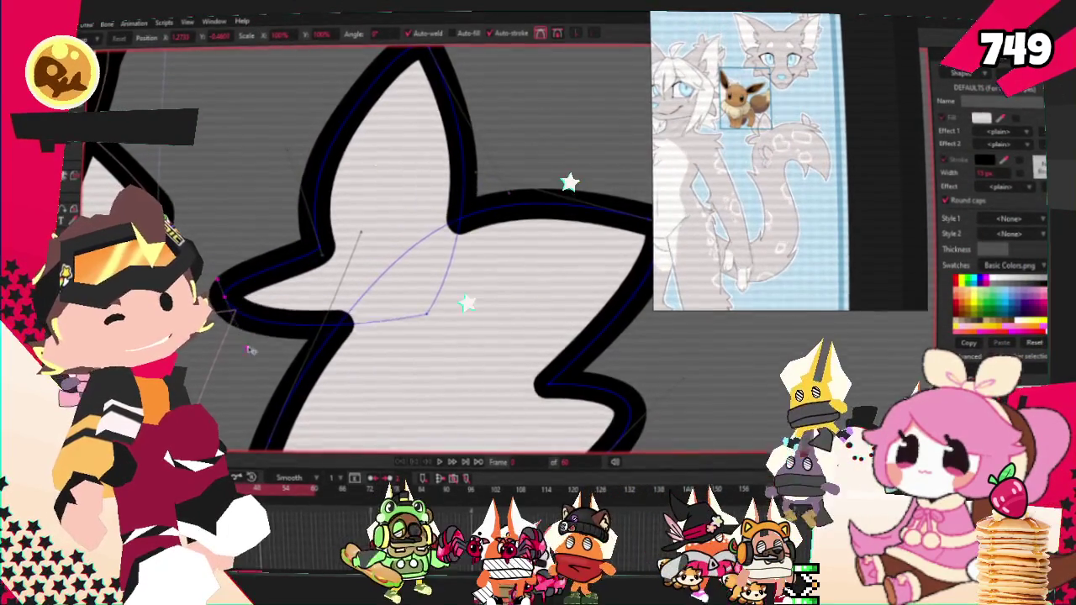
{"action": "scroll", "coordinate": [242, 363], "scroll_direction": "down", "scroll_amount": 5}
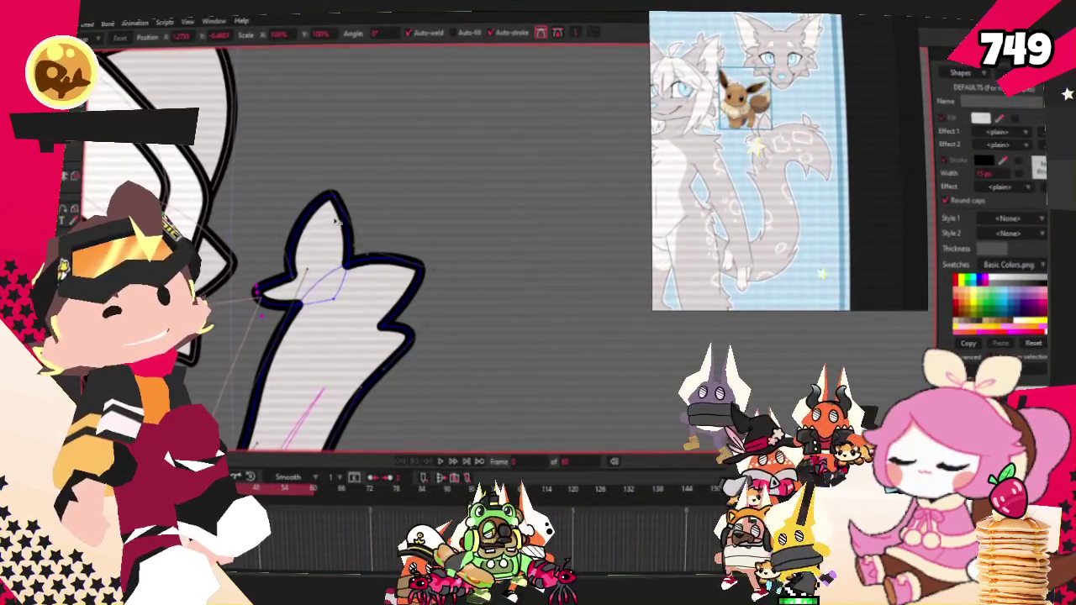
{"action": "left_click_drag", "start_coordinate": [347, 180], "coordinate": [353, 143]}
{"action": "scroll", "coordinate": [424, 180], "scroll_direction": "down", "scroll_amount": 5}
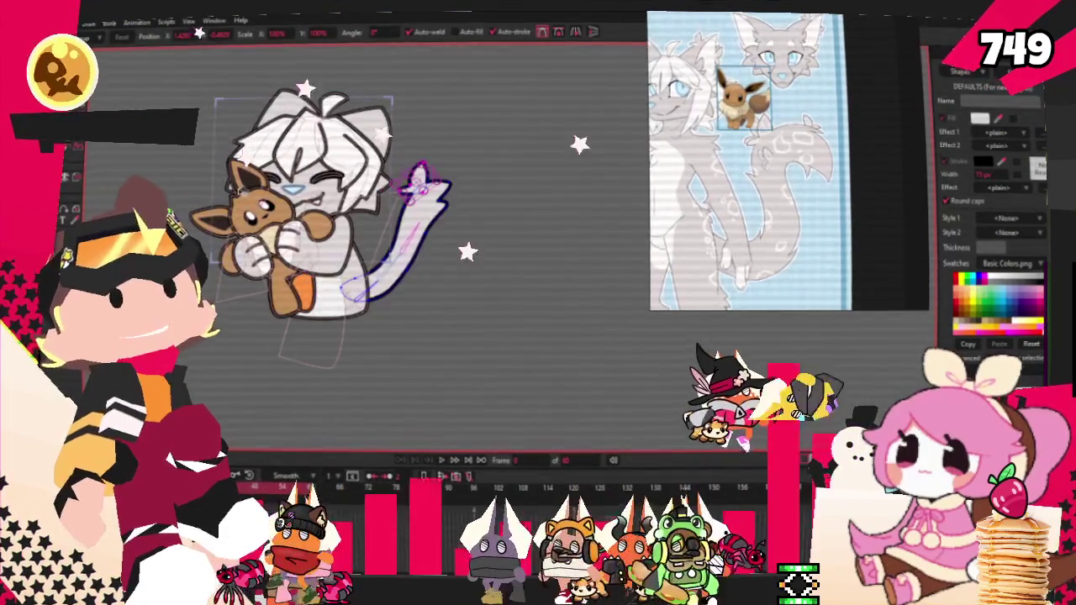
{"action": "scroll", "coordinate": [210, 202], "scroll_direction": "up", "scroll_amount": 2}
{"action": "scroll", "coordinate": [210, 202], "scroll_direction": "up", "scroll_amount": 3}
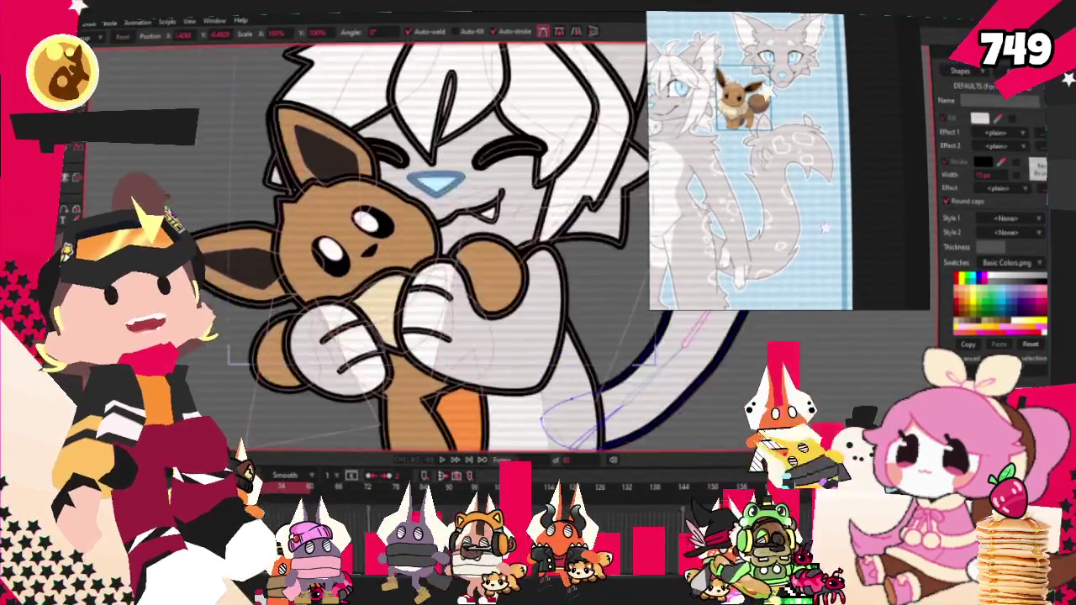
{"action": "scroll", "coordinate": [214, 201], "scroll_direction": "up", "scroll_amount": 3}
{"action": "scroll", "coordinate": [214, 201], "scroll_direction": "up", "scroll_amount": 3}
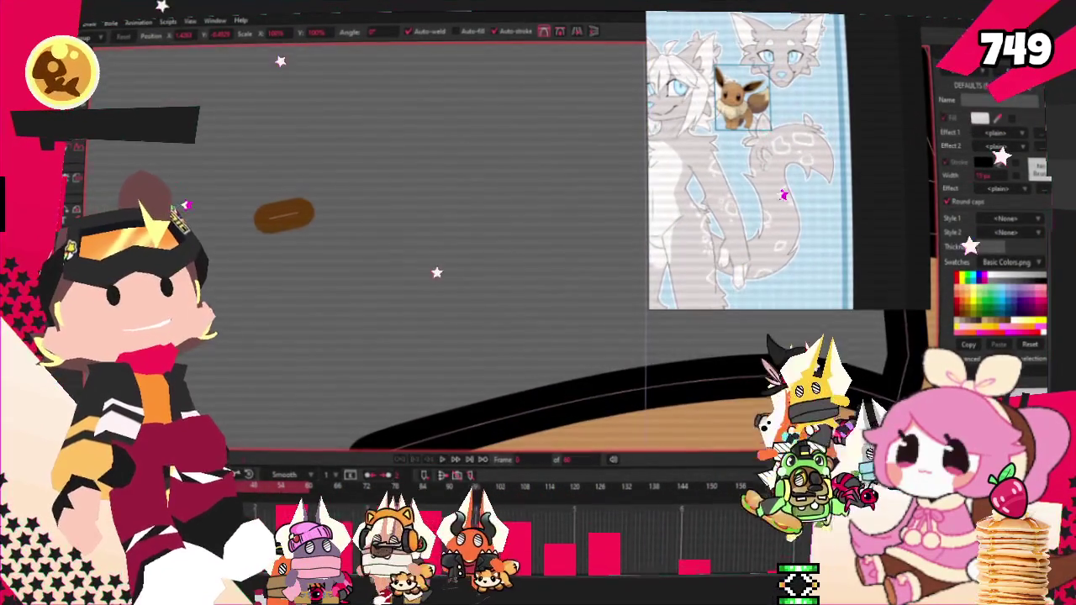
{"action": "scroll", "coordinate": [187, 204], "scroll_direction": "down", "scroll_amount": 3}
{"action": "scroll", "coordinate": [187, 204], "scroll_direction": "up", "scroll_amount": 1}
{"action": "scroll", "coordinate": [187, 204], "scroll_direction": "up", "scroll_amount": 1}
{"action": "scroll", "coordinate": [187, 204], "scroll_direction": "up", "scroll_amount": 1}
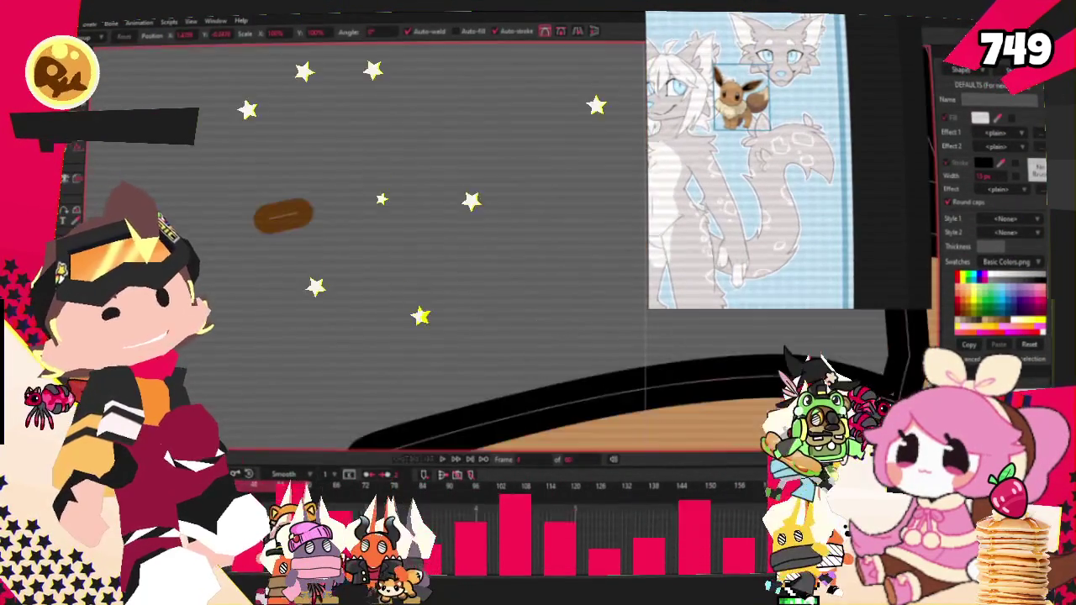
{"action": "scroll", "coordinate": [504, 300], "scroll_direction": "down", "scroll_amount": 2}
{"action": "scroll", "coordinate": [504, 300], "scroll_direction": "down", "scroll_amount": 3}
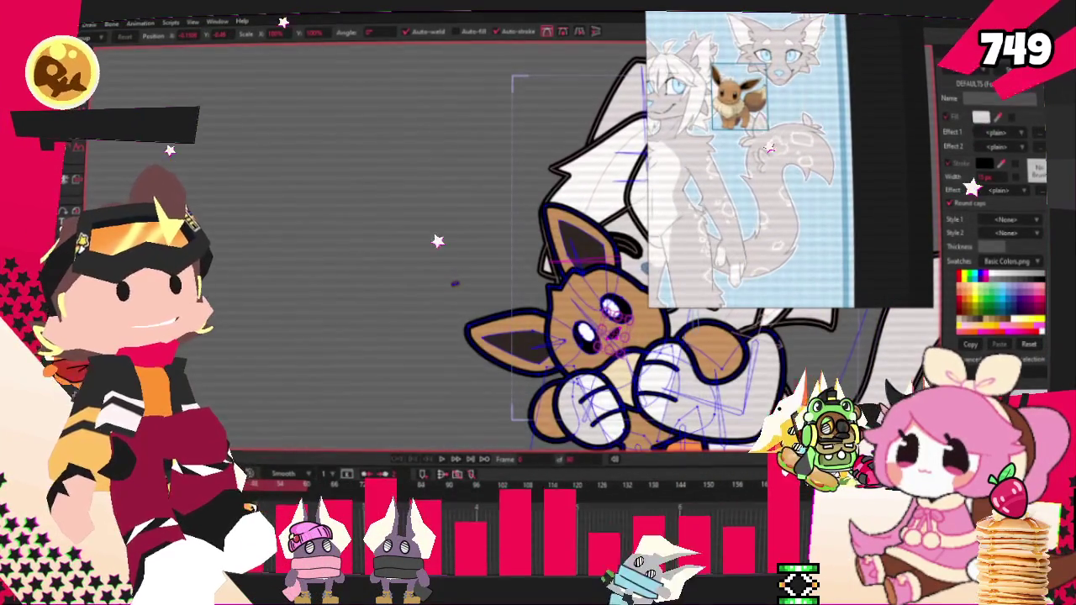
Select the tail shape's layer, then the fox body layer.
{"action": "key", "text": "g"}
{"action": "scroll", "coordinate": [467, 290], "scroll_direction": "up", "scroll_amount": 1}
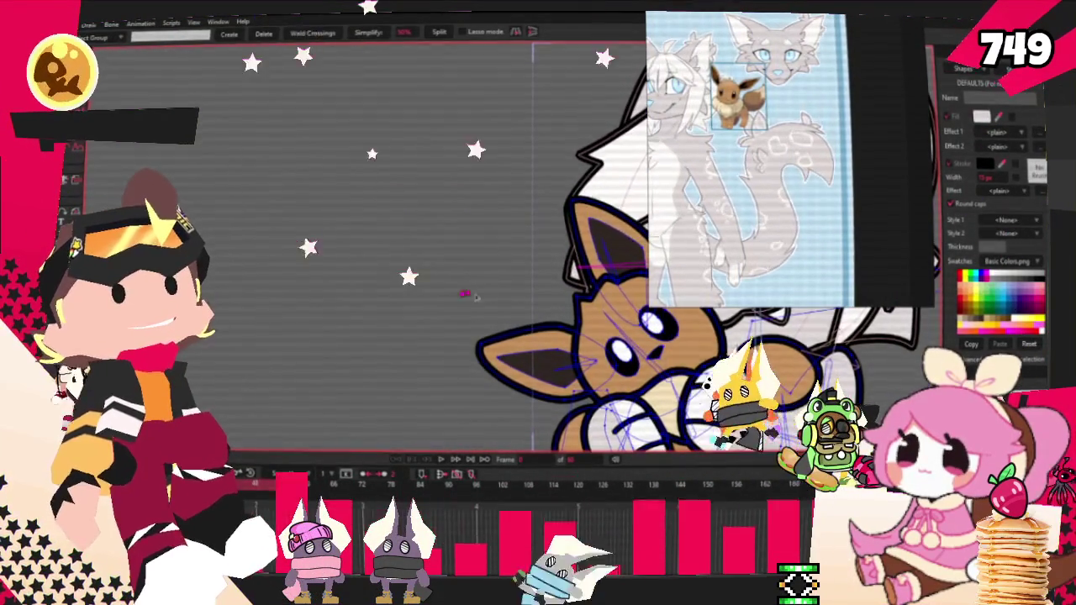
{"action": "scroll", "coordinate": [475, 297], "scroll_direction": "down", "scroll_amount": 3}
{"action": "scroll", "coordinate": [496, 269], "scroll_direction": "up", "scroll_amount": 4}
{"action": "scroll", "coordinate": [528, 230], "scroll_direction": "down", "scroll_amount": 1}
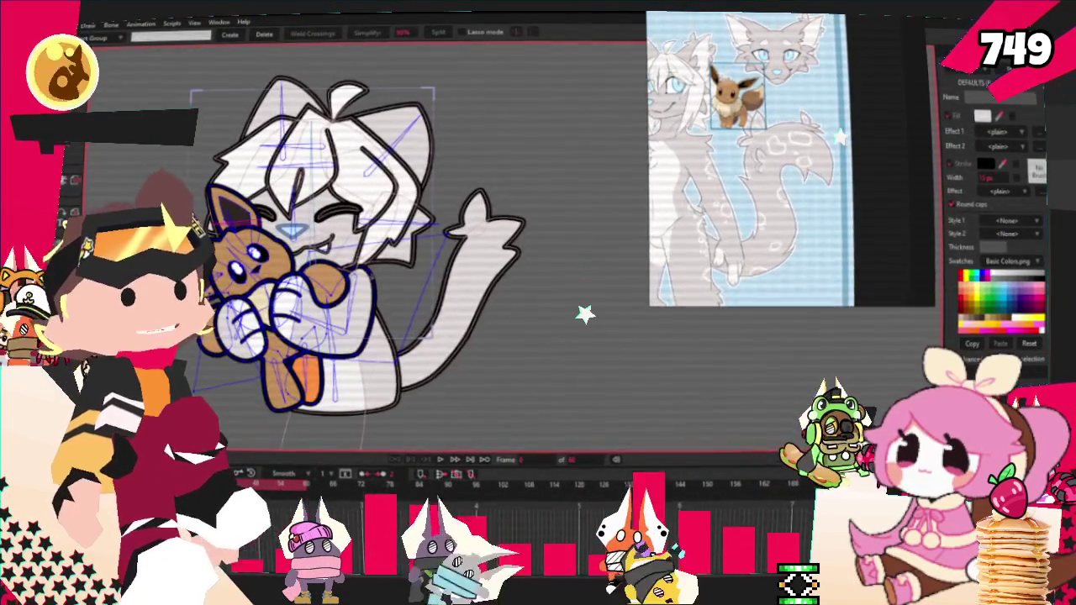
{"action": "left_click", "coordinate": [440, 210]}
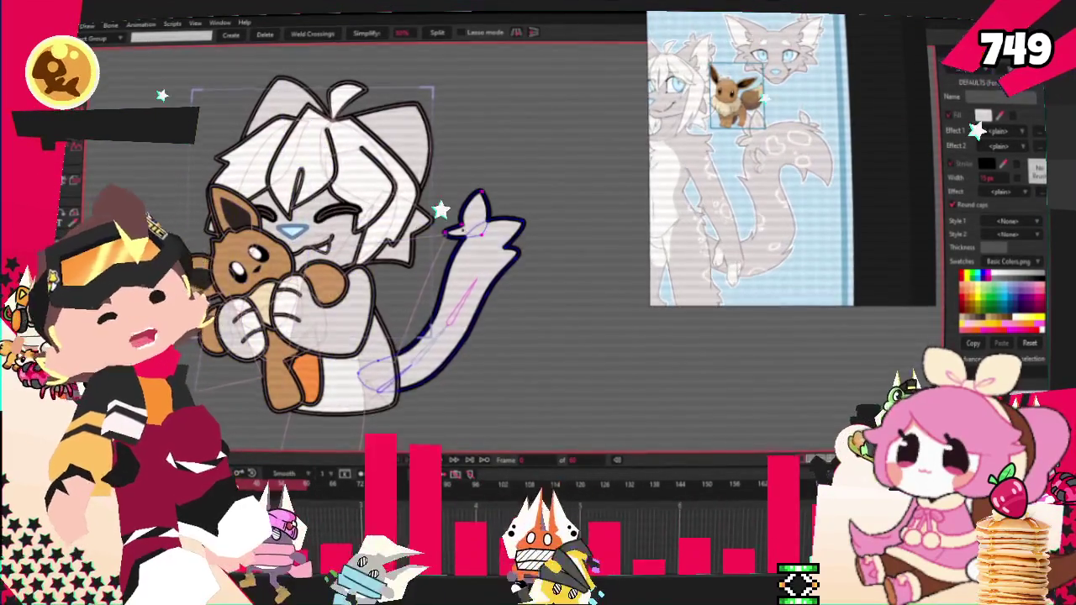
{"action": "scroll", "coordinate": [473, 212], "scroll_direction": "up", "scroll_amount": 4}
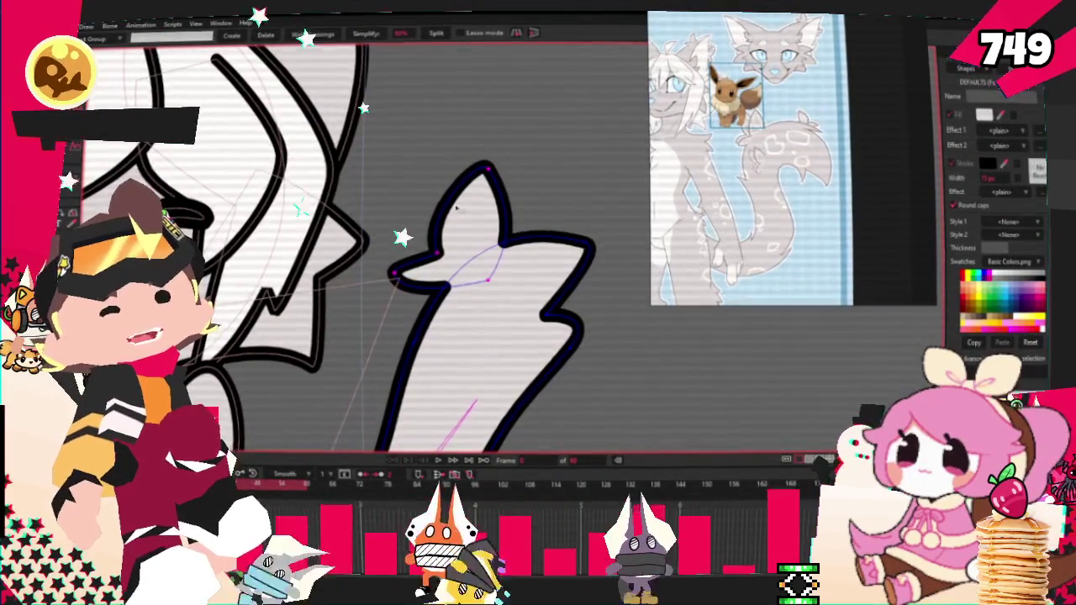
{"action": "scroll", "coordinate": [445, 214], "scroll_direction": "down", "scroll_amount": 4}
{"action": "left_click", "coordinate": [311, 277]}
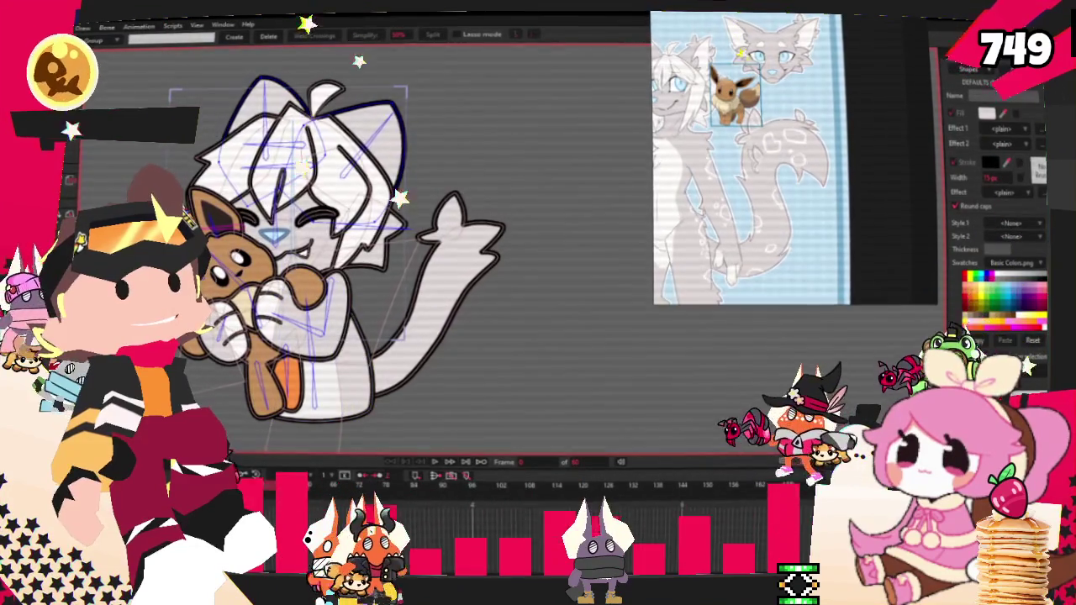
{"action": "key", "text": "t"}
{"action": "scroll", "coordinate": [482, 241], "scroll_direction": "up", "scroll_amount": 2}
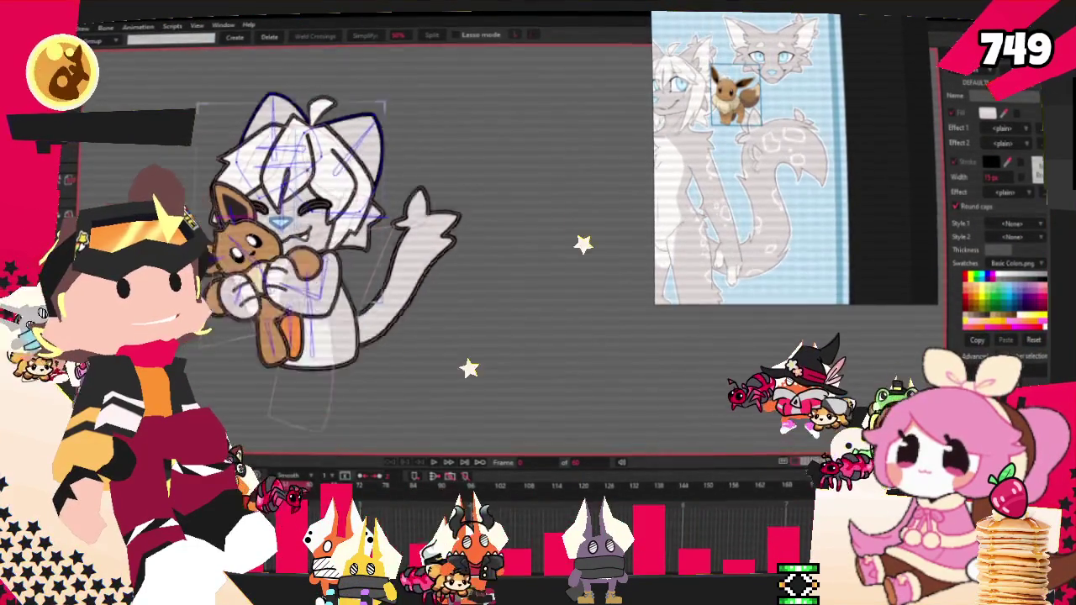
Select the spiky tuft on top of the head and scale it down.
{"action": "scroll", "coordinate": [482, 241], "scroll_direction": "up", "scroll_amount": 2}
{"action": "scroll", "coordinate": [482, 241], "scroll_direction": "up", "scroll_amount": 2}
{"action": "scroll", "coordinate": [482, 241], "scroll_direction": "down", "scroll_amount": 3}
{"action": "scroll", "coordinate": [437, 245], "scroll_direction": "up", "scroll_amount": 3}
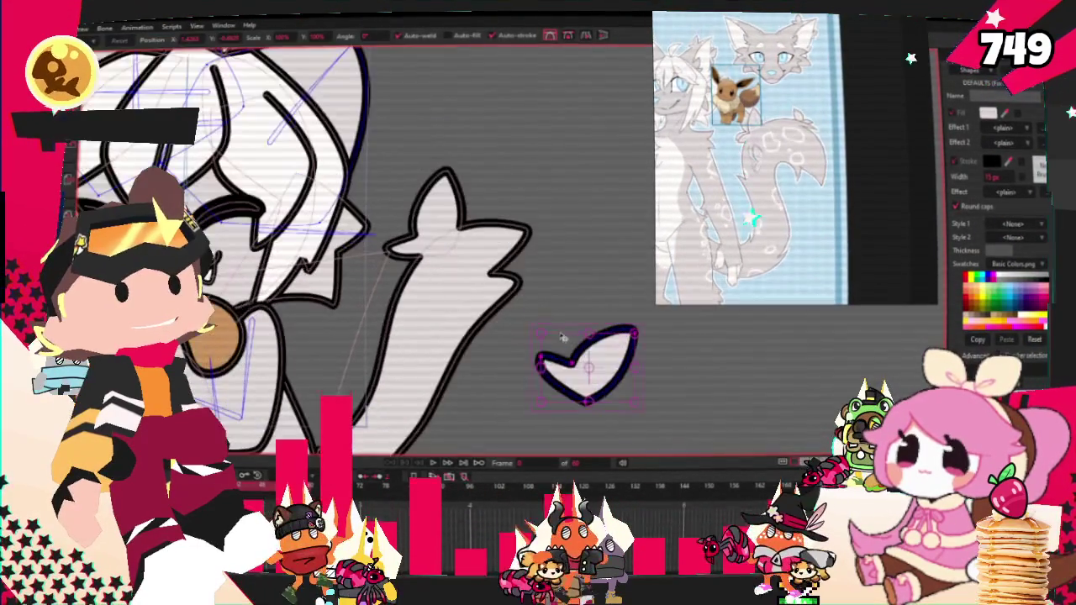
{"action": "scroll", "coordinate": [437, 244], "scroll_direction": "down", "scroll_amount": 2}
{"action": "scroll", "coordinate": [345, 88], "scroll_direction": "up", "scroll_amount": 2}
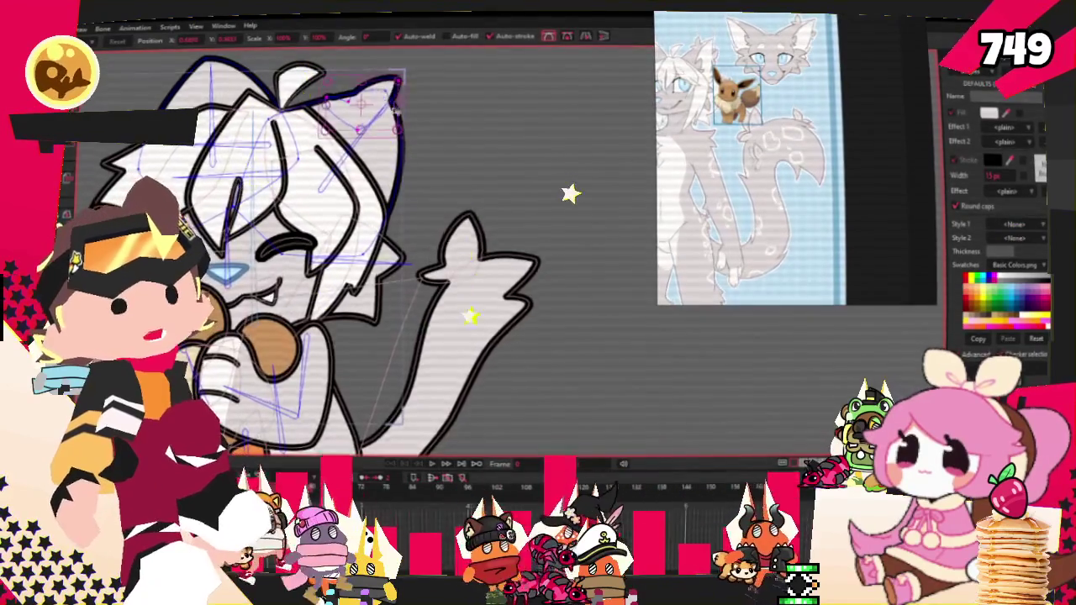
{"action": "scroll", "coordinate": [395, 110], "scroll_direction": "up", "scroll_amount": 2}
{"action": "scroll", "coordinate": [387, 126], "scroll_direction": "up", "scroll_amount": 2}
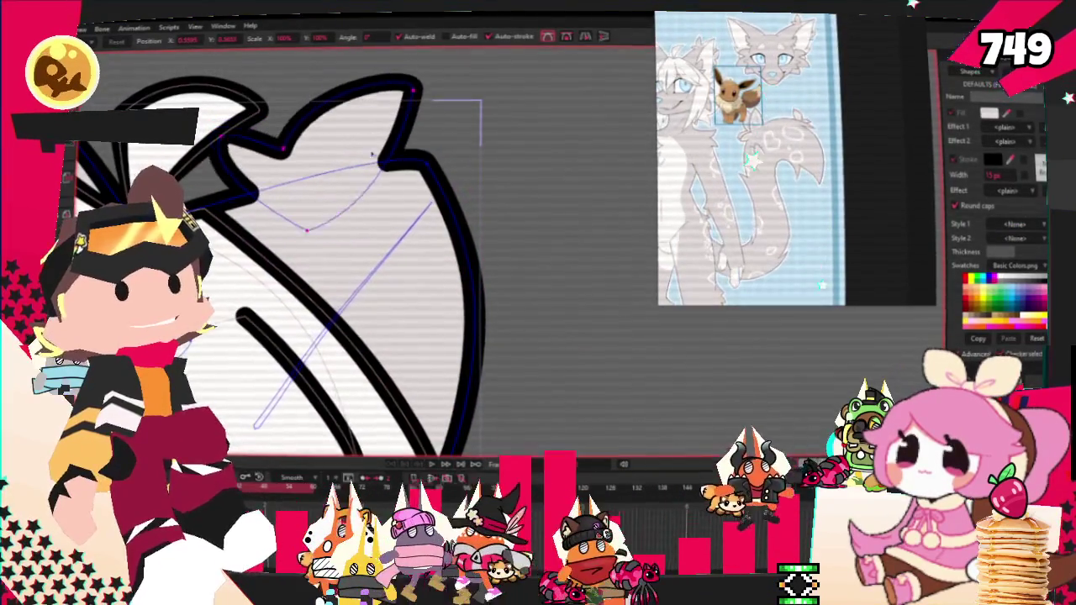
{"action": "left_click", "coordinate": [410, 118]}
{"action": "left_click_drag", "start_coordinate": [416, 161], "coordinate": [380, 162]}
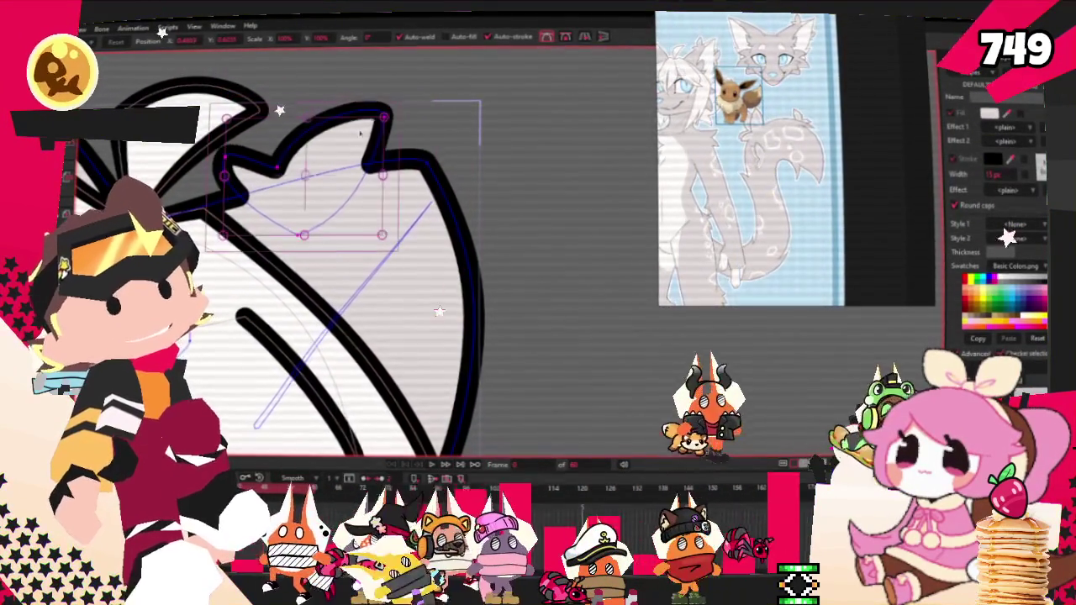
{"action": "left_click", "coordinate": [390, 135]}
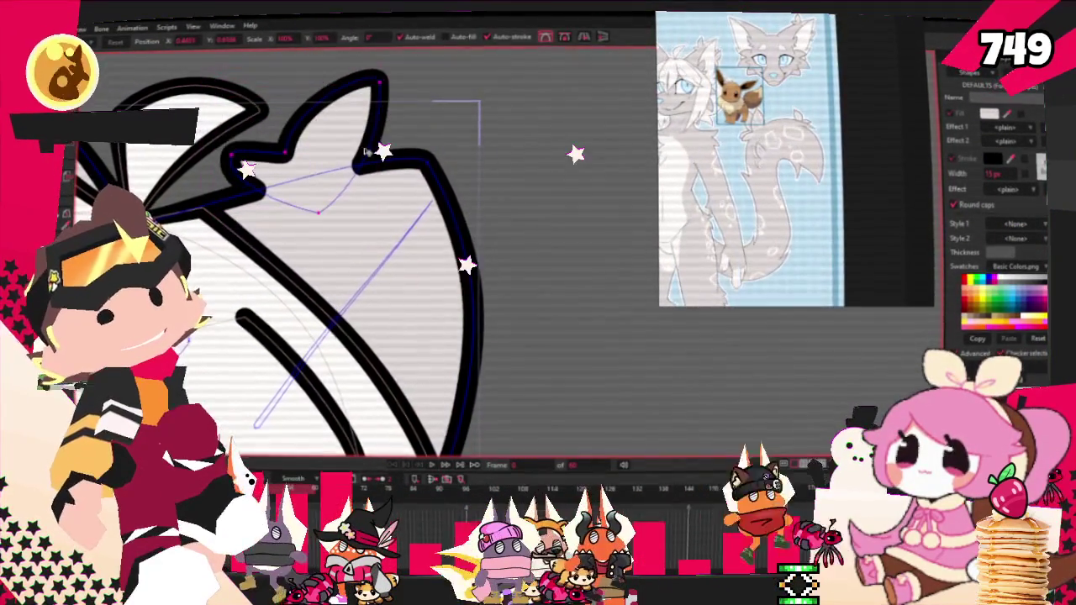
Pull the tuft's upper tip up-right, nudge its upper points left, and bulge its right curve outward.
{"action": "left_click", "coordinate": [343, 143]}
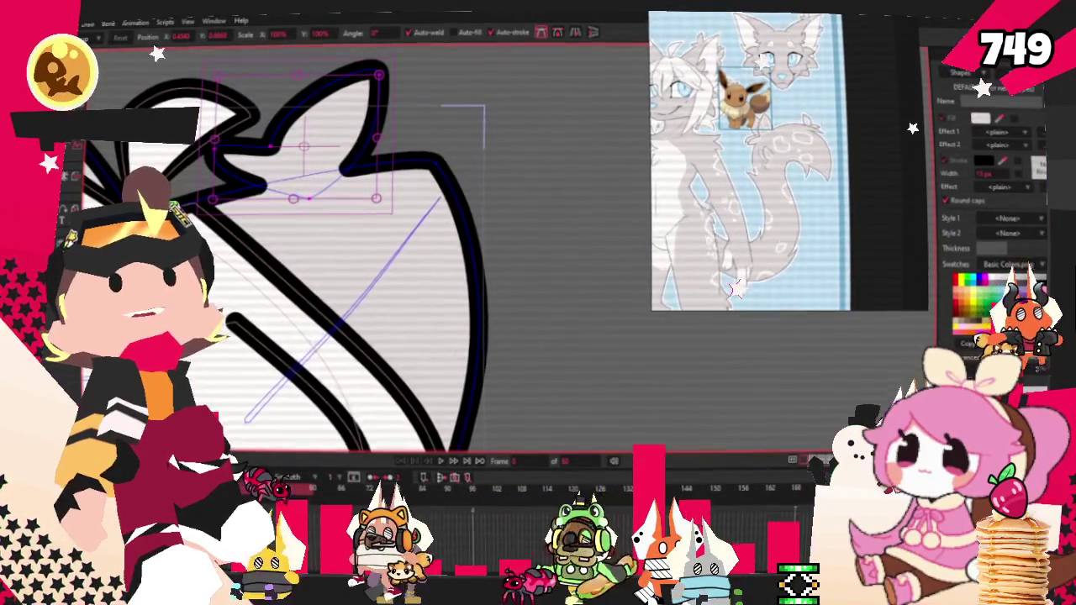
{"action": "scroll", "coordinate": [389, 141], "scroll_direction": "down", "scroll_amount": 1}
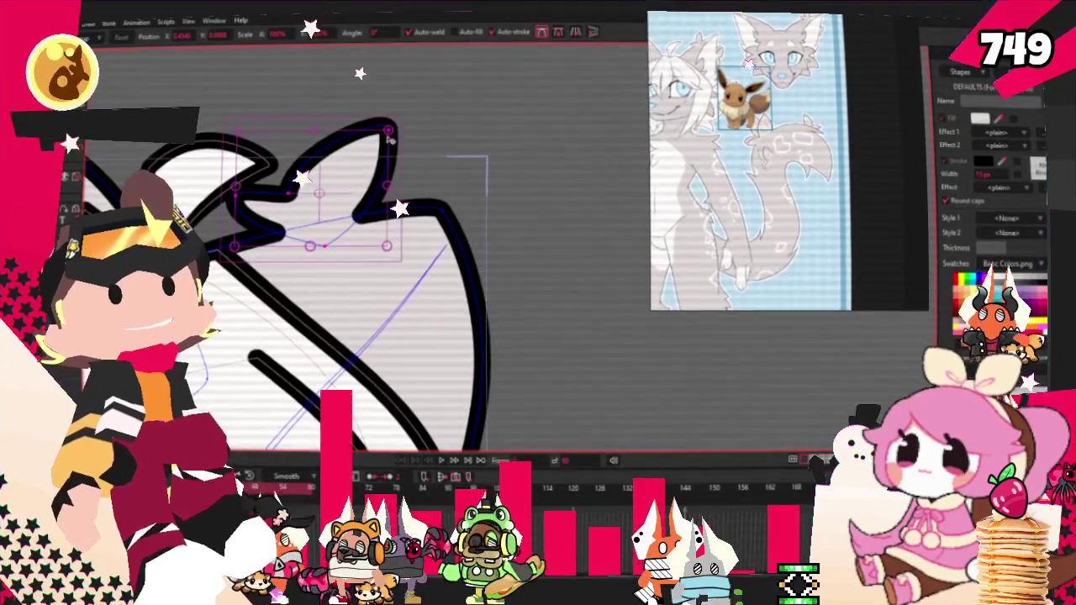
{"action": "left_click_drag", "start_coordinate": [389, 132], "coordinate": [404, 125]}
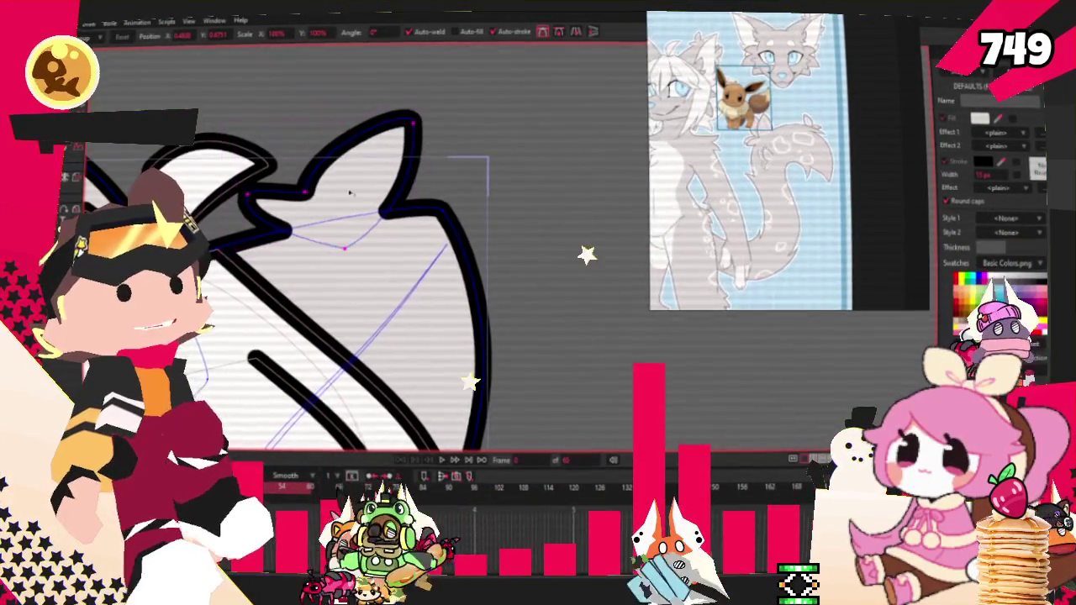
{"action": "left_click_drag", "start_coordinate": [350, 193], "coordinate": [341, 192]}
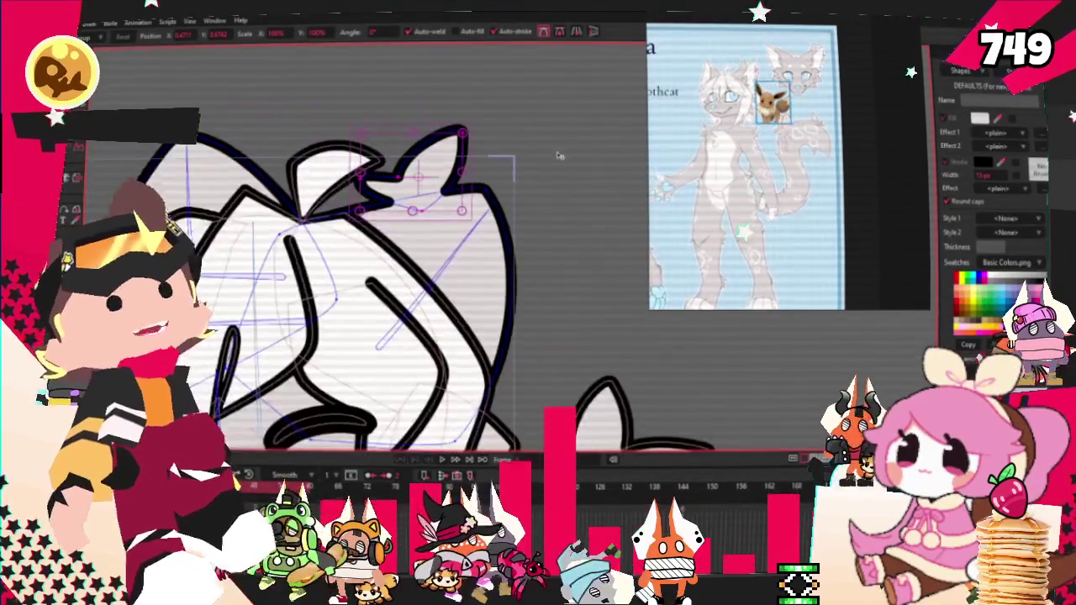
{"action": "scroll", "coordinate": [441, 200], "scroll_direction": "down", "scroll_amount": 1}
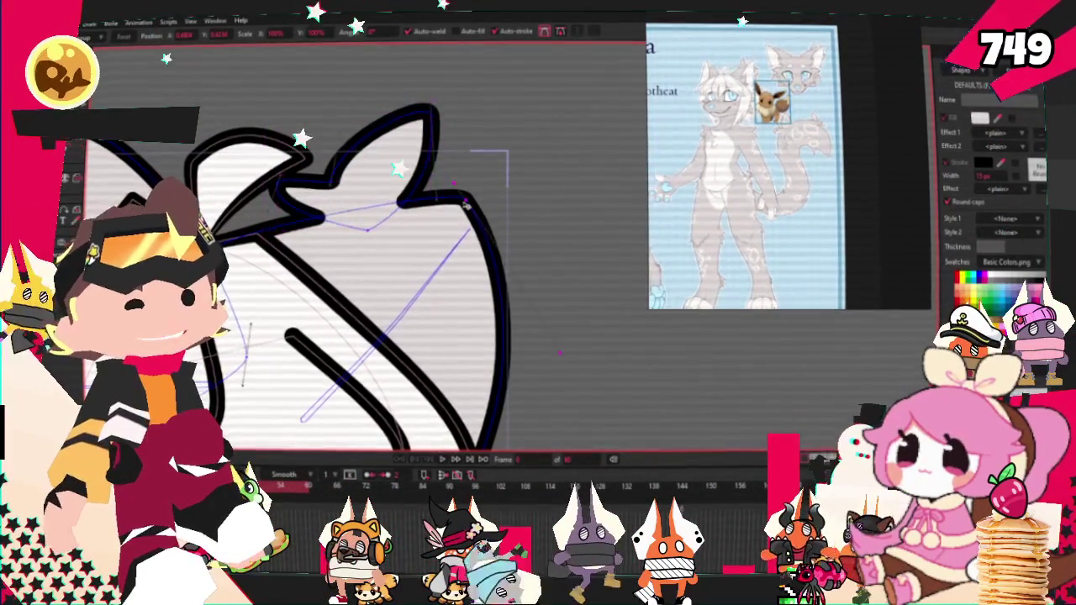
{"action": "left_click_drag", "start_coordinate": [464, 204], "coordinate": [486, 196]}
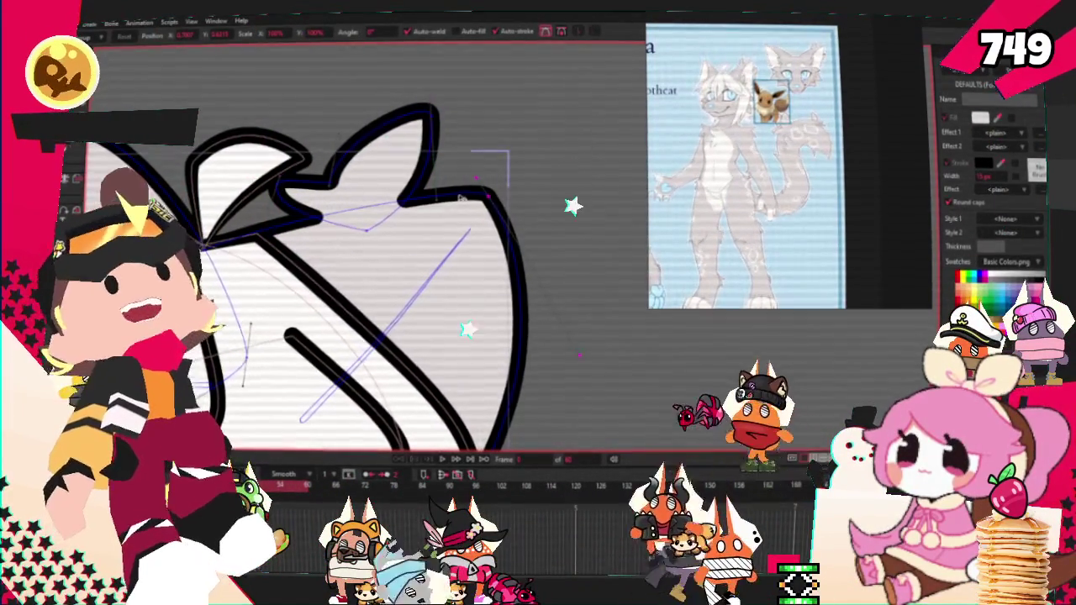
{"action": "scroll", "coordinate": [527, 243], "scroll_direction": "down", "scroll_amount": 1}
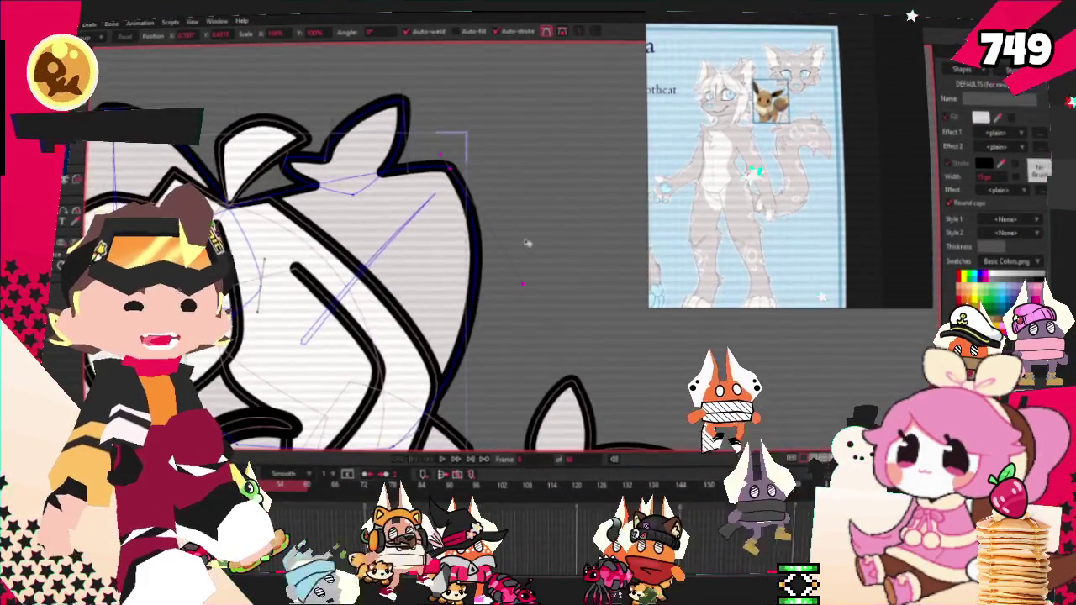
{"action": "scroll", "coordinate": [500, 193], "scroll_direction": "down", "scroll_amount": 1}
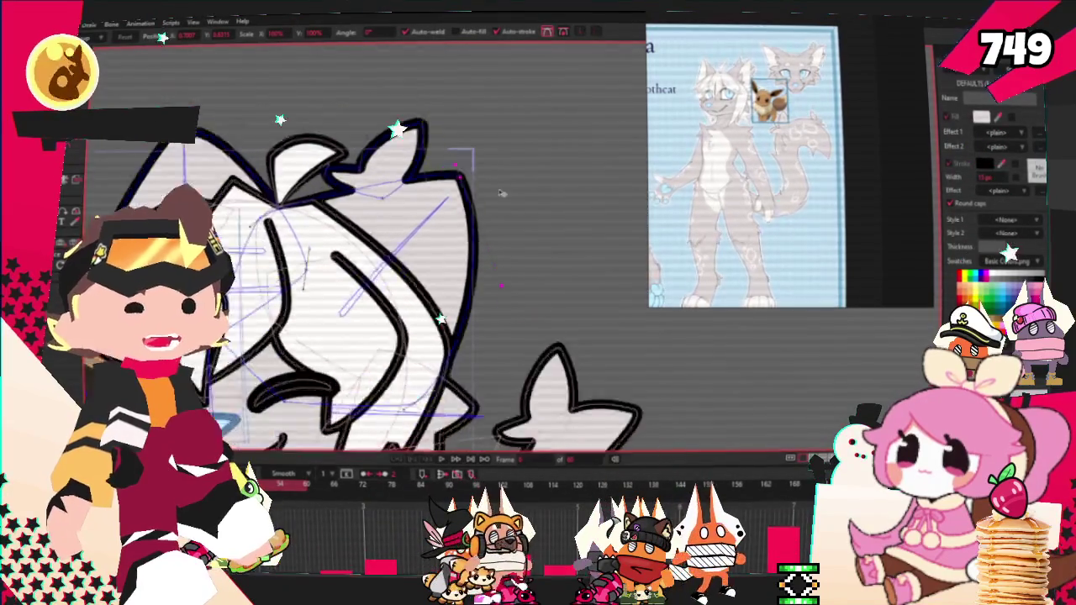
{"action": "scroll", "coordinate": [219, 126], "scroll_direction": "up", "scroll_amount": 1}
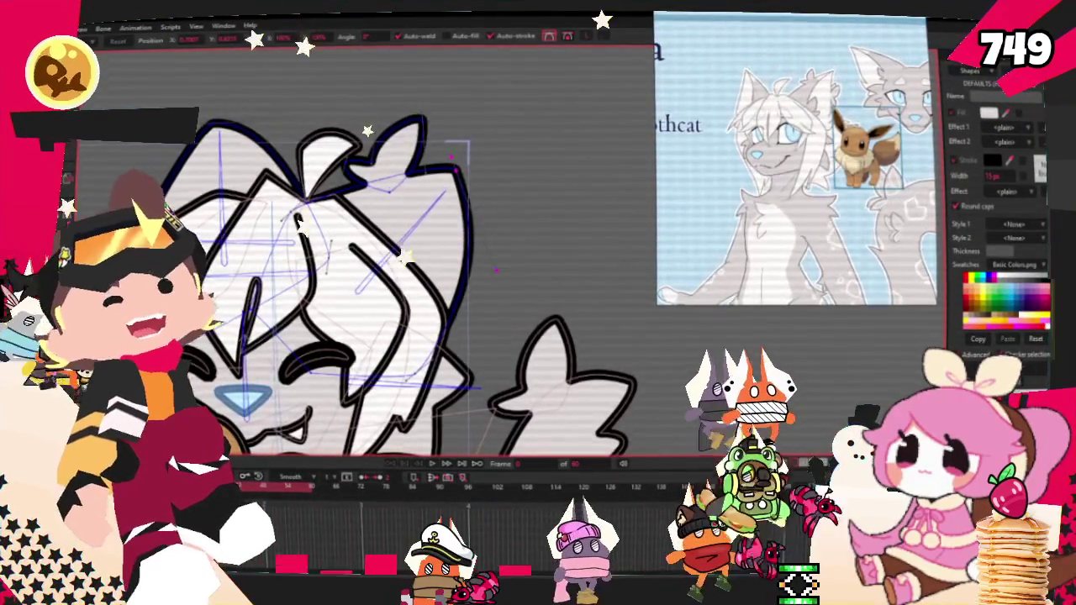
Pick the head bone, then cycle through the Select Points, Bind Points and bone tools.
{"action": "key", "text": "g"}
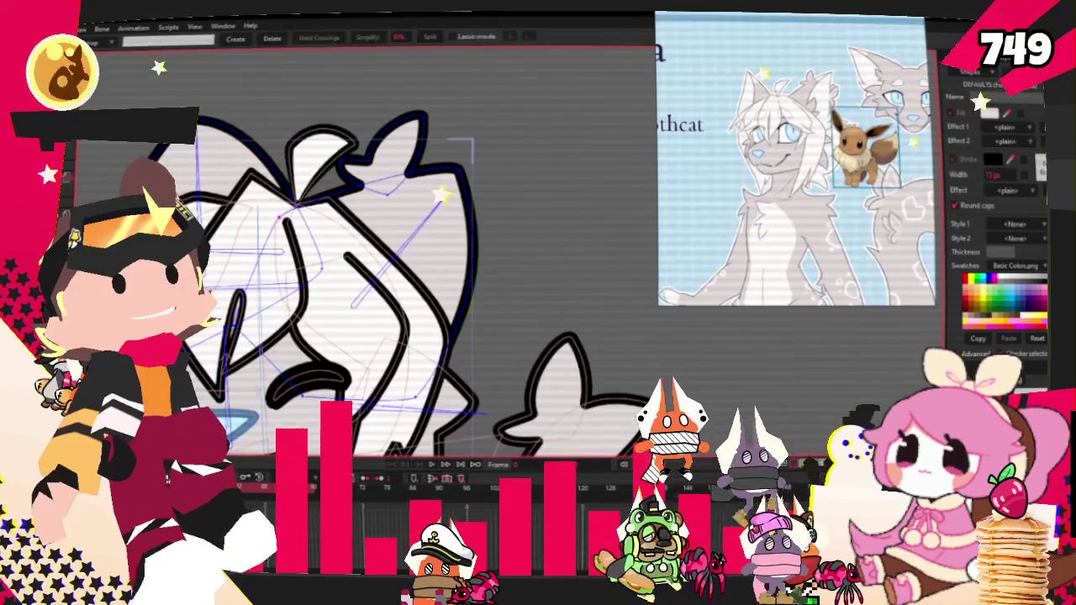
{"action": "key", "text": "b"}
{"action": "left_click", "coordinate": [378, 173]}
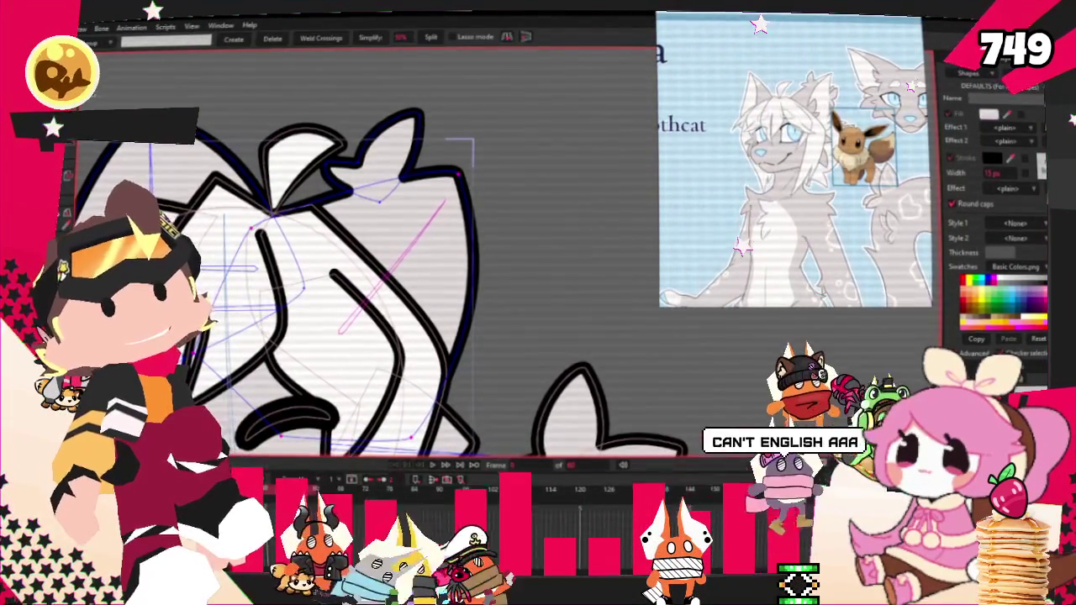
{"action": "key", "text": "g"}
{"action": "scroll", "coordinate": [444, 260], "scroll_direction": "down", "scroll_amount": 3}
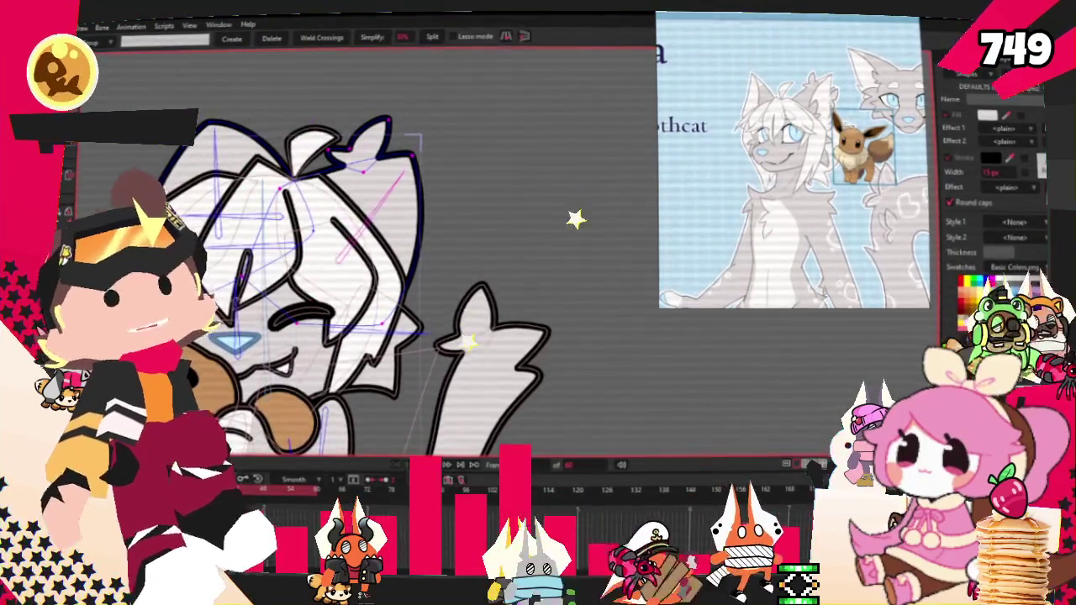
{"action": "key", "text": "i"}
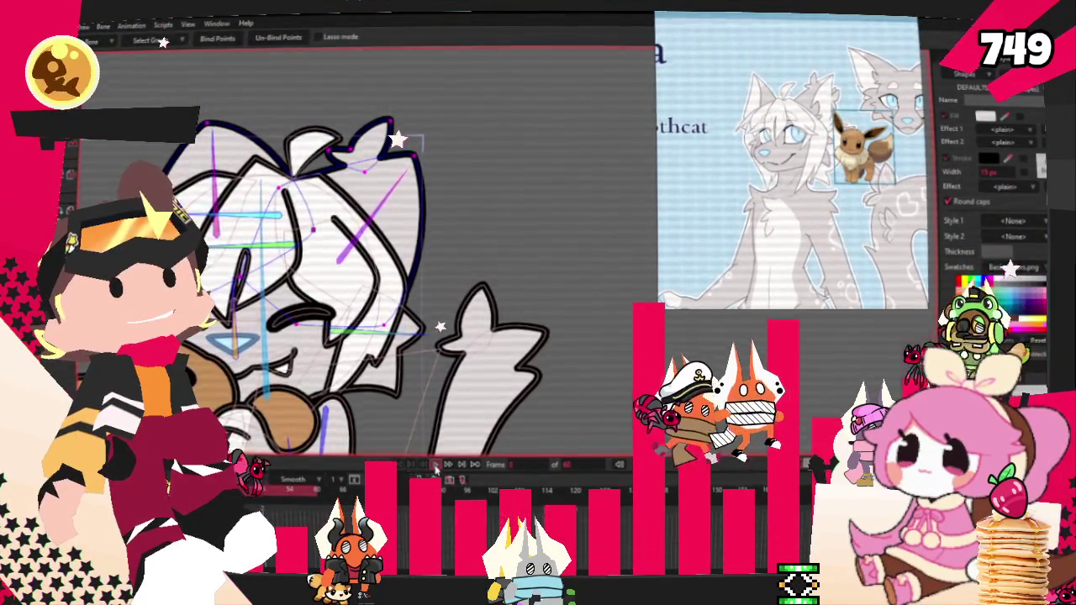
{"action": "key", "text": "g"}
{"action": "scroll", "coordinate": [426, 367], "scroll_direction": "down", "scroll_amount": 3}
{"action": "scroll", "coordinate": [436, 373], "scroll_direction": "up", "scroll_amount": 3}
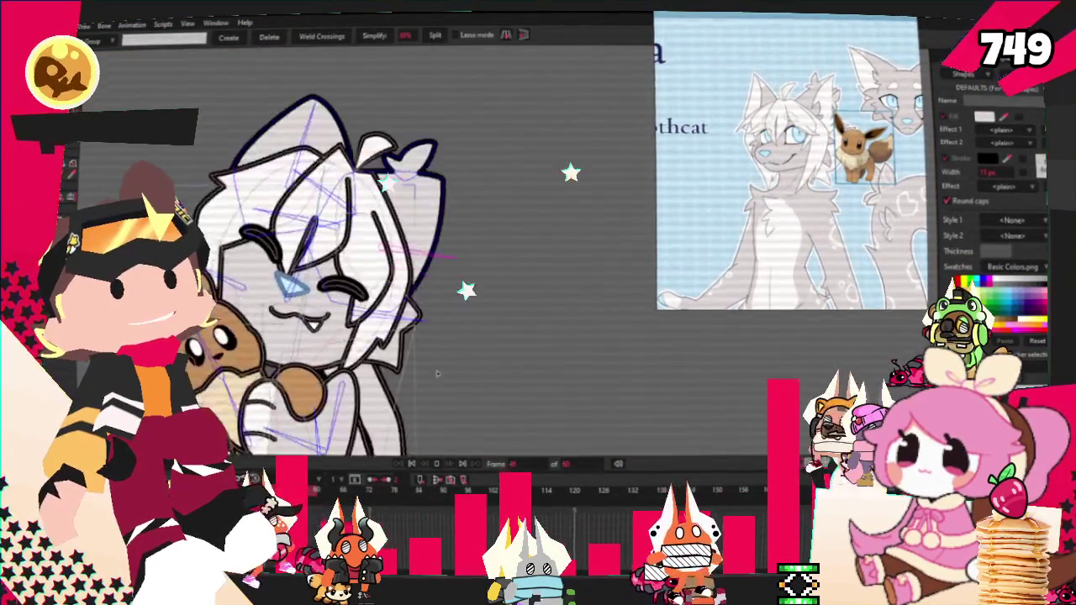
{"action": "scroll", "coordinate": [471, 395], "scroll_direction": "up", "scroll_amount": 1}
{"action": "scroll", "coordinate": [470, 395], "scroll_direction": "up", "scroll_amount": 1}
{"action": "scroll", "coordinate": [471, 395], "scroll_direction": "up", "scroll_amount": 1}
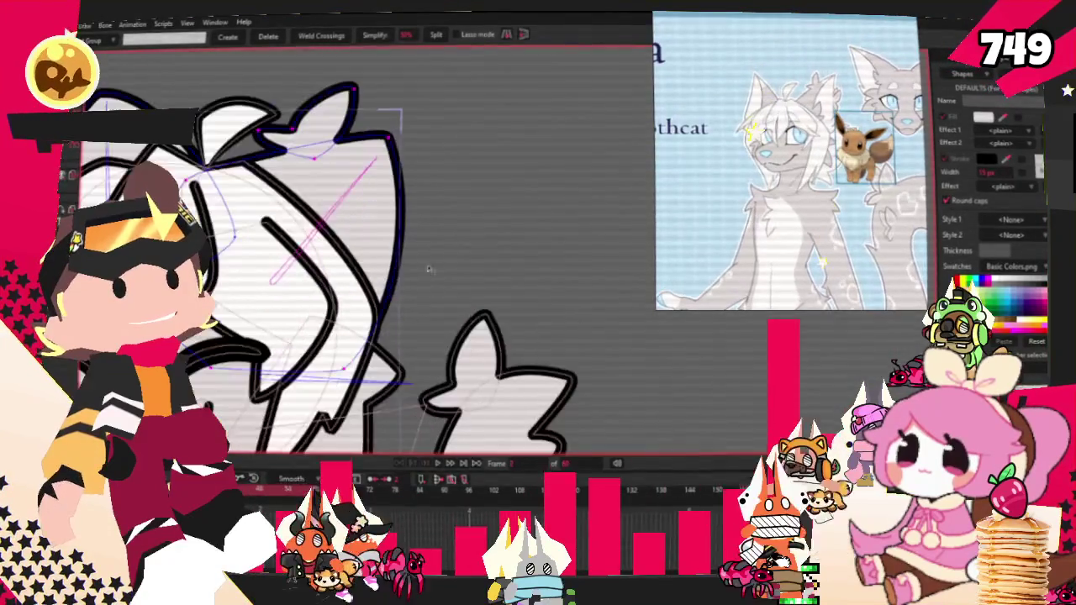
{"action": "scroll", "coordinate": [471, 395], "scroll_direction": "up", "scroll_amount": 1}
{"action": "key", "text": "f"}
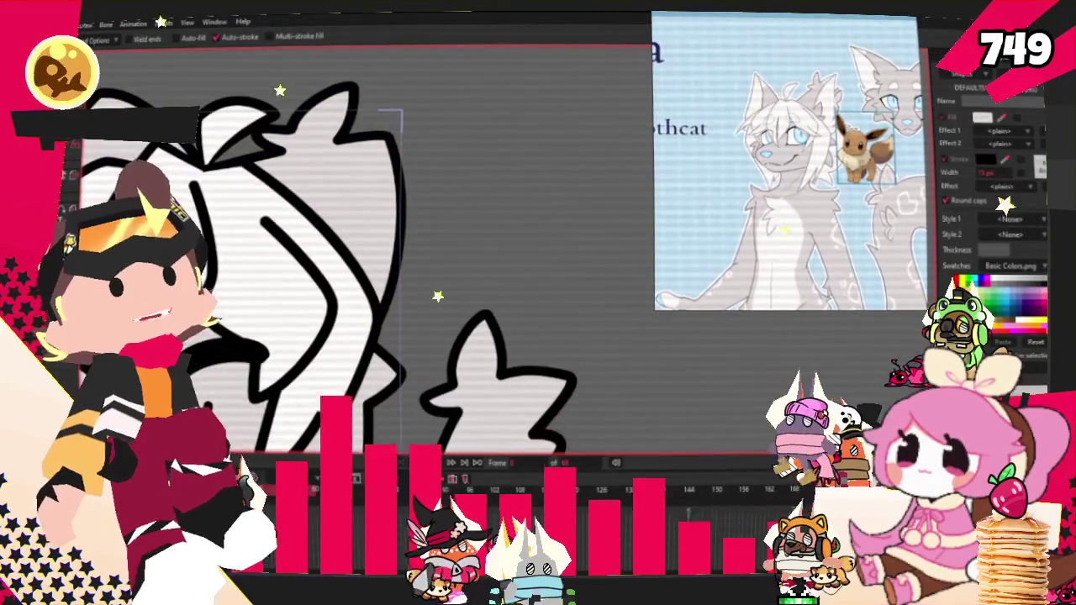
{"action": "key", "text": "z"}
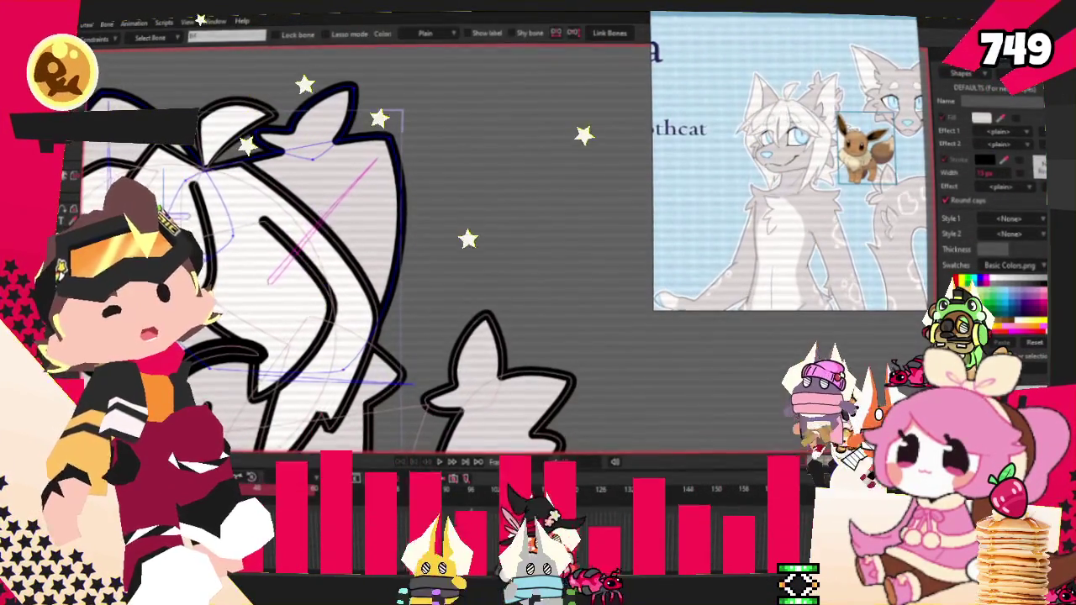
{"action": "key", "text": "g"}
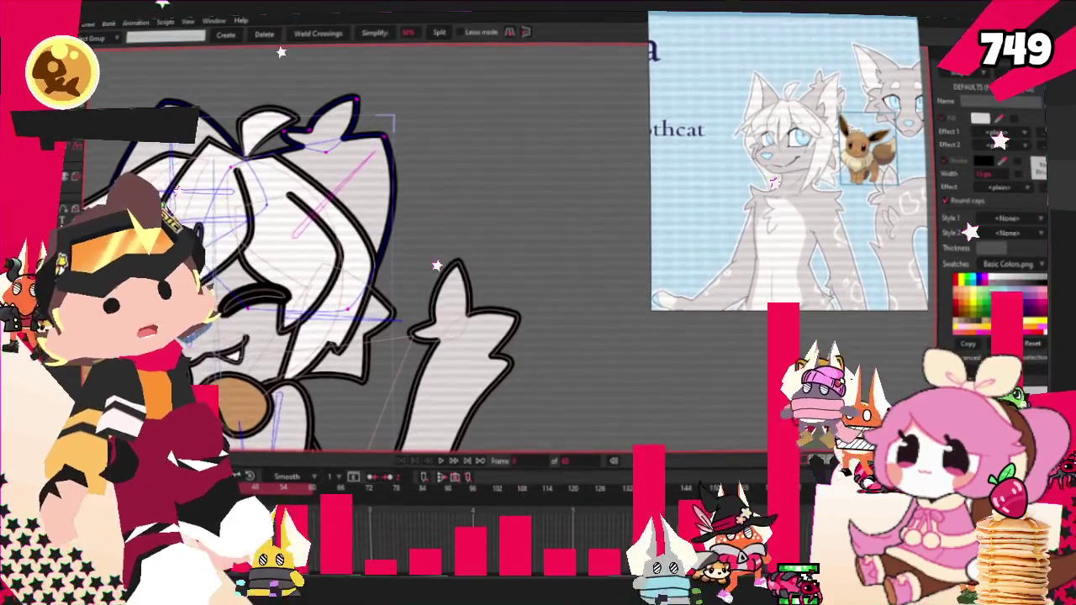
{"action": "key", "text": "i"}
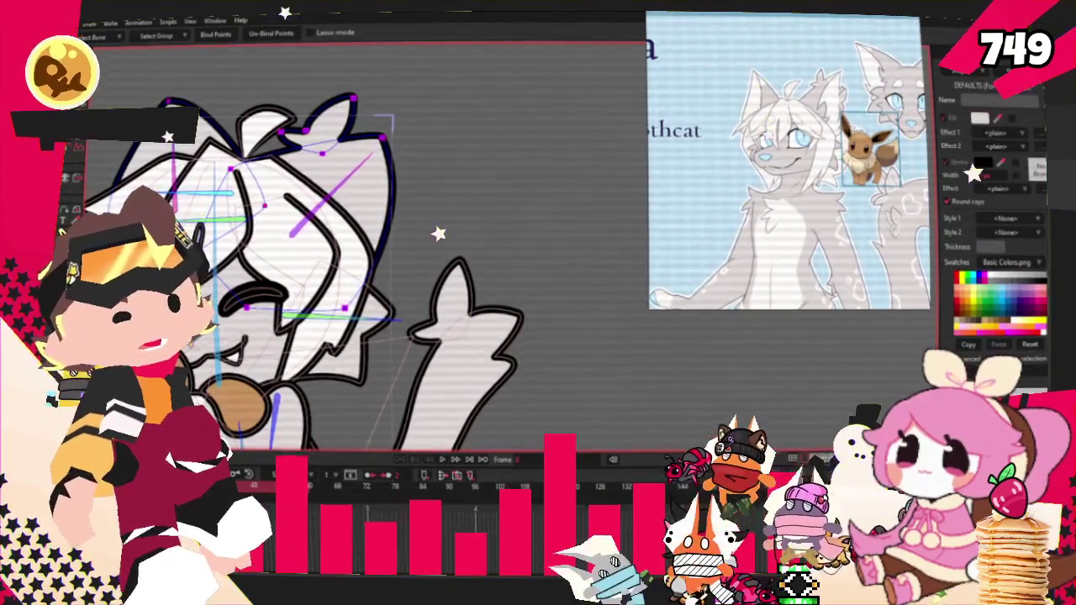
With Transform Points, pull the right ear's points outward and down to enlarge it.
{"action": "key", "text": "t"}
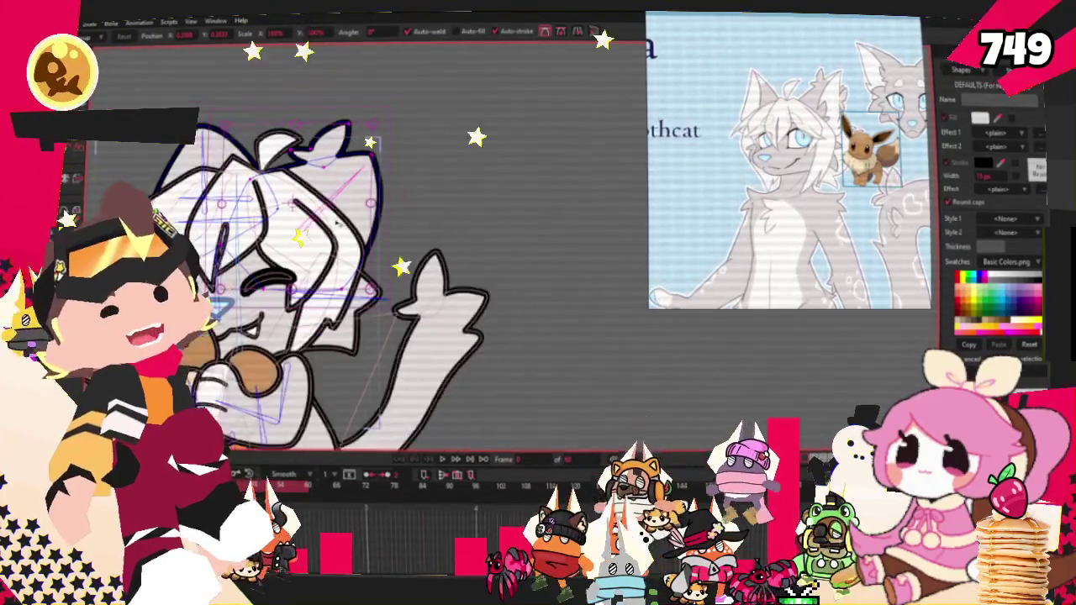
{"action": "scroll", "coordinate": [363, 182], "scroll_direction": "up", "scroll_amount": 5}
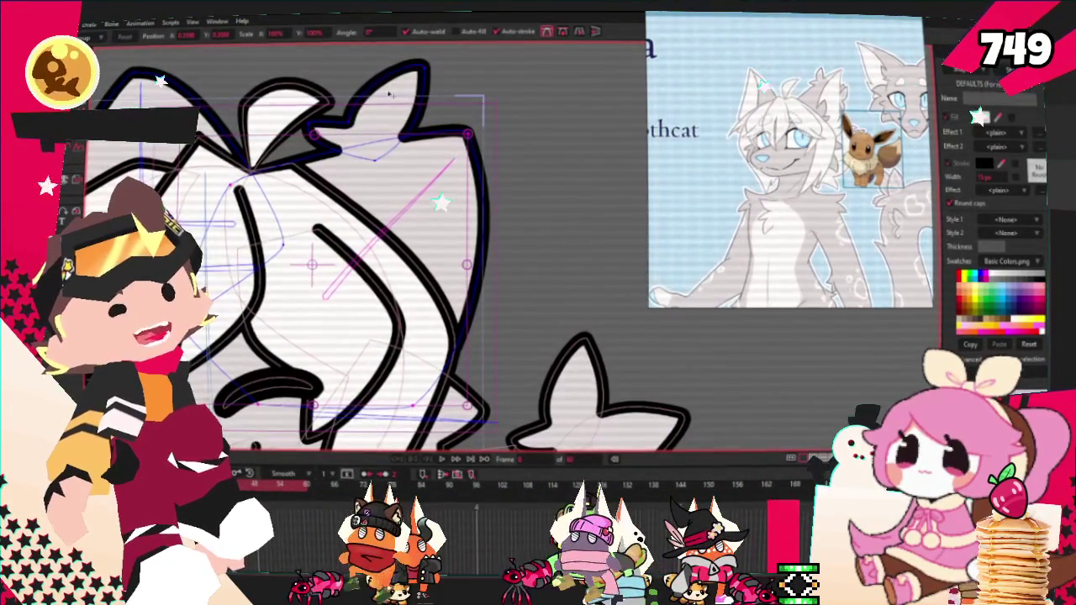
{"action": "left_click_drag", "start_coordinate": [399, 85], "coordinate": [417, 119]}
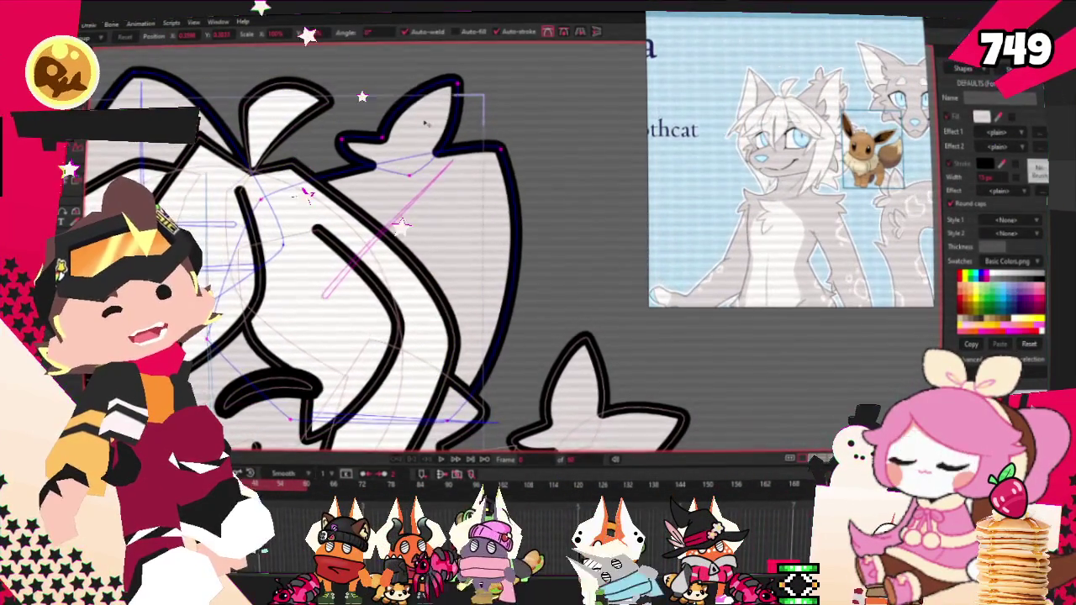
{"action": "scroll", "coordinate": [403, 115], "scroll_direction": "down", "scroll_amount": 3}
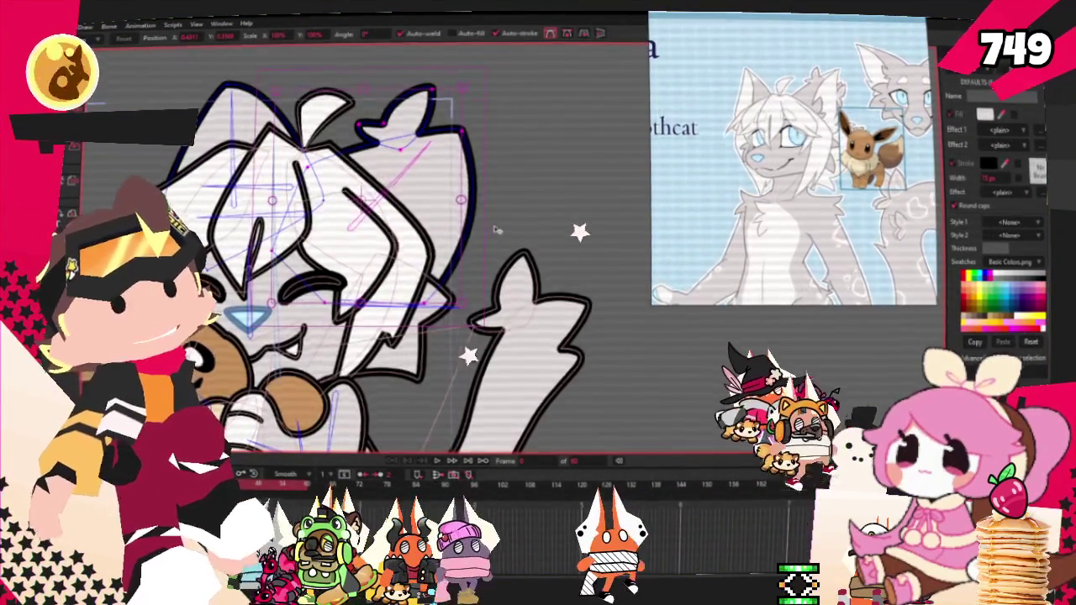
{"action": "scroll", "coordinate": [474, 292], "scroll_direction": "down", "scroll_amount": 2}
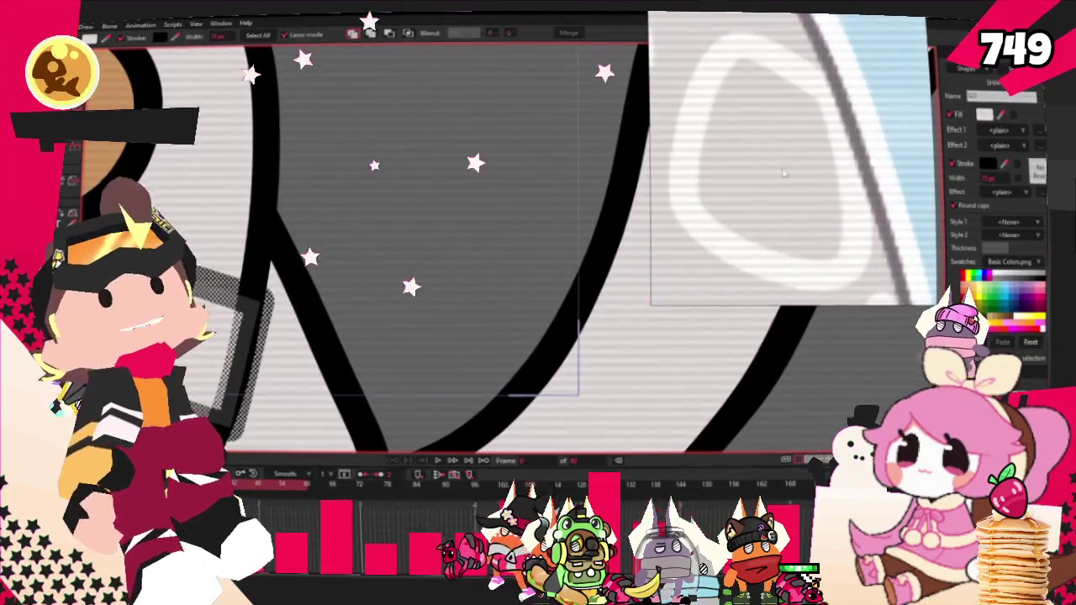
Set the stroke colour to white and clear the small lasso selection.
{"action": "left_click", "coordinate": [1008, 166]}
{"action": "left_click", "coordinate": [780, 223]}
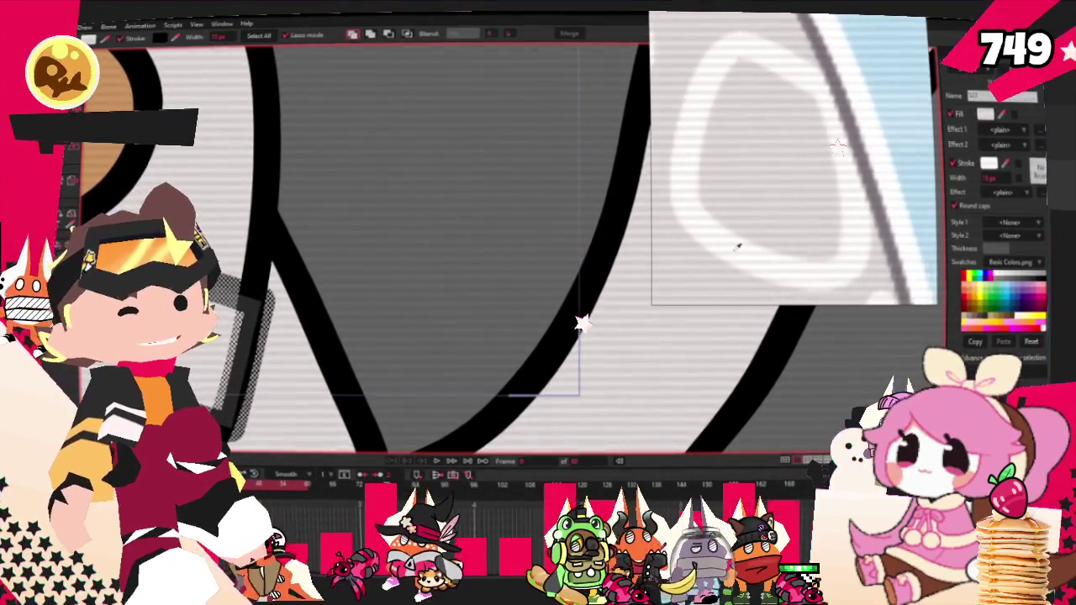
{"action": "scroll", "coordinate": [444, 314], "scroll_direction": "down", "scroll_amount": 2}
{"action": "scroll", "coordinate": [444, 314], "scroll_direction": "down", "scroll_amount": 2}
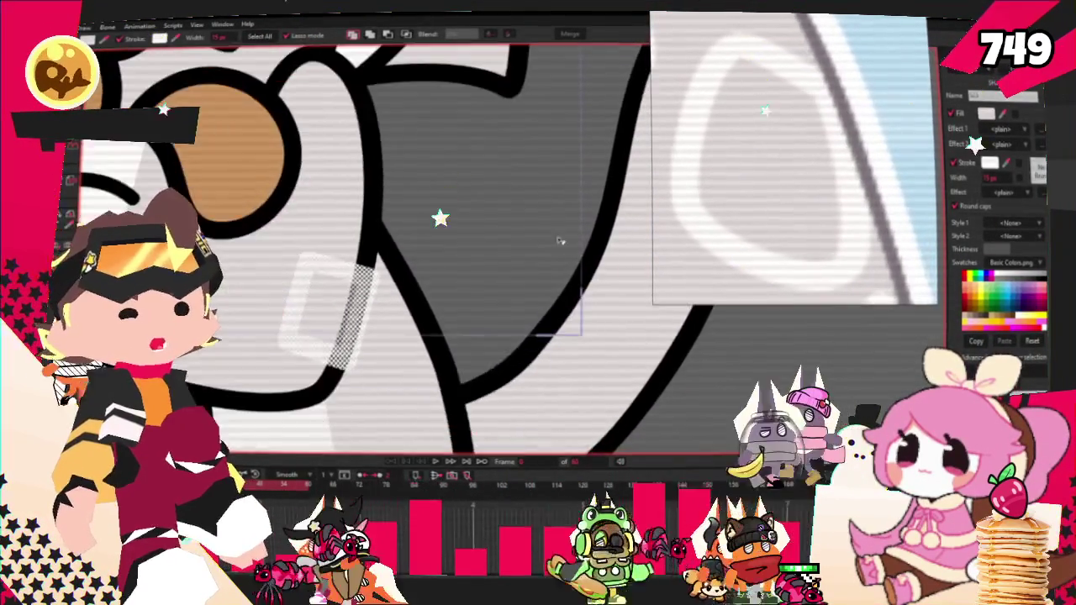
{"action": "scroll", "coordinate": [445, 314], "scroll_direction": "down", "scroll_amount": 2}
{"action": "scroll", "coordinate": [445, 314], "scroll_direction": "down", "scroll_amount": 1}
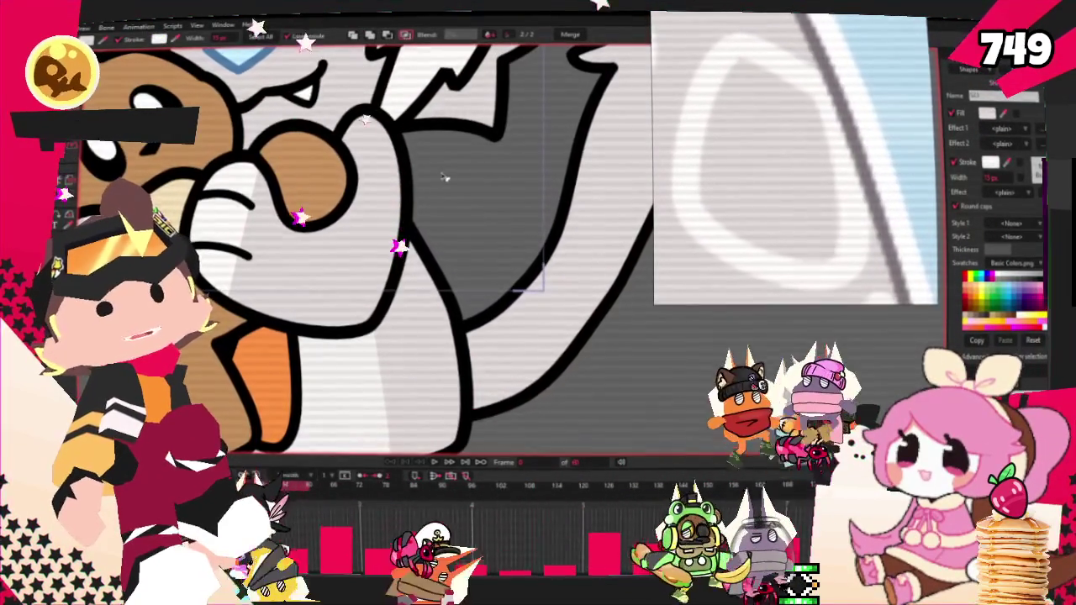
{"action": "left_click", "coordinate": [445, 175]}
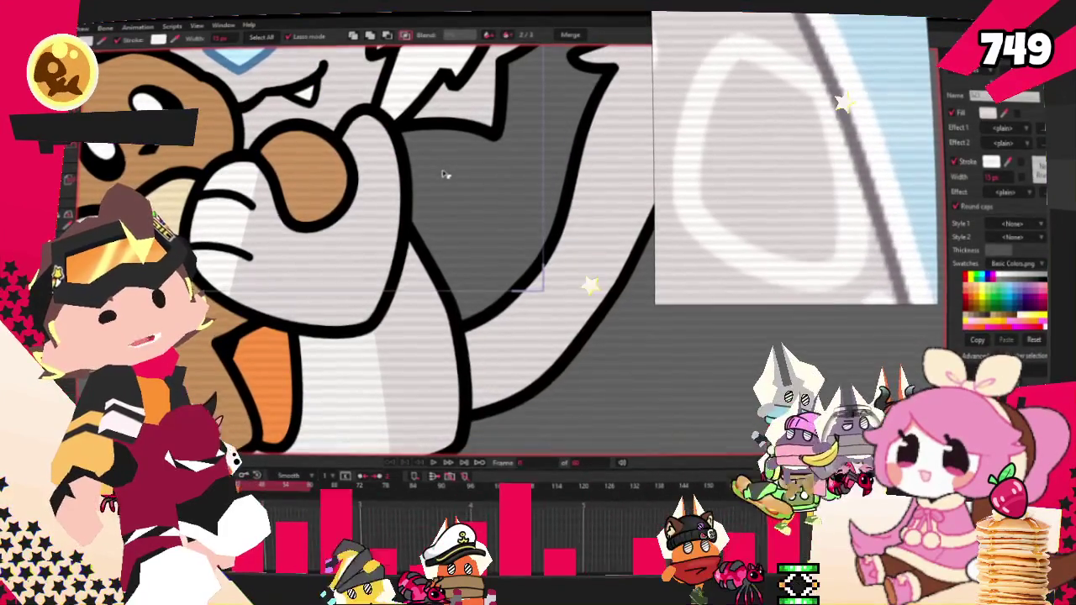
Select the white highlight shape on the paw.
{"action": "left_click", "coordinate": [374, 269]}
{"action": "scroll", "coordinate": [526, 285], "scroll_direction": "up", "scroll_amount": 2}
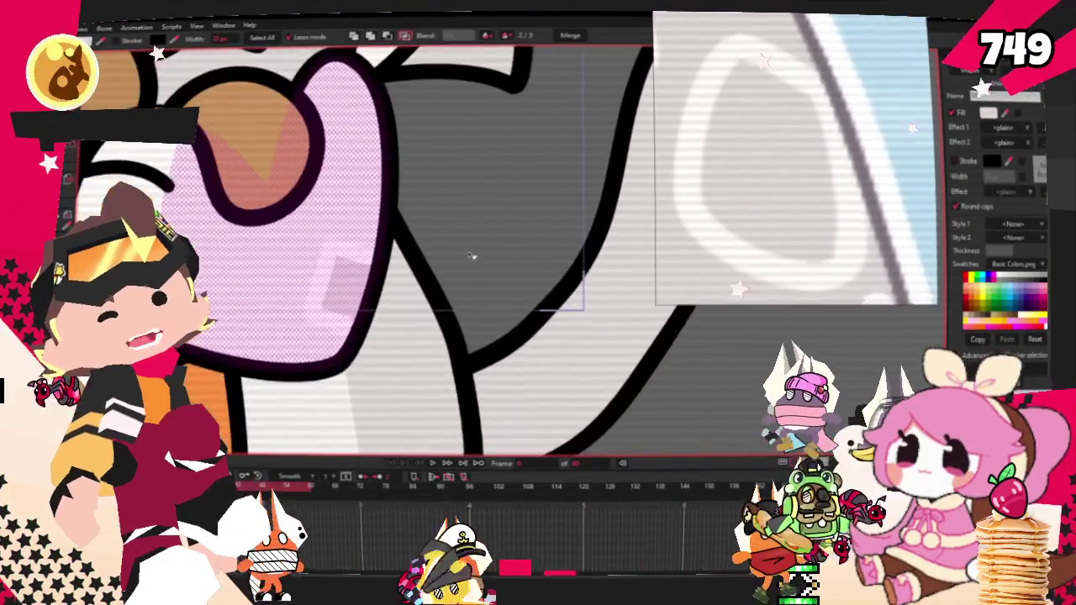
{"action": "scroll", "coordinate": [525, 286], "scroll_direction": "down", "scroll_amount": 3}
{"action": "scroll", "coordinate": [525, 286], "scroll_direction": "up", "scroll_amount": 2}
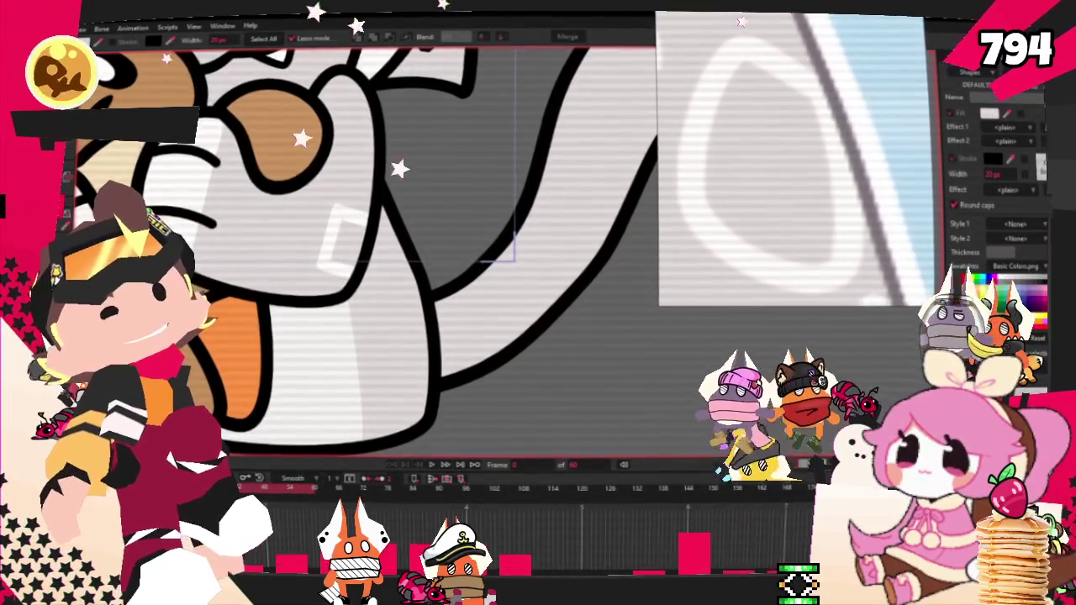
{"action": "left_click_drag", "start_coordinate": [515, 260], "coordinate": [515, 260]}
{"action": "scroll", "coordinate": [303, 277], "scroll_direction": "up", "scroll_amount": 2}
{"action": "scroll", "coordinate": [294, 306], "scroll_direction": "up", "scroll_amount": 2}
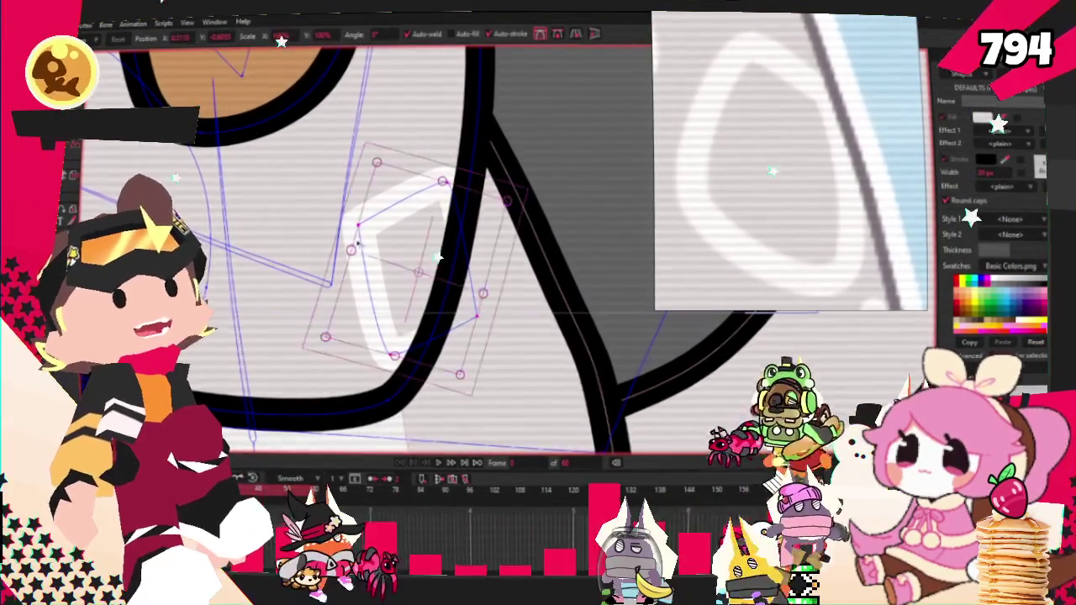
{"action": "scroll", "coordinate": [358, 244], "scroll_direction": "down", "scroll_amount": 3}
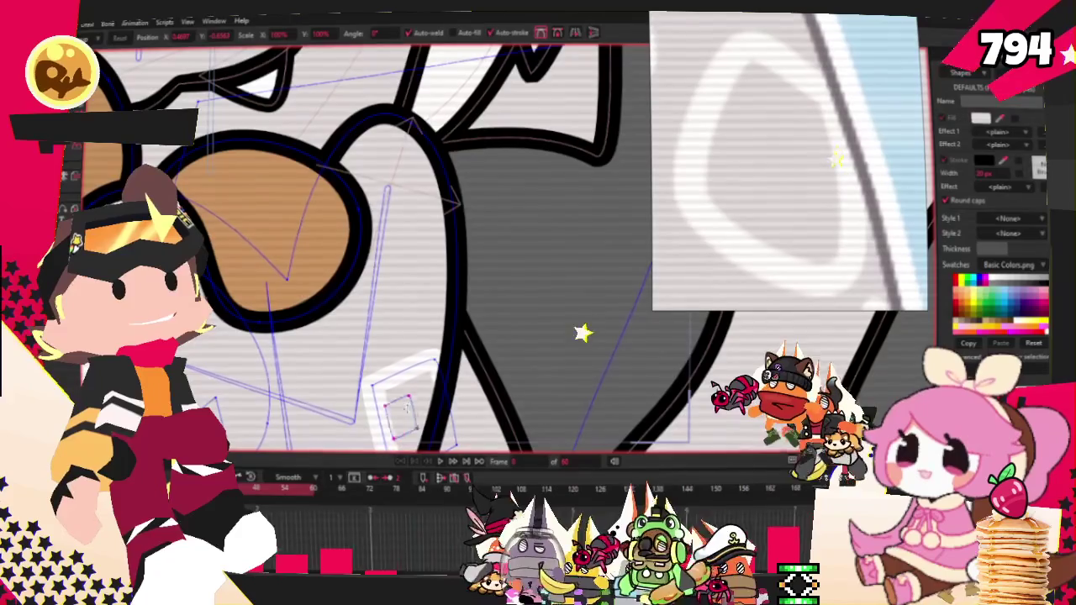
{"action": "scroll", "coordinate": [438, 325], "scroll_direction": "up", "scroll_amount": 3}
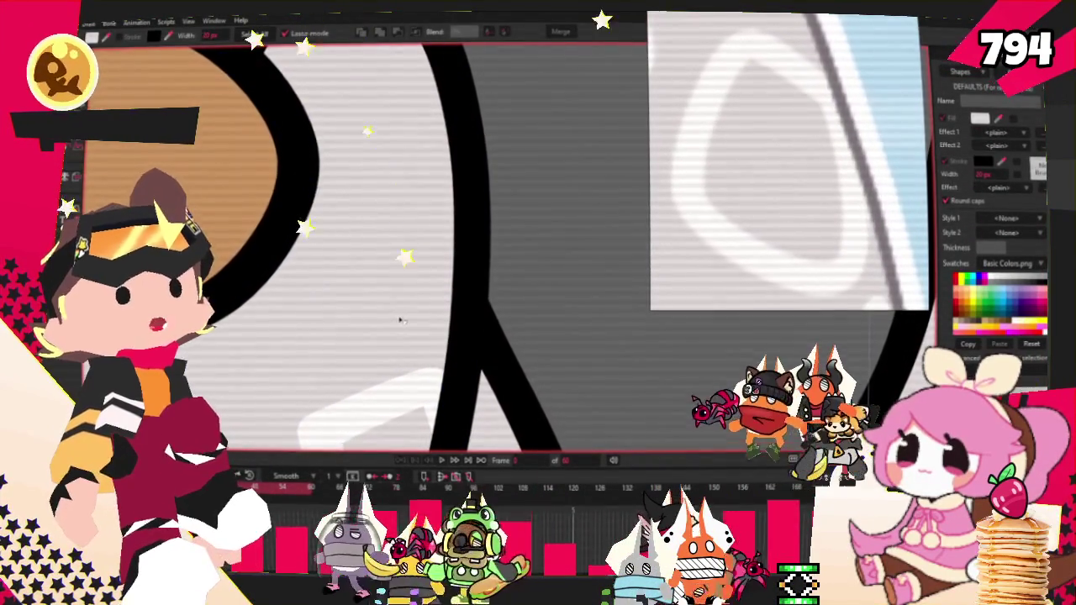
{"action": "scroll", "coordinate": [385, 298], "scroll_direction": "down", "scroll_amount": 3}
{"action": "scroll", "coordinate": [400, 306], "scroll_direction": "down", "scroll_amount": 2}
{"action": "scroll", "coordinate": [400, 305], "scroll_direction": "up", "scroll_amount": 2}
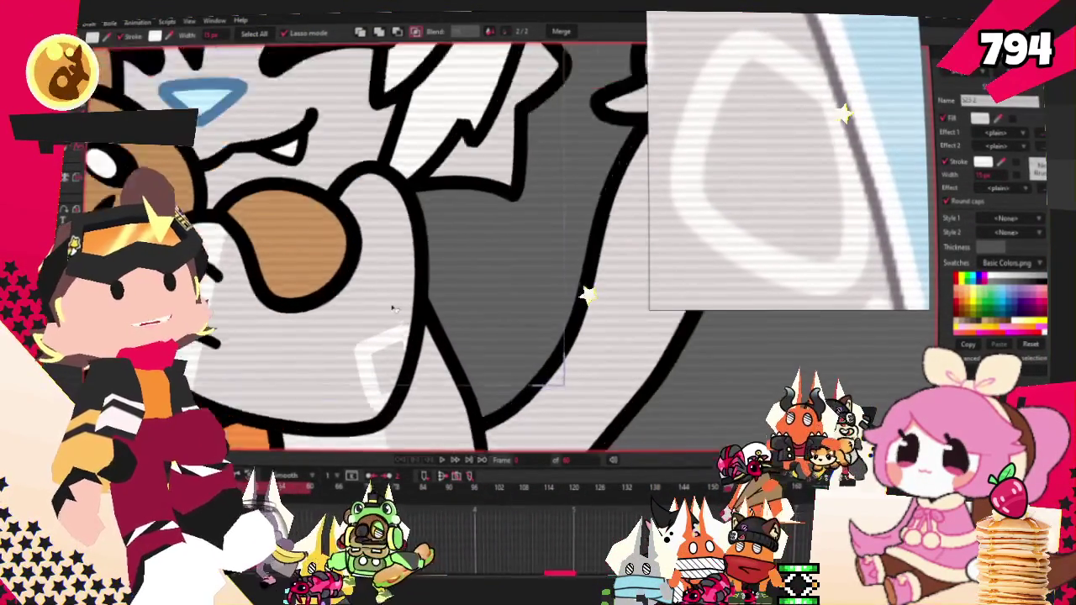
{"action": "scroll", "coordinate": [395, 311], "scroll_direction": "up", "scroll_amount": 2}
{"action": "scroll", "coordinate": [412, 353], "scroll_direction": "down", "scroll_amount": 1}
{"action": "scroll", "coordinate": [413, 356], "scroll_direction": "up", "scroll_amount": 1}
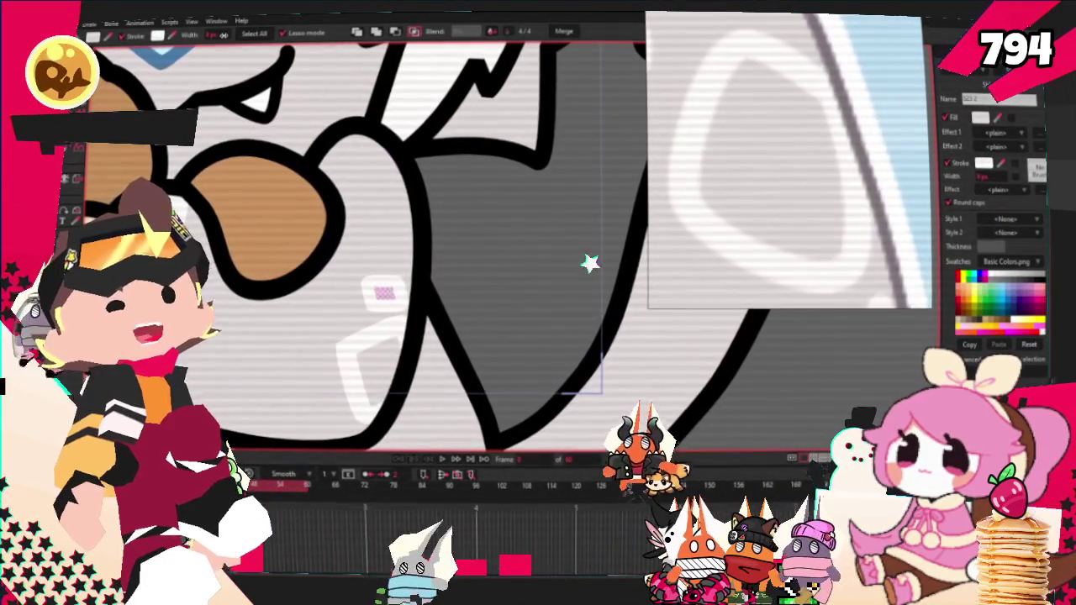
{"action": "scroll", "coordinate": [335, 199], "scroll_direction": "down", "scroll_amount": 2}
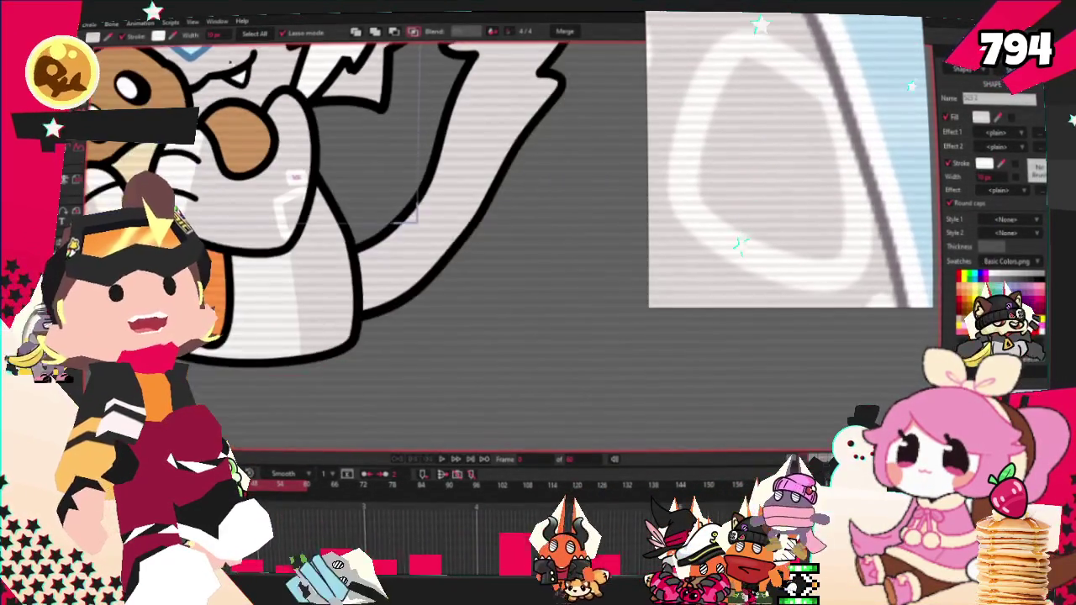
{"action": "scroll", "coordinate": [335, 198], "scroll_direction": "up", "scroll_amount": 3}
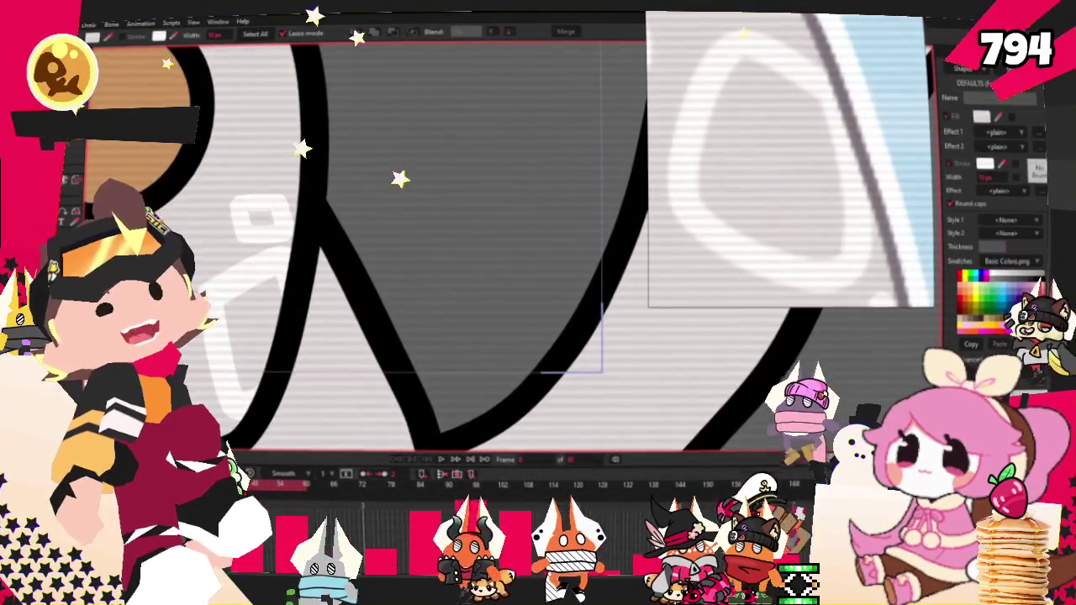
{"action": "scroll", "coordinate": [256, 206], "scroll_direction": "up", "scroll_amount": 2}
{"action": "scroll", "coordinate": [256, 206], "scroll_direction": "up", "scroll_amount": 2}
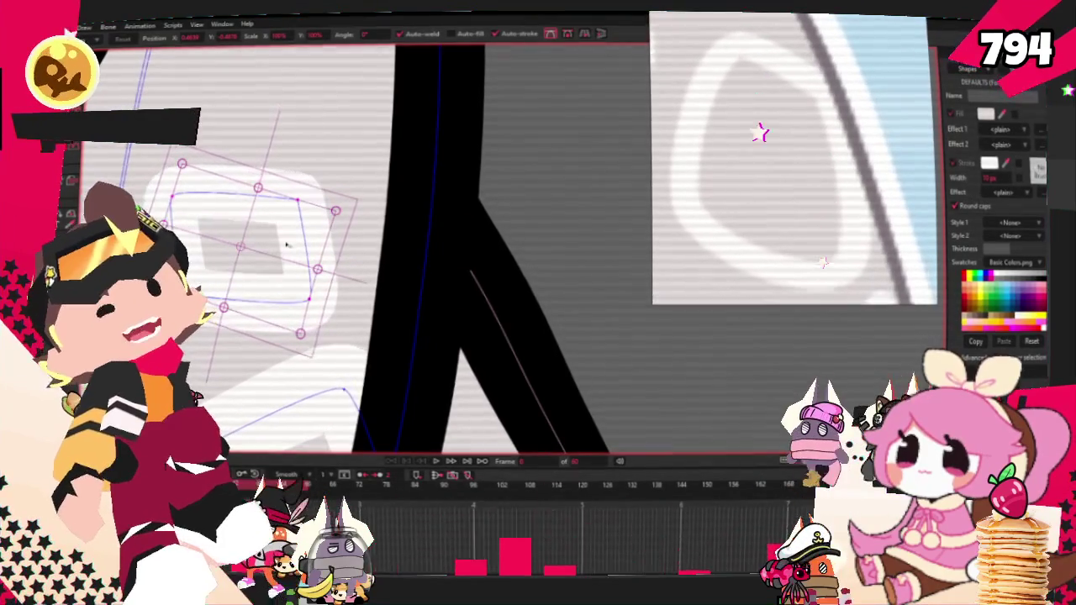
Move the selected white highlight marks down and left onto the arm.
{"action": "scroll", "coordinate": [287, 244], "scroll_direction": "down", "scroll_amount": 3}
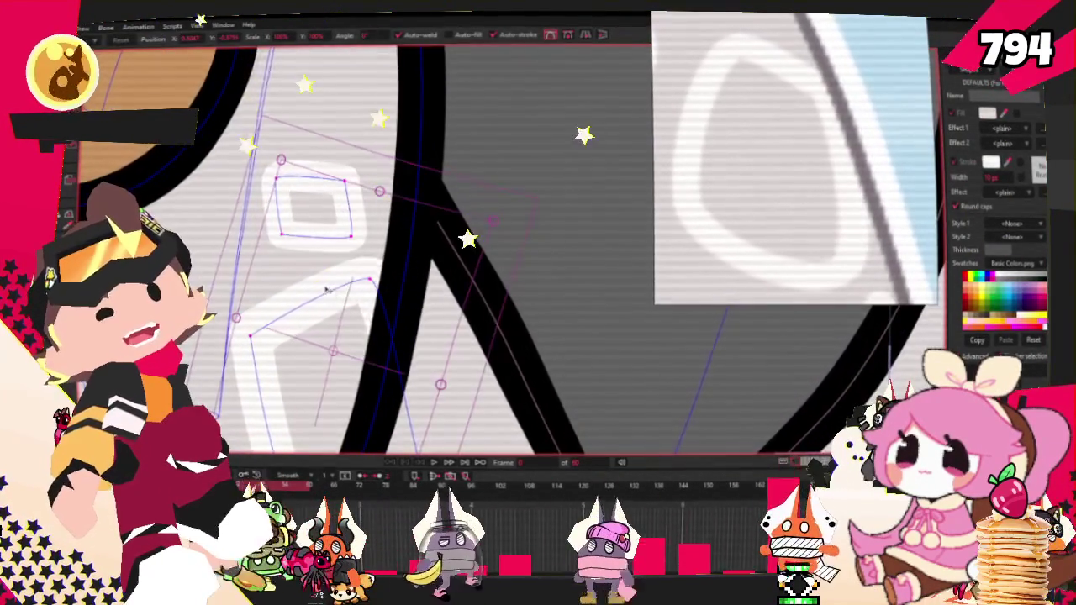
{"action": "scroll", "coordinate": [326, 289], "scroll_direction": "down", "scroll_amount": 2}
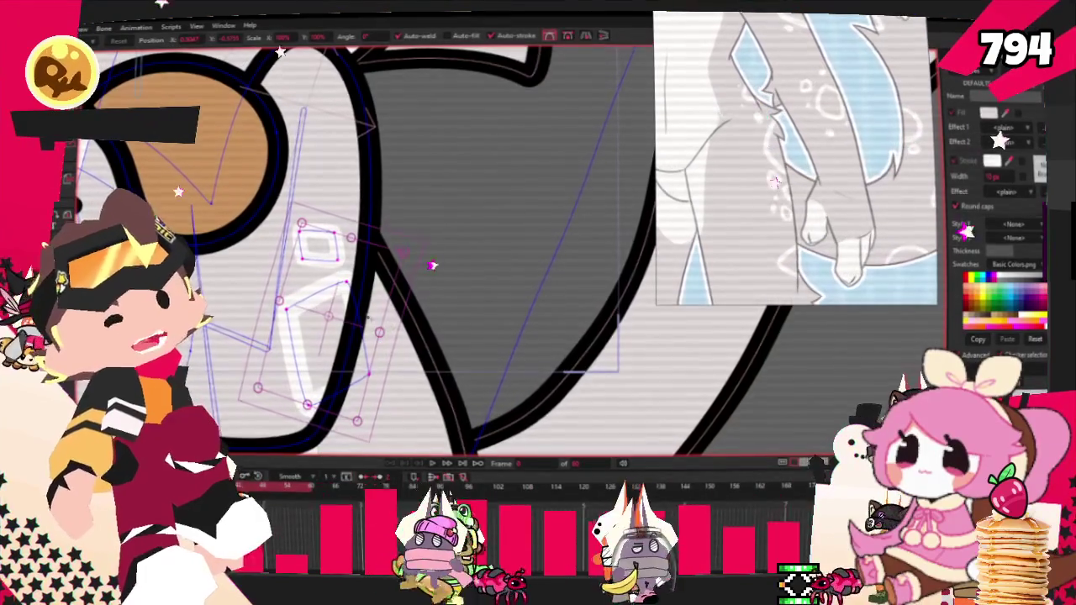
{"action": "left_click_drag", "start_coordinate": [450, 269], "coordinate": [352, 337]}
{"action": "scroll", "coordinate": [351, 338], "scroll_direction": "up", "scroll_amount": 3}
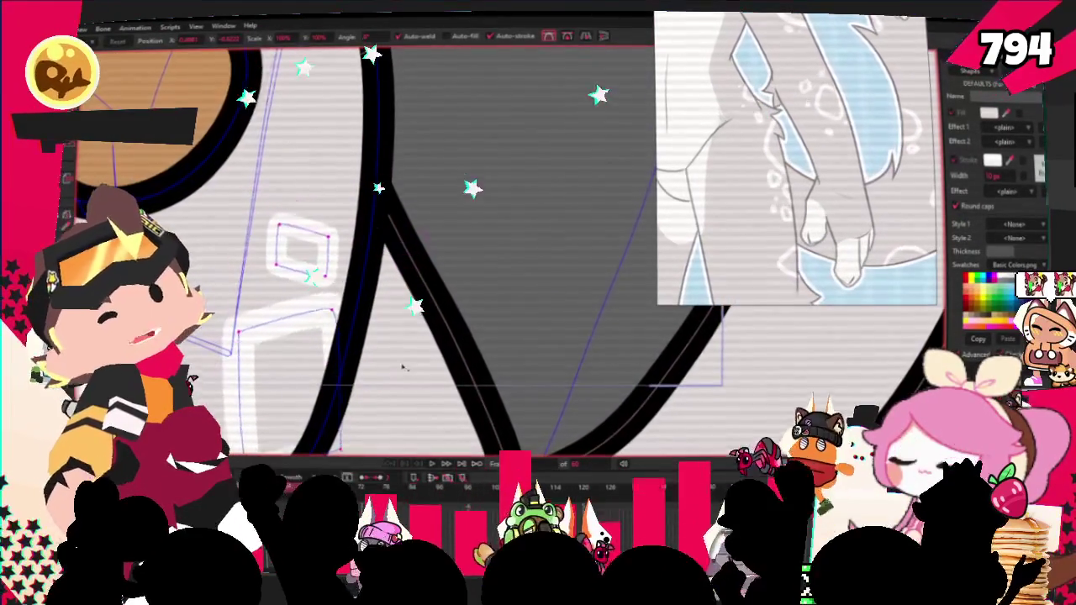
{"action": "scroll", "coordinate": [353, 303], "scroll_direction": "up", "scroll_amount": 3}
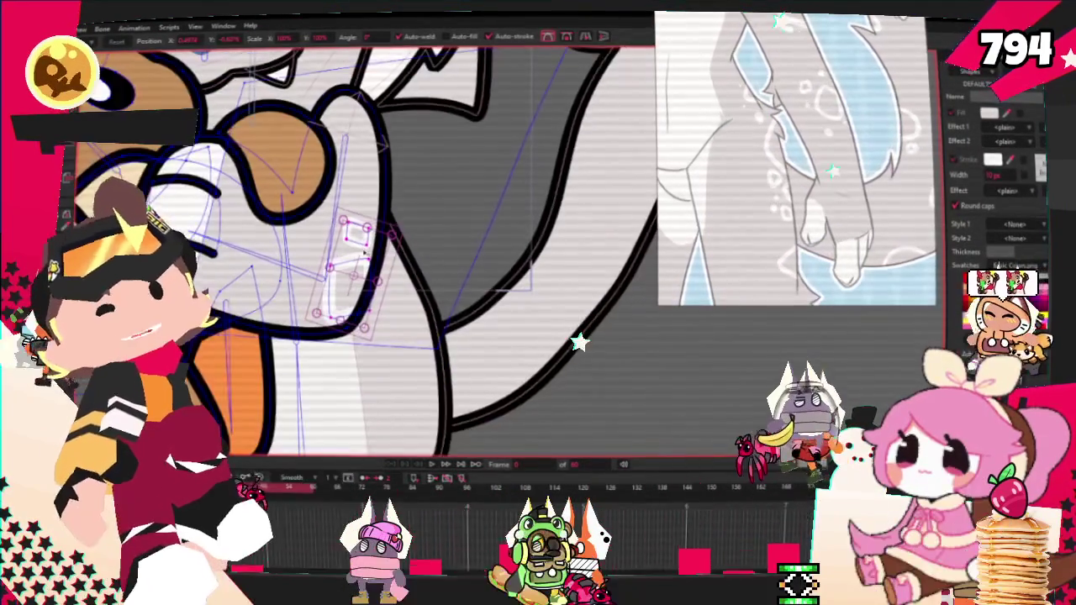
{"action": "scroll", "coordinate": [407, 257], "scroll_direction": "down", "scroll_amount": 4}
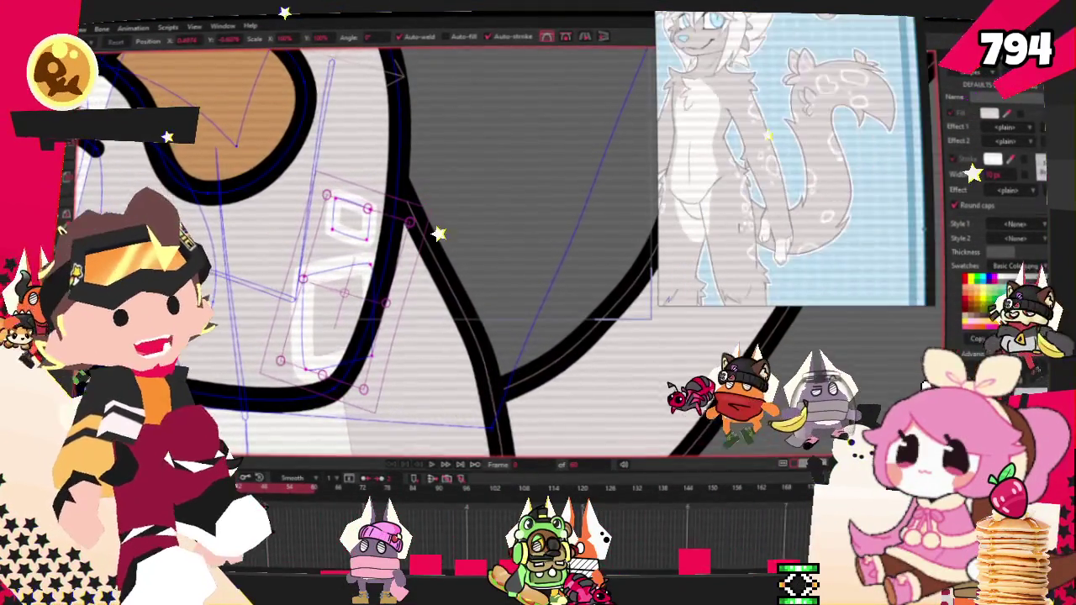
{"action": "scroll", "coordinate": [391, 164], "scroll_direction": "down", "scroll_amount": 3}
{"action": "scroll", "coordinate": [432, 254], "scroll_direction": "up", "scroll_amount": 2}
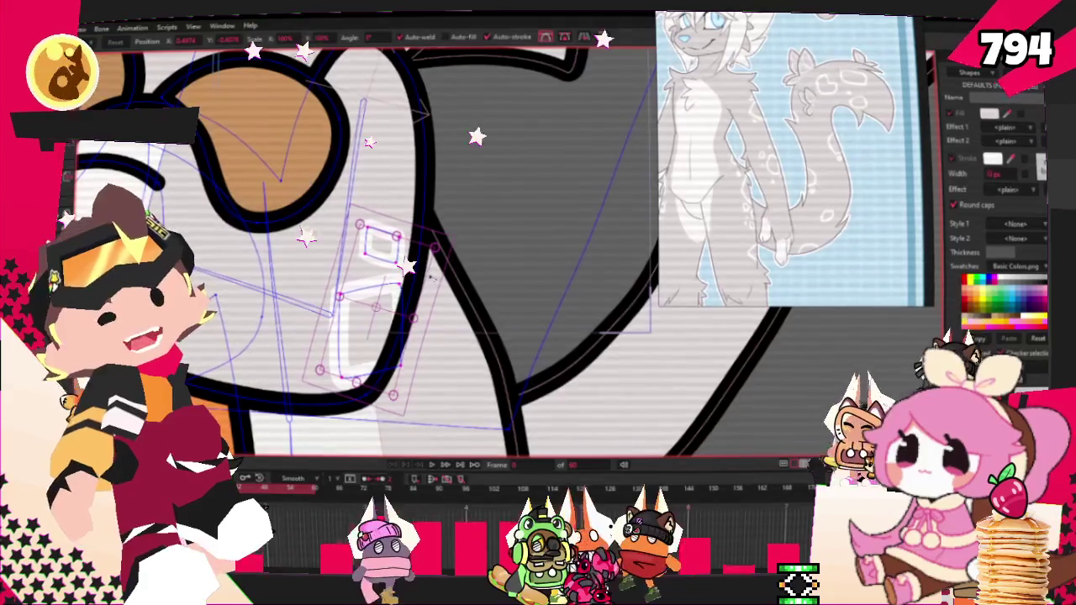
Select a smaller group of highlight points and nudge that mark up and left.
{"action": "left_click_drag", "start_coordinate": [430, 277], "coordinate": [330, 287]}
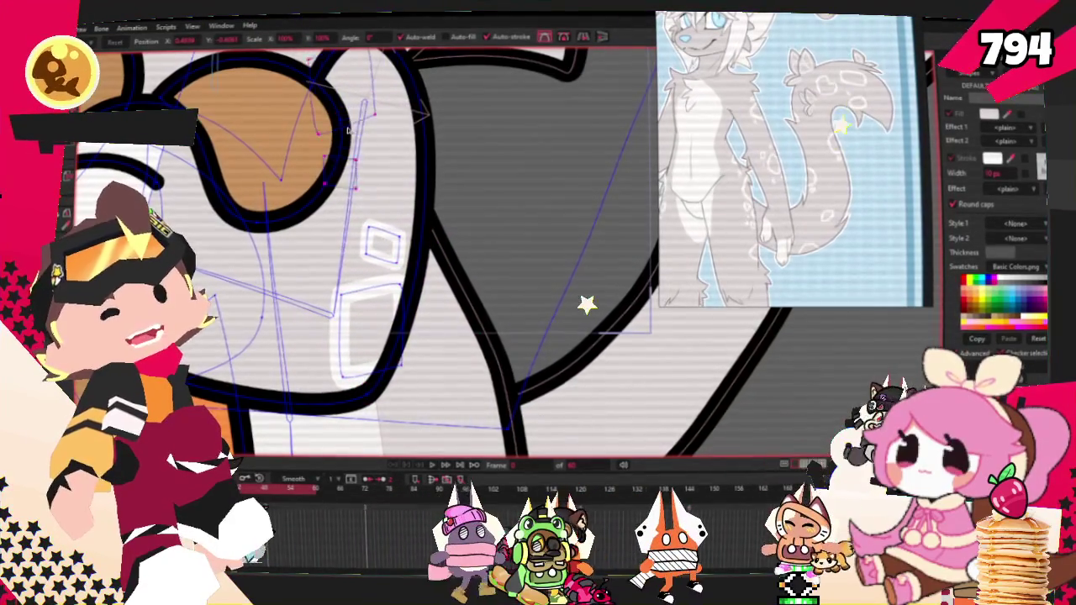
{"action": "scroll", "coordinate": [538, 210], "scroll_direction": "up", "scroll_amount": 2}
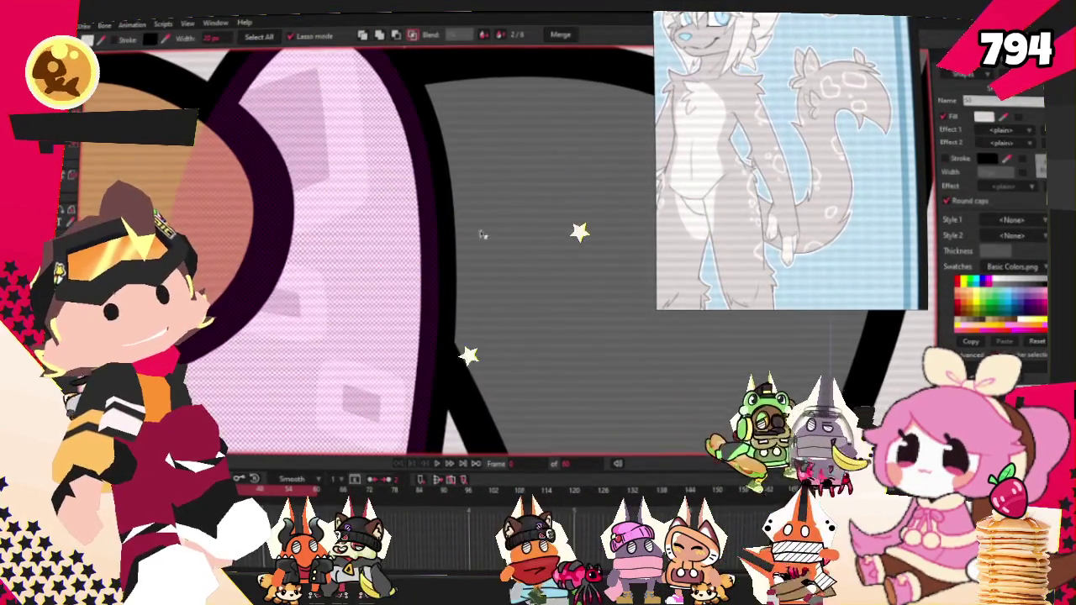
{"action": "scroll", "coordinate": [512, 277], "scroll_direction": "down", "scroll_amount": 3}
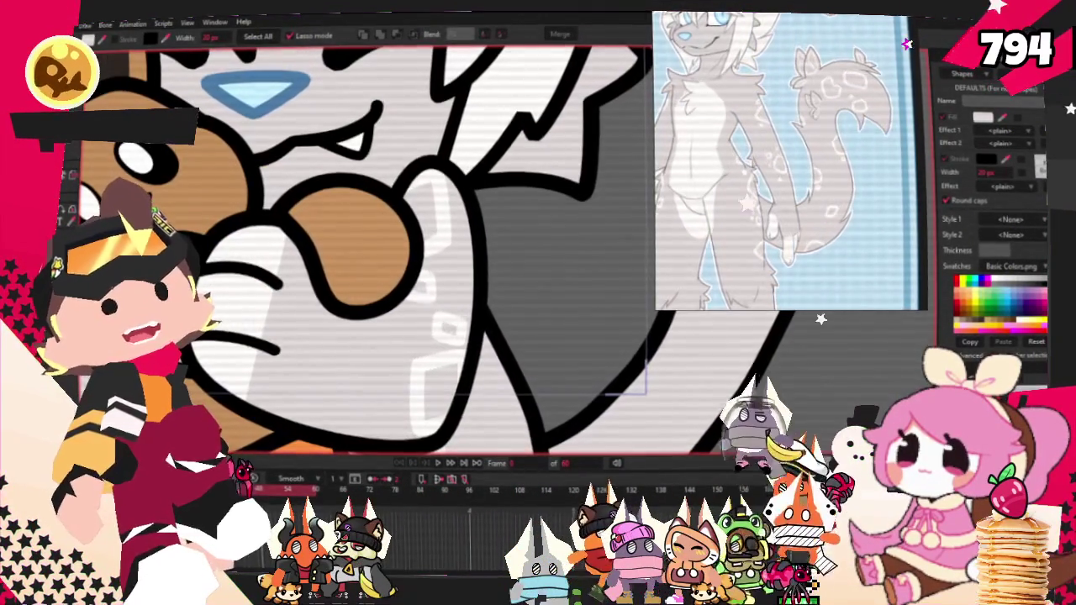
{"action": "scroll", "coordinate": [484, 332], "scroll_direction": "up", "scroll_amount": 3}
{"action": "scroll", "coordinate": [484, 332], "scroll_direction": "up", "scroll_amount": 2}
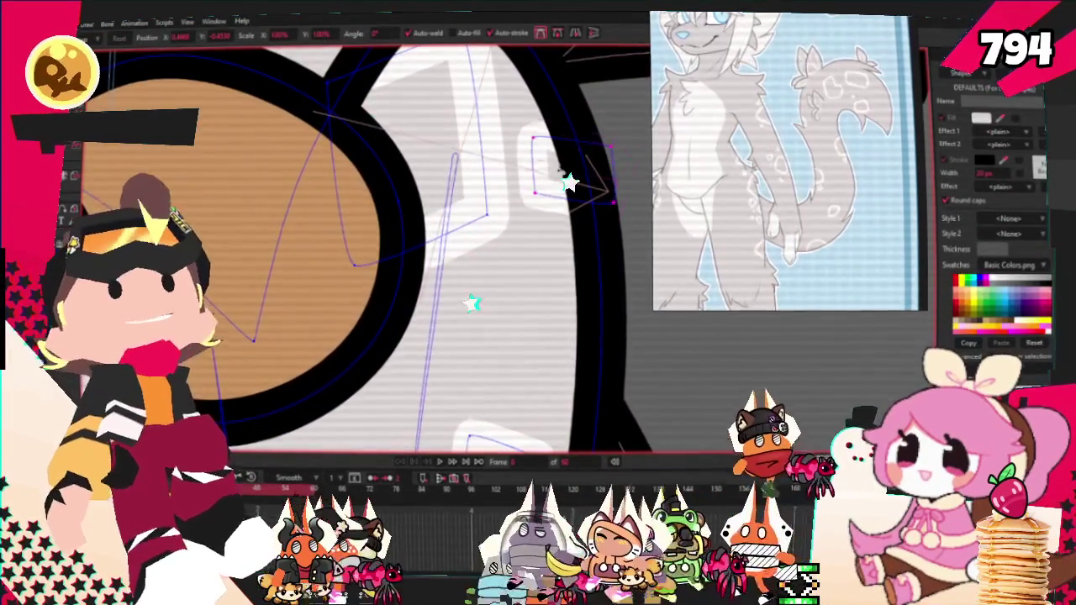
{"action": "scroll", "coordinate": [440, 193], "scroll_direction": "down", "scroll_amount": 3}
{"action": "scroll", "coordinate": [439, 193], "scroll_direction": "up", "scroll_amount": 3}
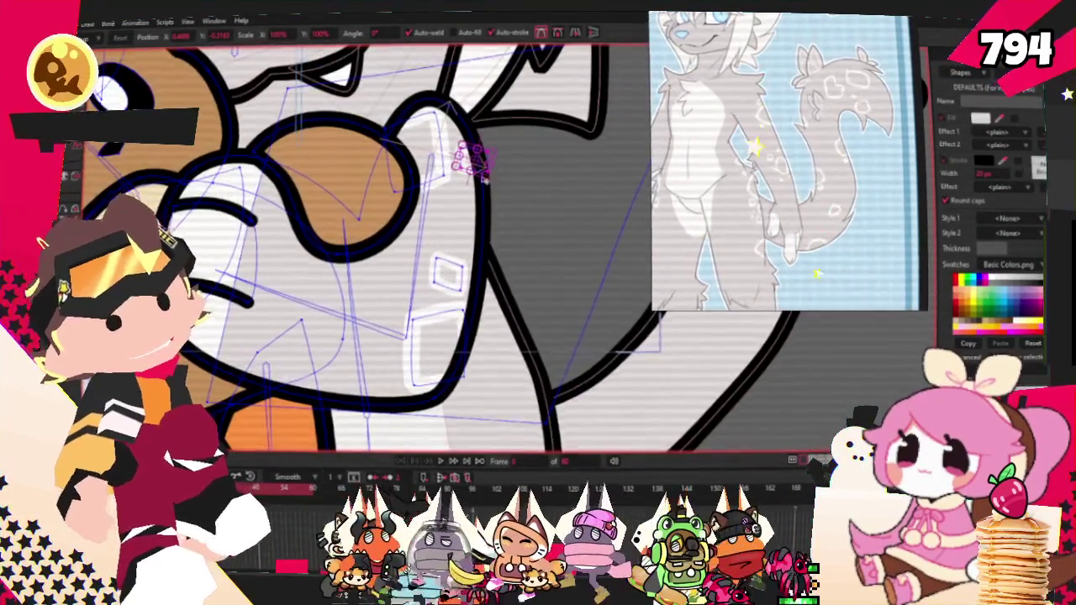
{"action": "scroll", "coordinate": [403, 277], "scroll_direction": "up", "scroll_amount": 2}
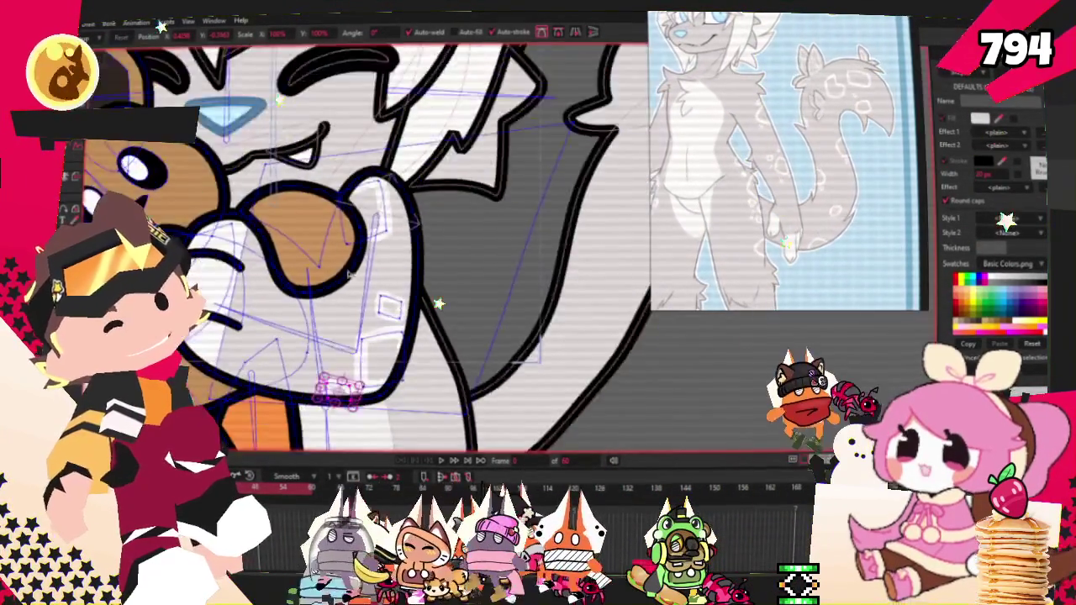
{"action": "scroll", "coordinate": [332, 395], "scroll_direction": "down", "scroll_amount": 2}
{"action": "left_click_drag", "start_coordinate": [334, 392], "coordinate": [320, 358]}
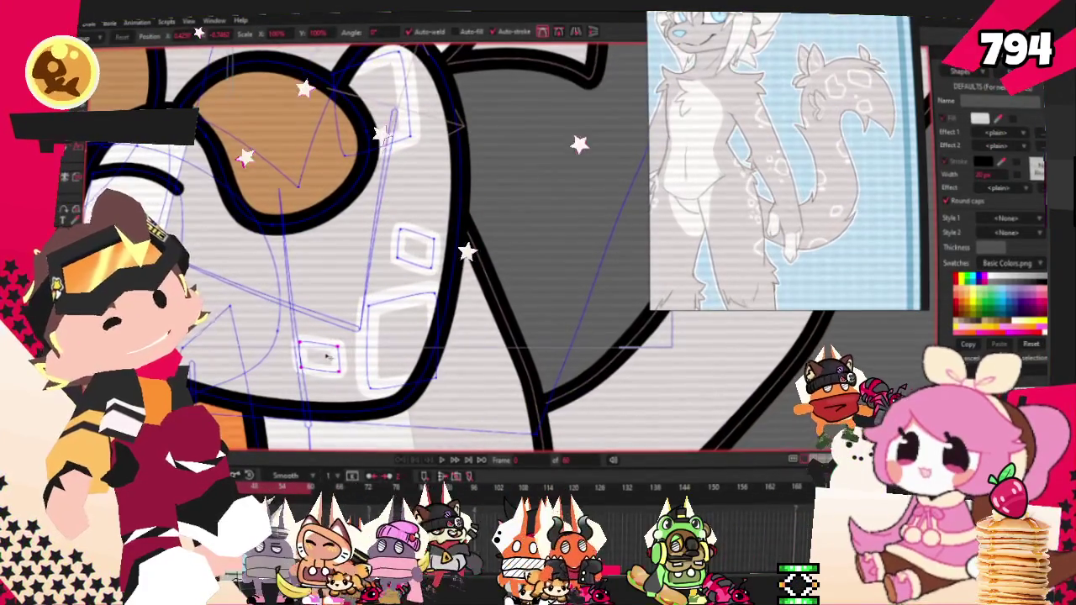
{"action": "scroll", "coordinate": [413, 145], "scroll_direction": "up", "scroll_amount": 2}
{"action": "scroll", "coordinate": [416, 151], "scroll_direction": "down", "scroll_amount": 1}
{"action": "scroll", "coordinate": [418, 157], "scroll_direction": "down", "scroll_amount": 1}
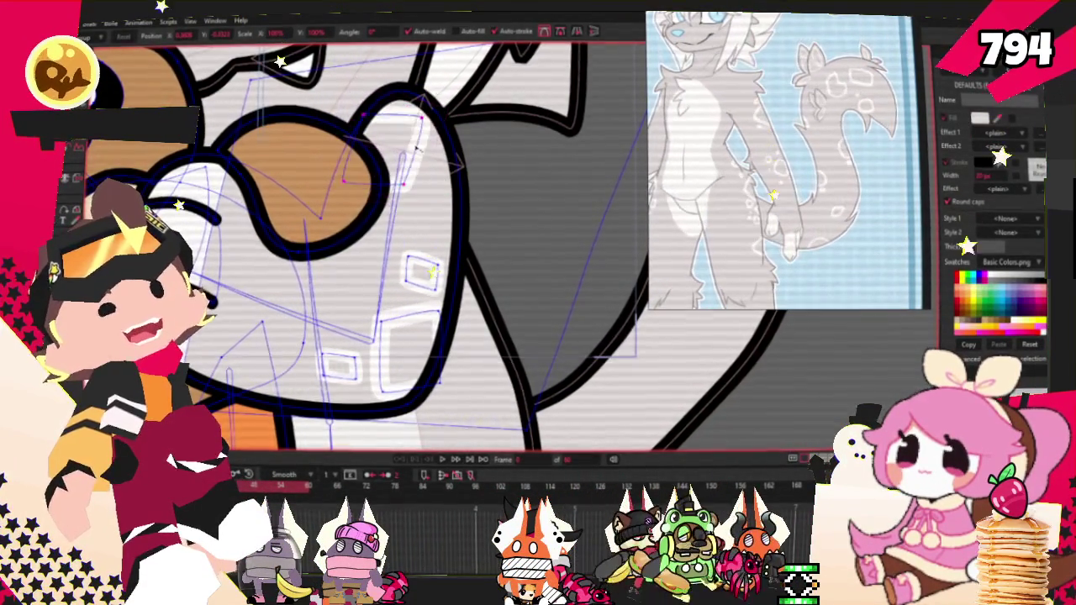
{"action": "scroll", "coordinate": [405, 250], "scroll_direction": "up", "scroll_amount": 2}
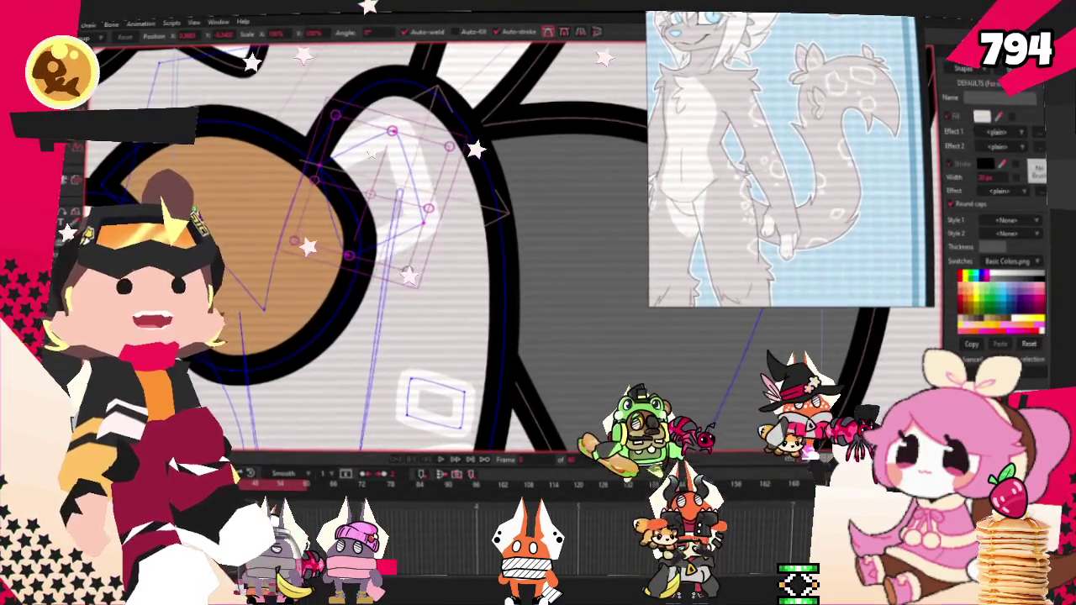
{"action": "scroll", "coordinate": [476, 162], "scroll_direction": "up", "scroll_amount": 2}
Deselect, then select the rectangular highlight mark on the arm.
{"action": "left_click", "coordinate": [475, 162]}
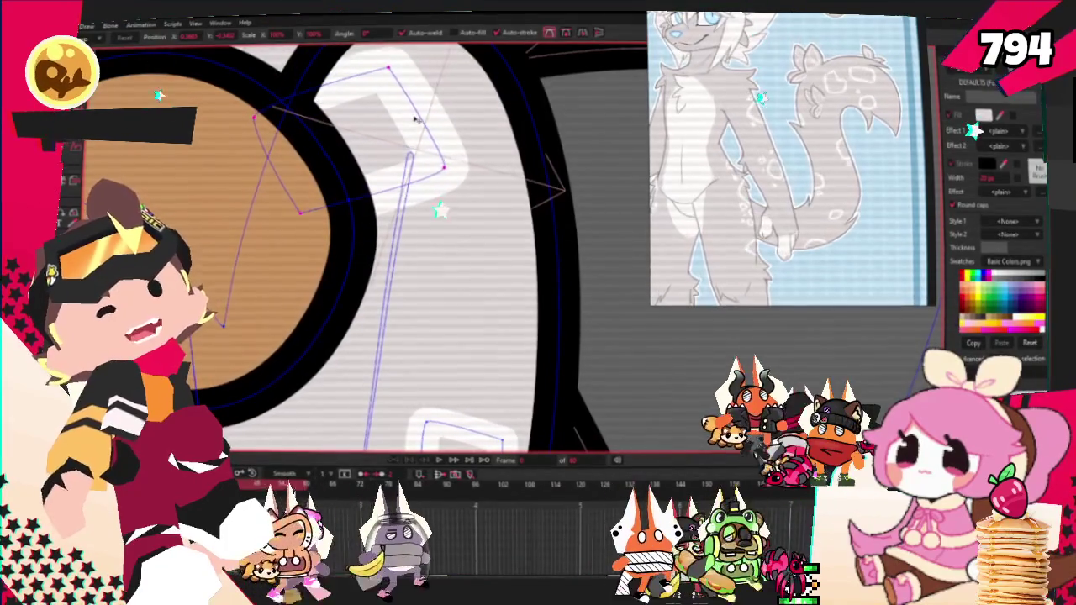
{"action": "scroll", "coordinate": [418, 116], "scroll_direction": "down", "scroll_amount": 2}
{"action": "scroll", "coordinate": [451, 112], "scroll_direction": "down", "scroll_amount": 3}
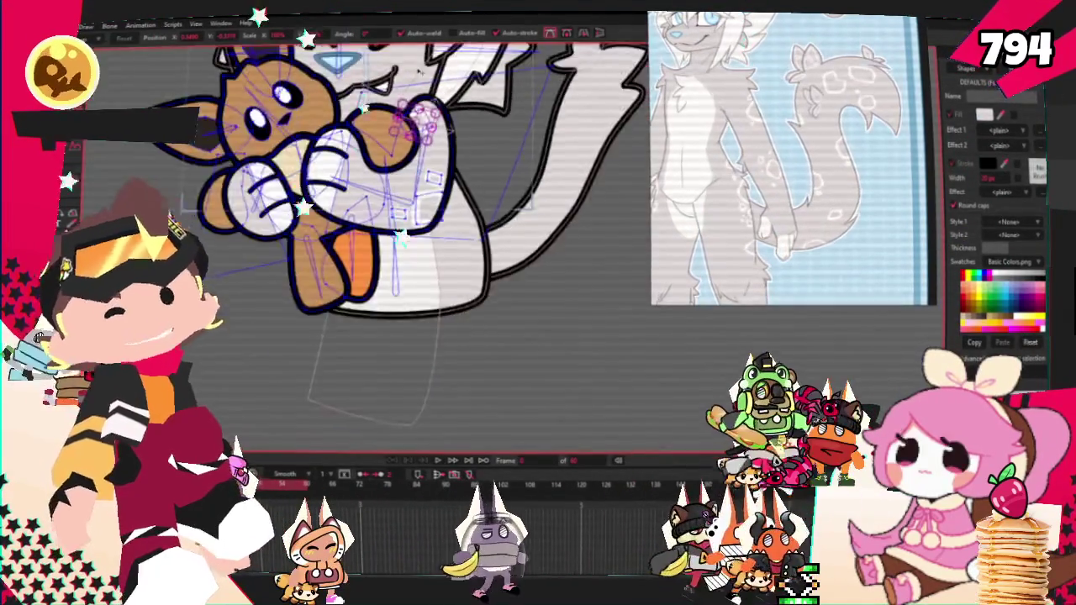
{"action": "scroll", "coordinate": [384, 149], "scroll_direction": "up", "scroll_amount": 3}
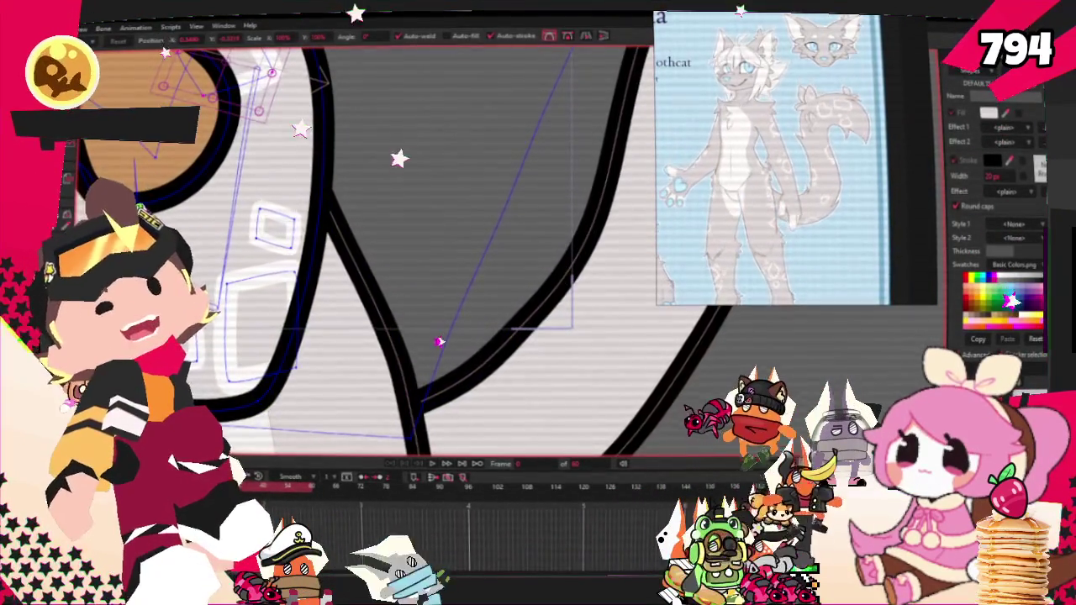
{"action": "left_click", "coordinate": [258, 284]}
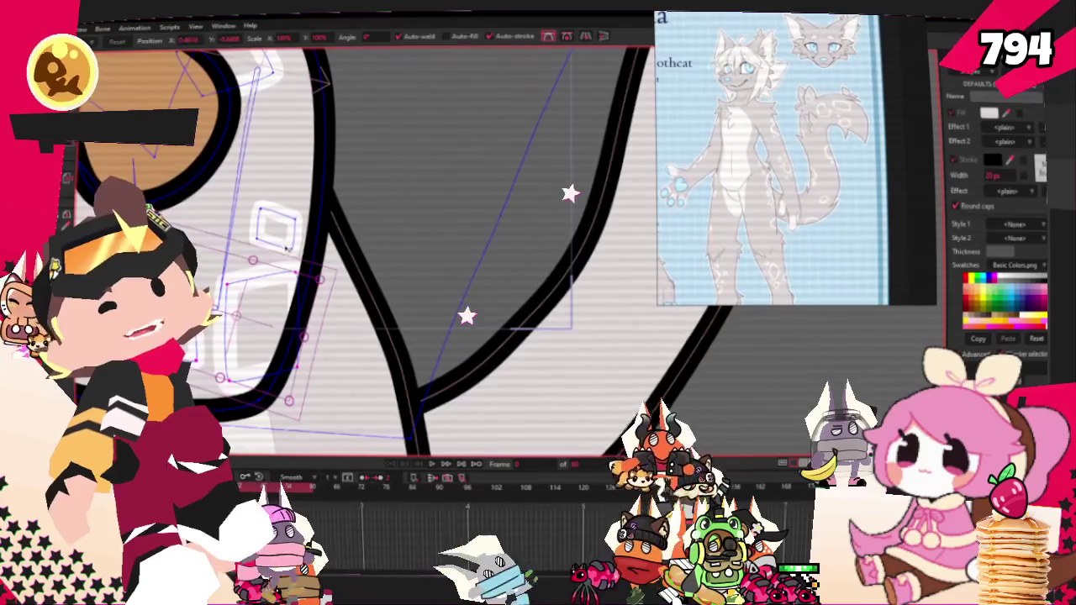
{"action": "scroll", "coordinate": [361, 252], "scroll_direction": "up", "scroll_amount": 5}
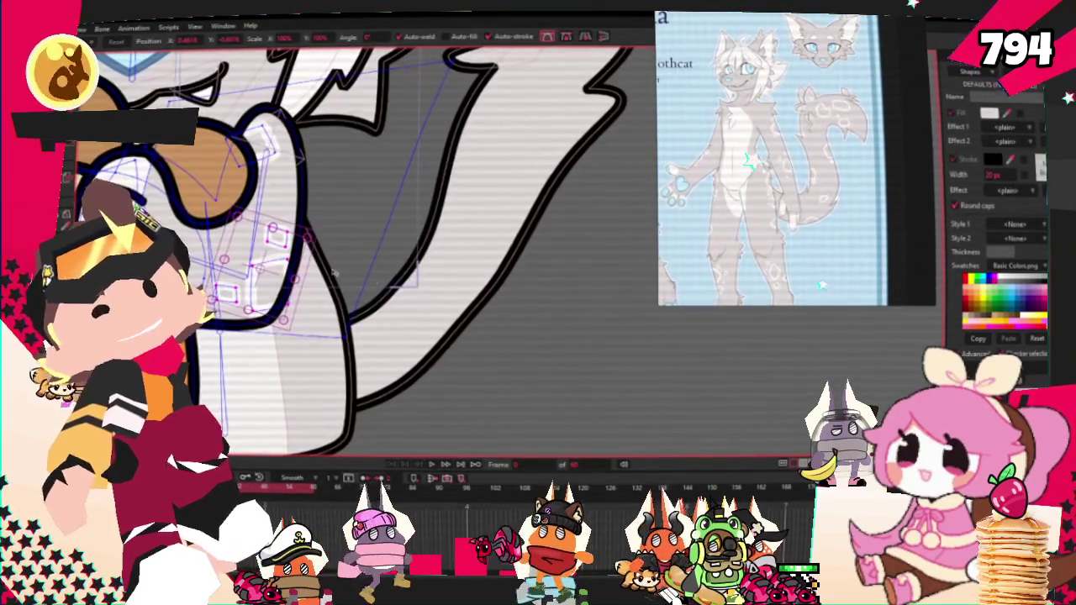
{"action": "scroll", "coordinate": [362, 252], "scroll_direction": "down", "scroll_amount": 5}
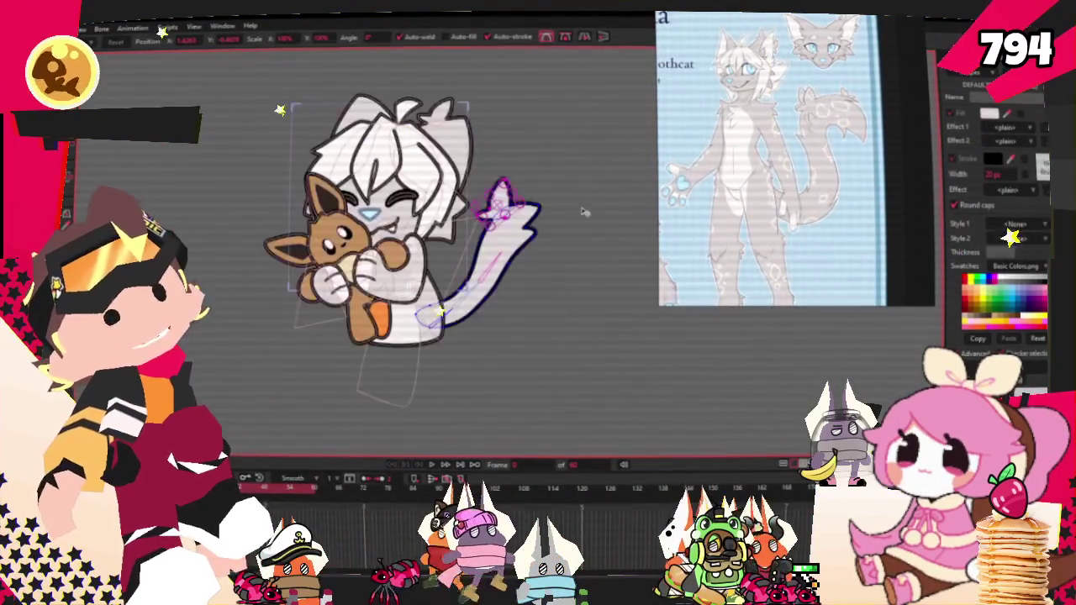
Shift the tail's small square highlights up and to the right.
{"action": "scroll", "coordinate": [437, 210], "scroll_direction": "up", "scroll_amount": 3}
{"action": "scroll", "coordinate": [437, 210], "scroll_direction": "up", "scroll_amount": 3}
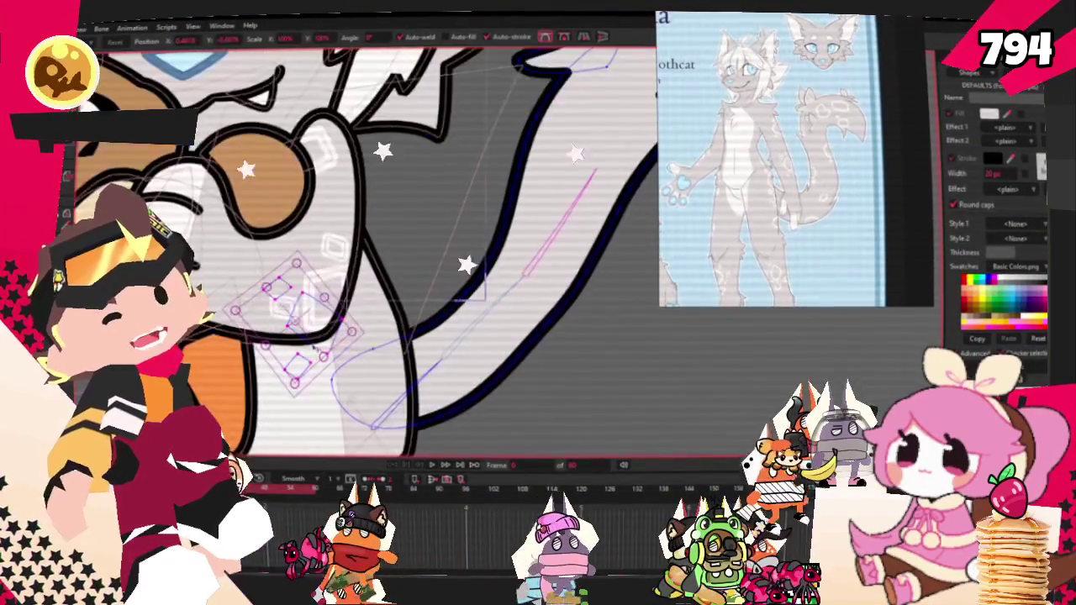
{"action": "scroll", "coordinate": [549, 181], "scroll_direction": "down", "scroll_amount": 5}
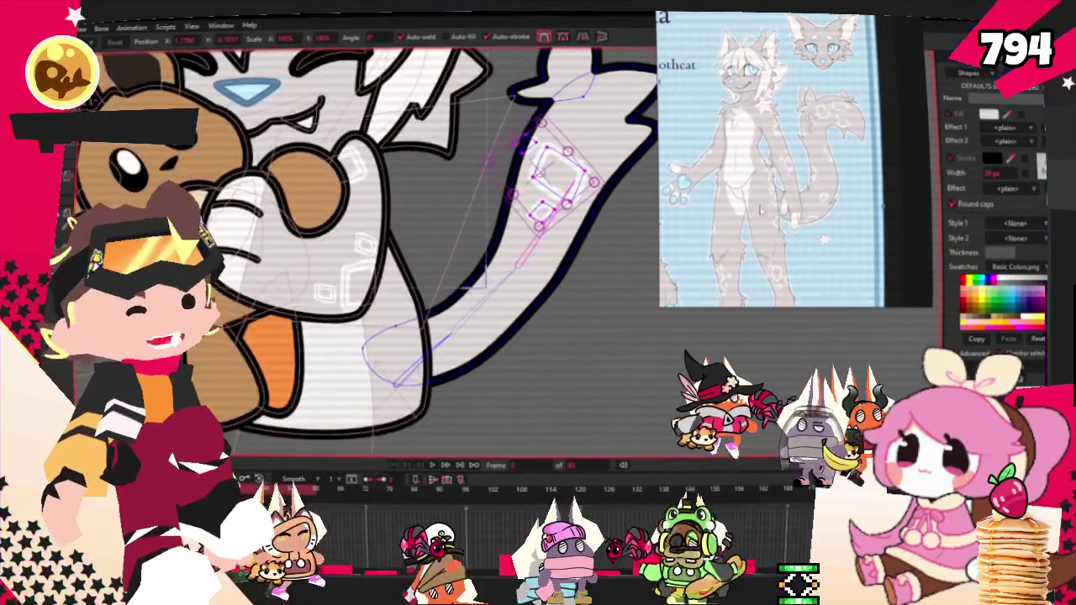
{"action": "scroll", "coordinate": [589, 163], "scroll_direction": "up", "scroll_amount": 5}
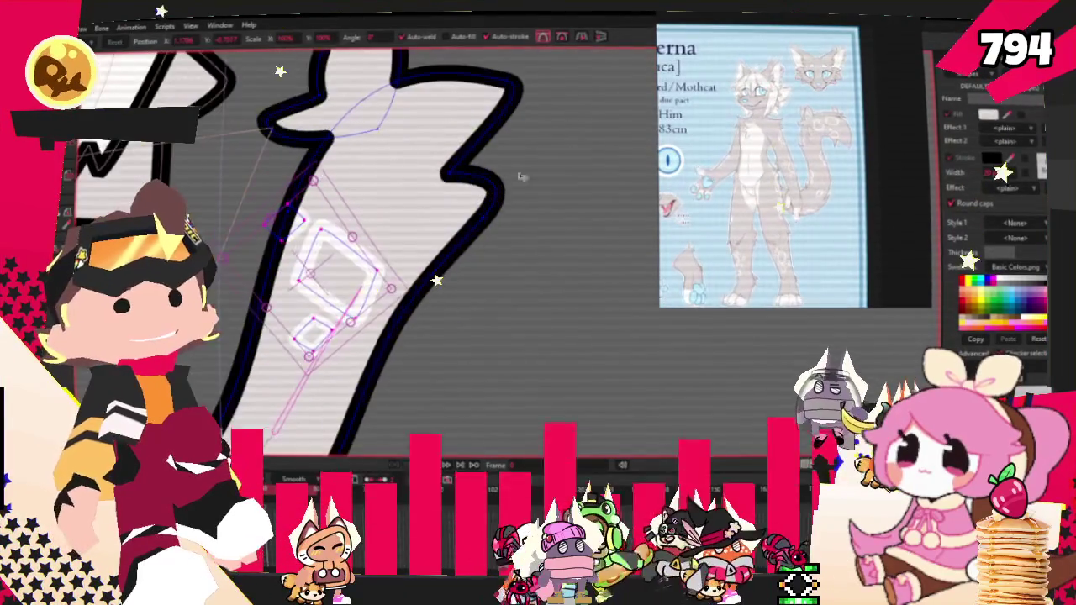
{"action": "left_click_drag", "start_coordinate": [275, 228], "coordinate": [320, 209]}
{"action": "scroll", "coordinate": [357, 191], "scroll_direction": "up", "scroll_amount": 2}
{"action": "scroll", "coordinate": [356, 192], "scroll_direction": "up", "scroll_amount": 2}
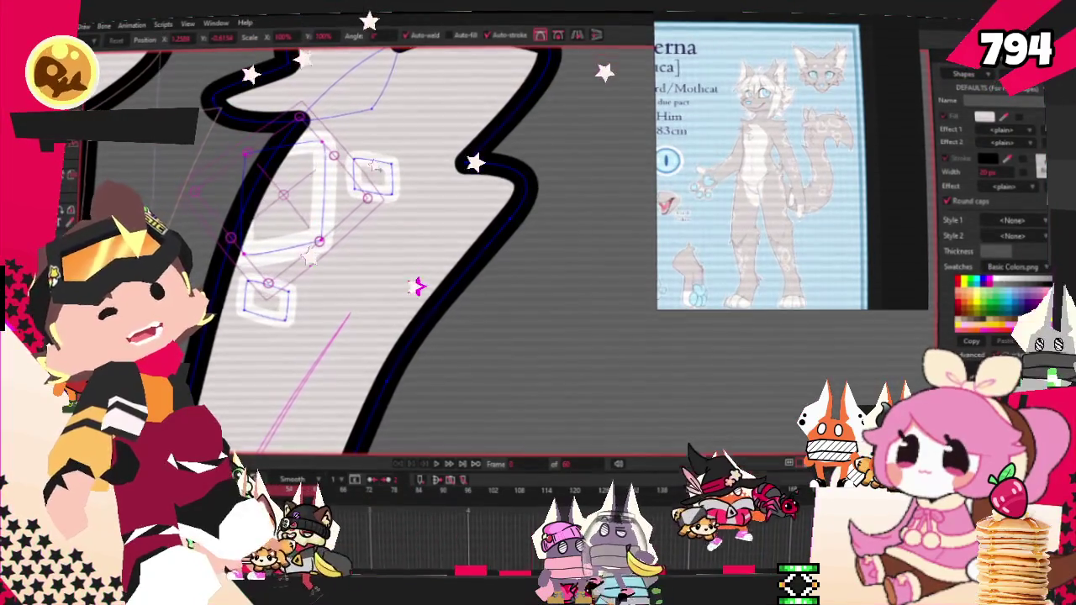
{"action": "left_click", "coordinate": [278, 288]}
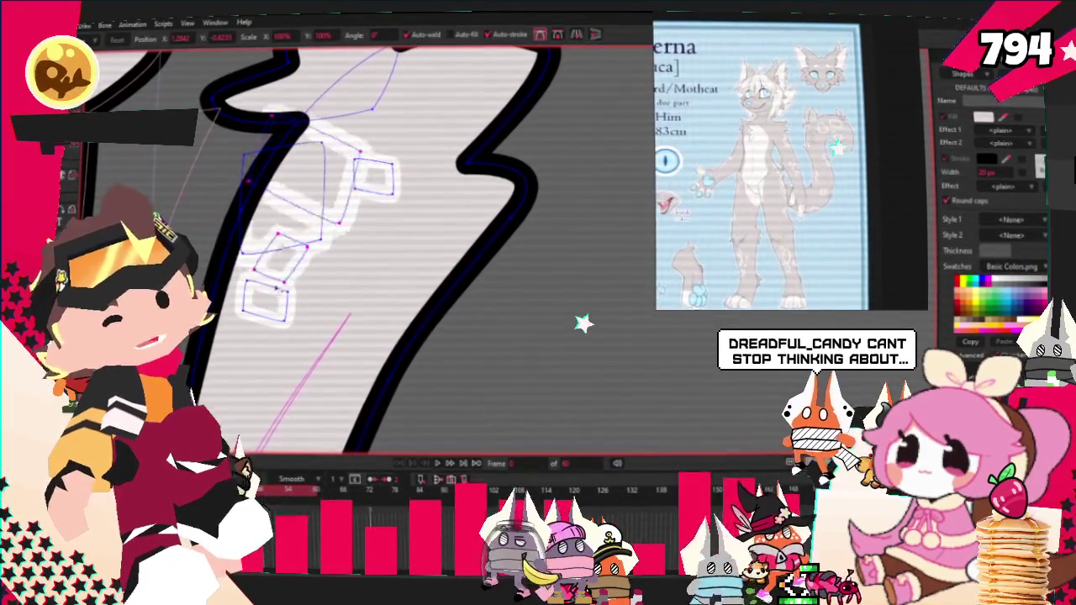
Select the lower group of square highlights with Transform Points.
{"action": "left_click_drag", "start_coordinate": [281, 288], "coordinate": [387, 370]}
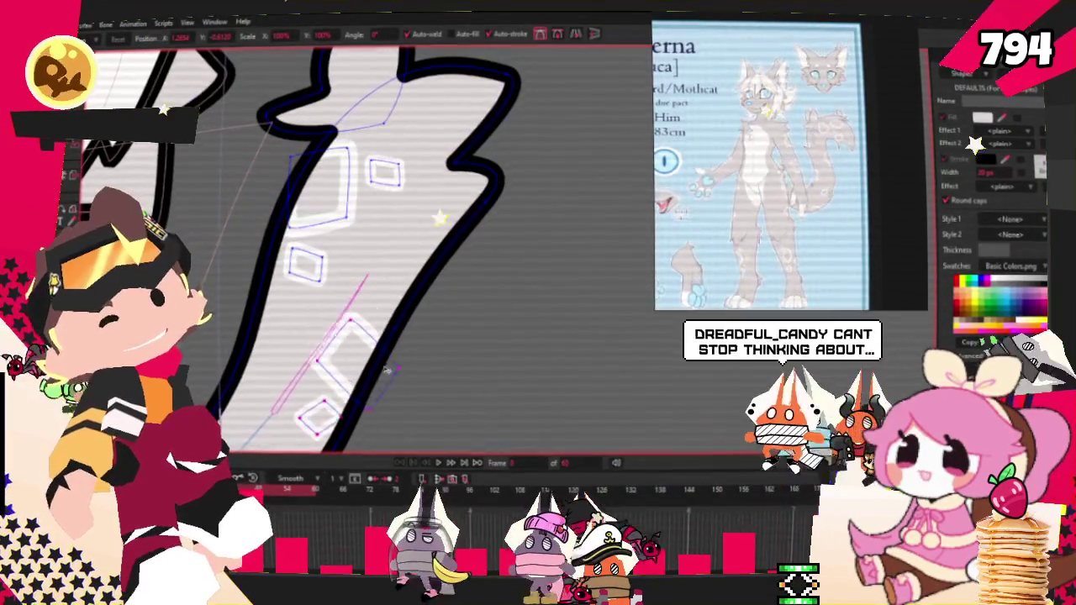
{"action": "scroll", "coordinate": [440, 311], "scroll_direction": "up", "scroll_amount": 2}
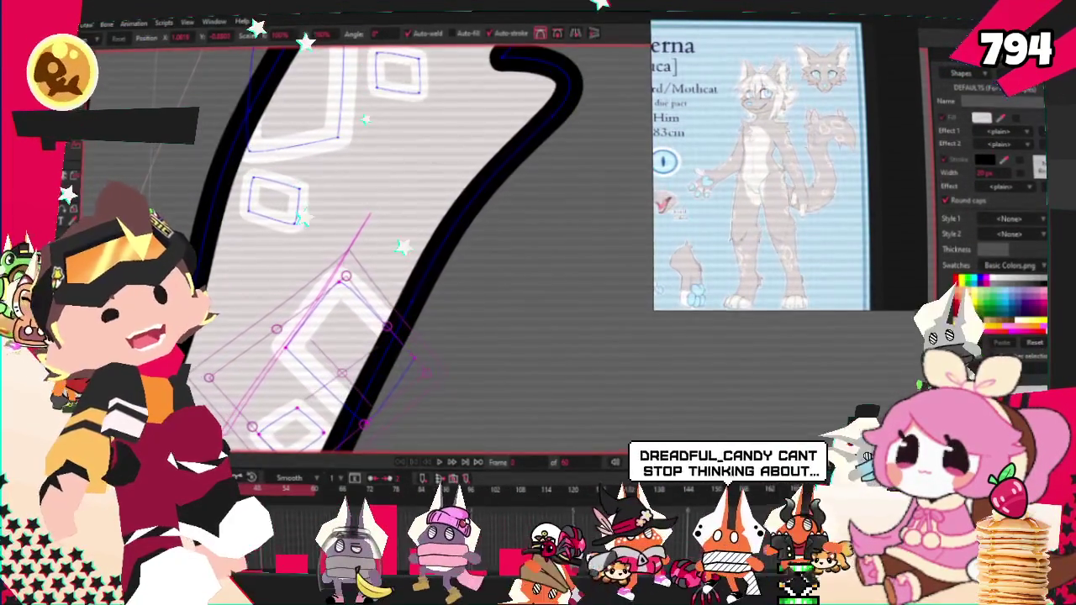
{"action": "scroll", "coordinate": [361, 357], "scroll_direction": "up", "scroll_amount": 2}
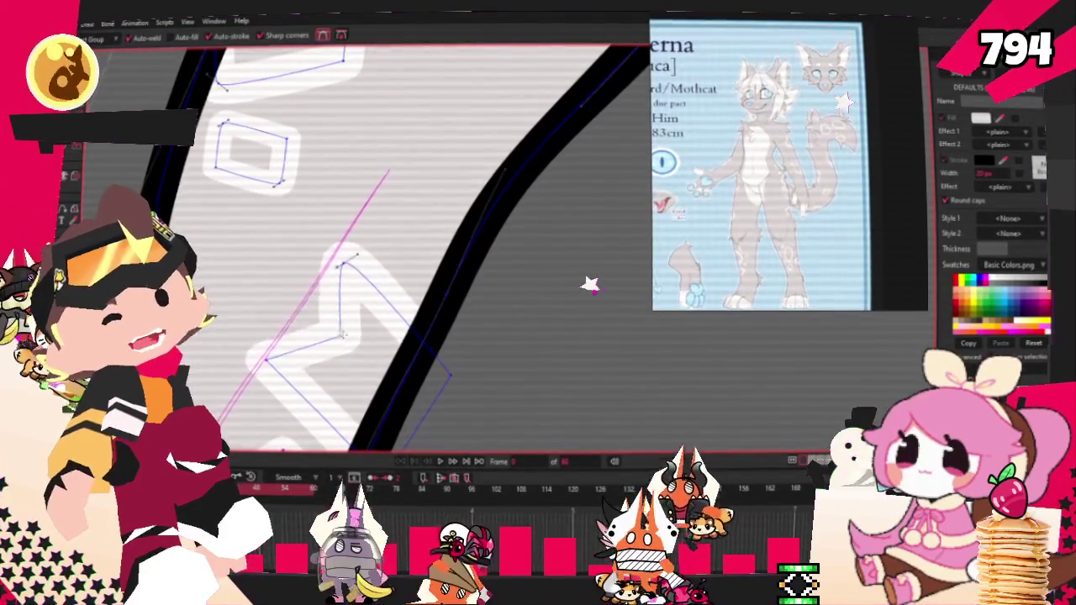
{"action": "key", "text": "t"}
{"action": "scroll", "coordinate": [323, 248], "scroll_direction": "up", "scroll_amount": 1}
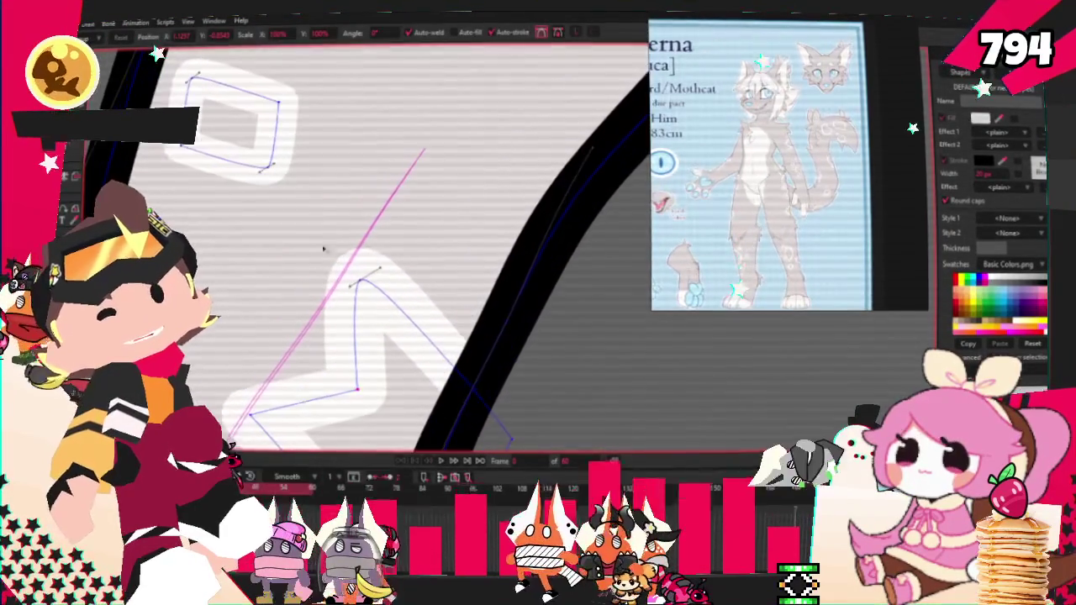
{"action": "scroll", "coordinate": [375, 243], "scroll_direction": "down", "scroll_amount": 2}
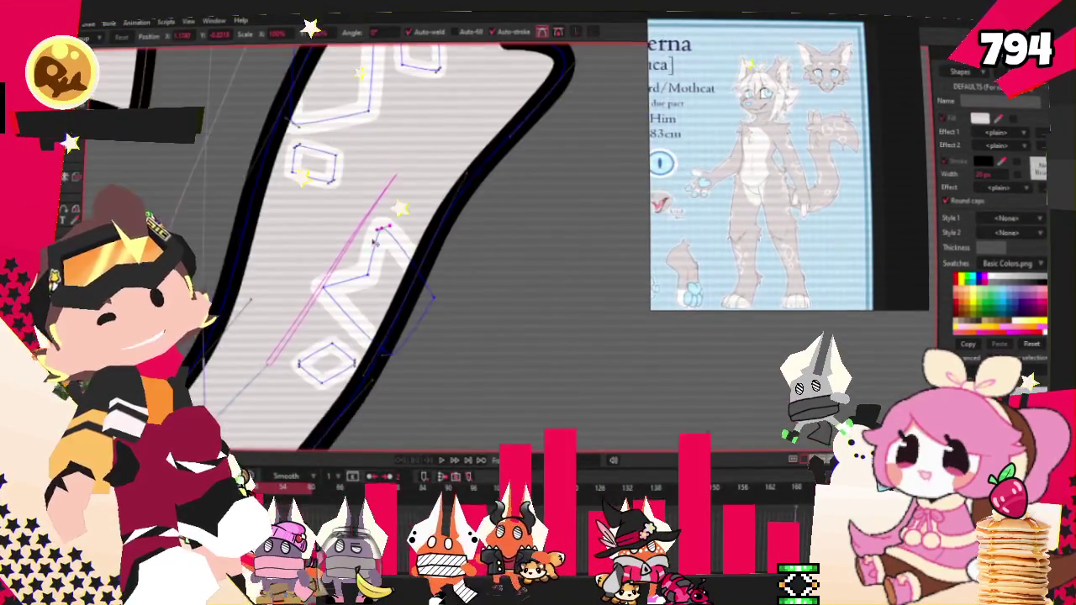
{"action": "scroll", "coordinate": [375, 243], "scroll_direction": "up", "scroll_amount": 2}
Add a bend point to the zig-zag highlight with Add Point.
{"action": "key", "text": "a"}
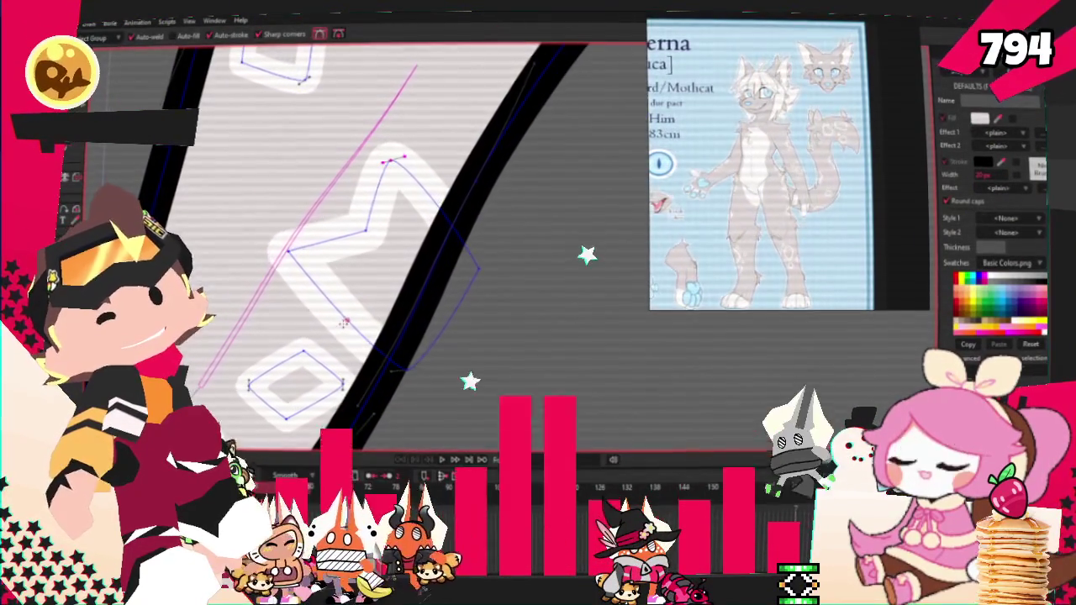
{"action": "left_click_drag", "start_coordinate": [336, 308], "coordinate": [292, 340]}
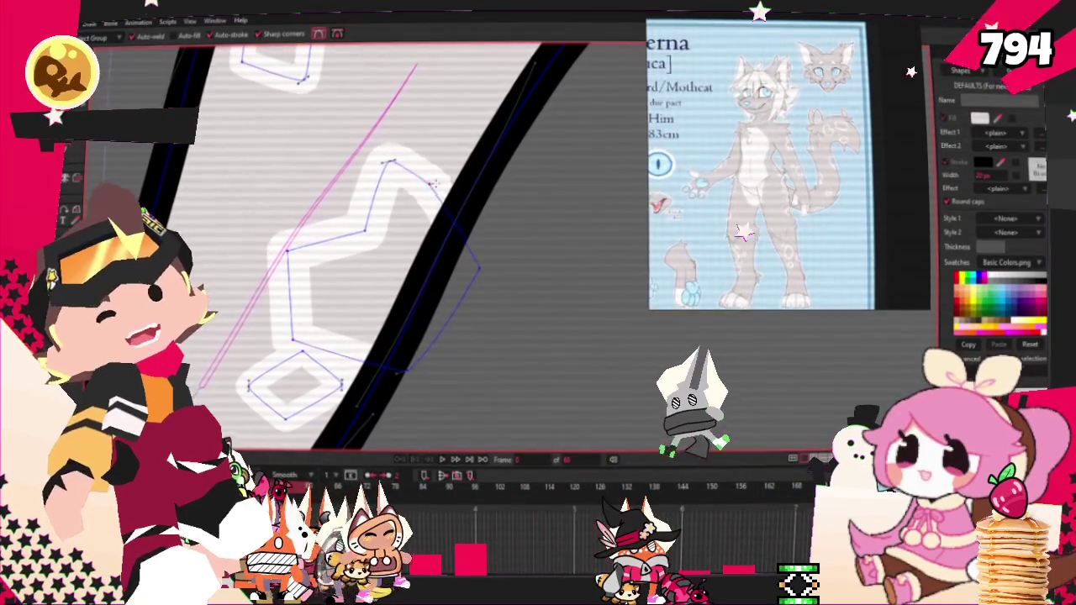
{"action": "scroll", "coordinate": [382, 161], "scroll_direction": "down", "scroll_amount": 1}
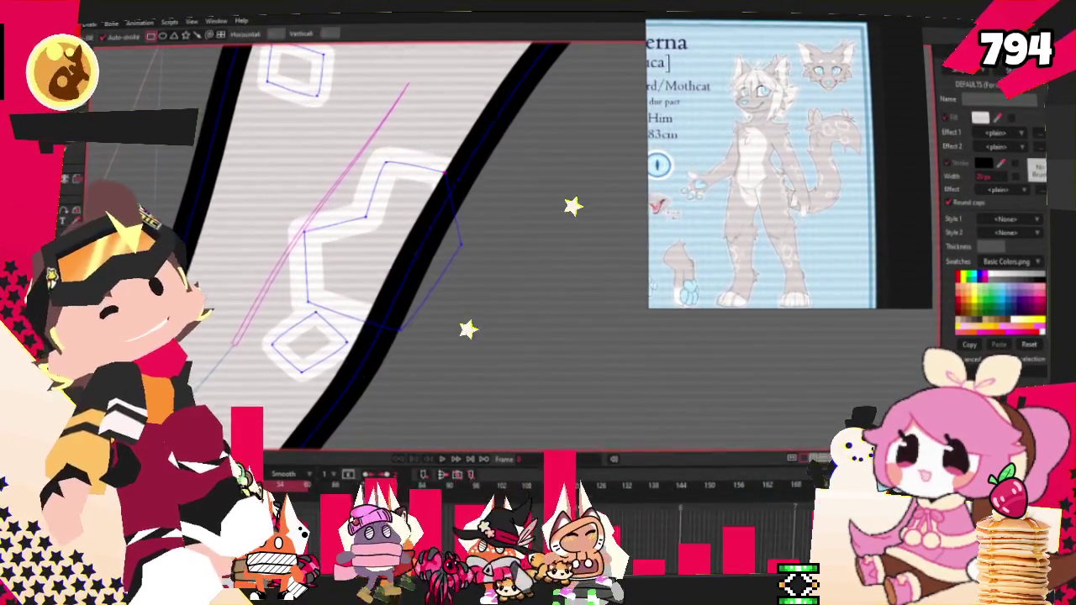
{"action": "scroll", "coordinate": [336, 271], "scroll_direction": "up", "scroll_amount": 1}
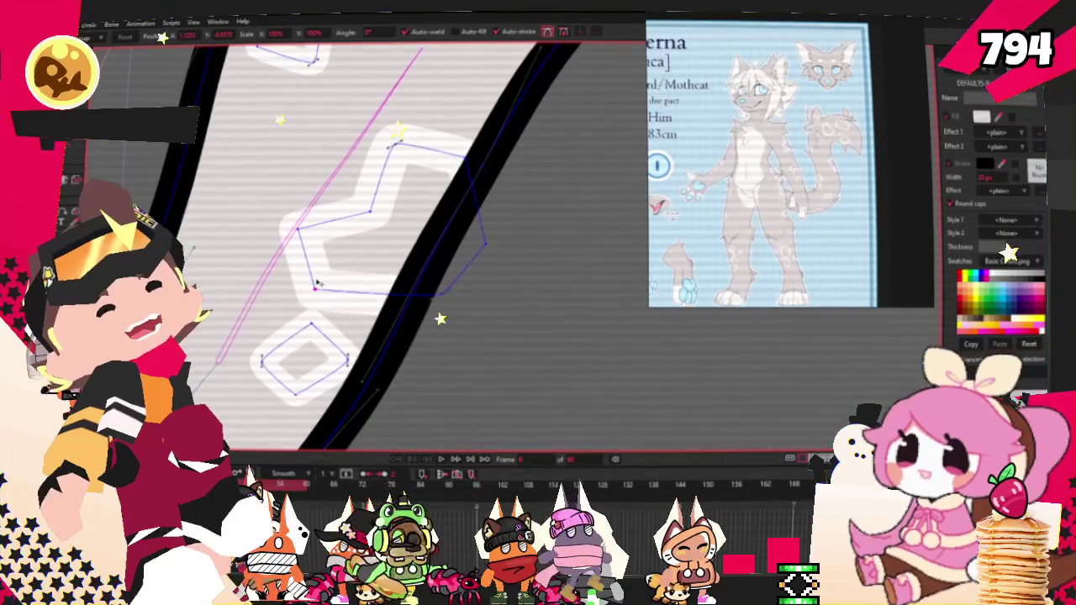
{"action": "scroll", "coordinate": [322, 339], "scroll_direction": "up", "scroll_amount": 1}
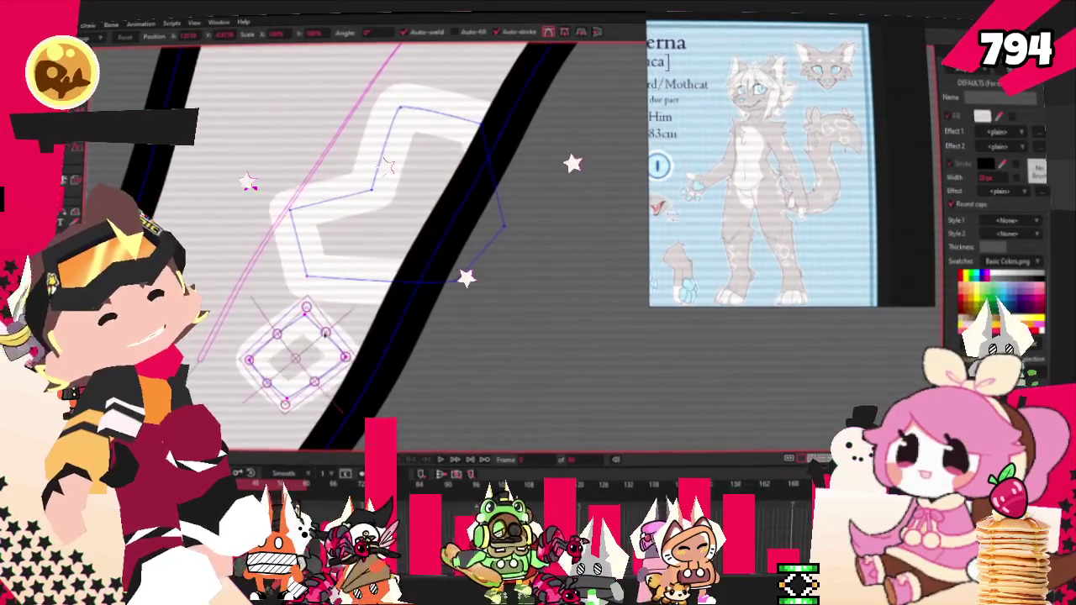
{"action": "scroll", "coordinate": [340, 367], "scroll_direction": "down", "scroll_amount": 3}
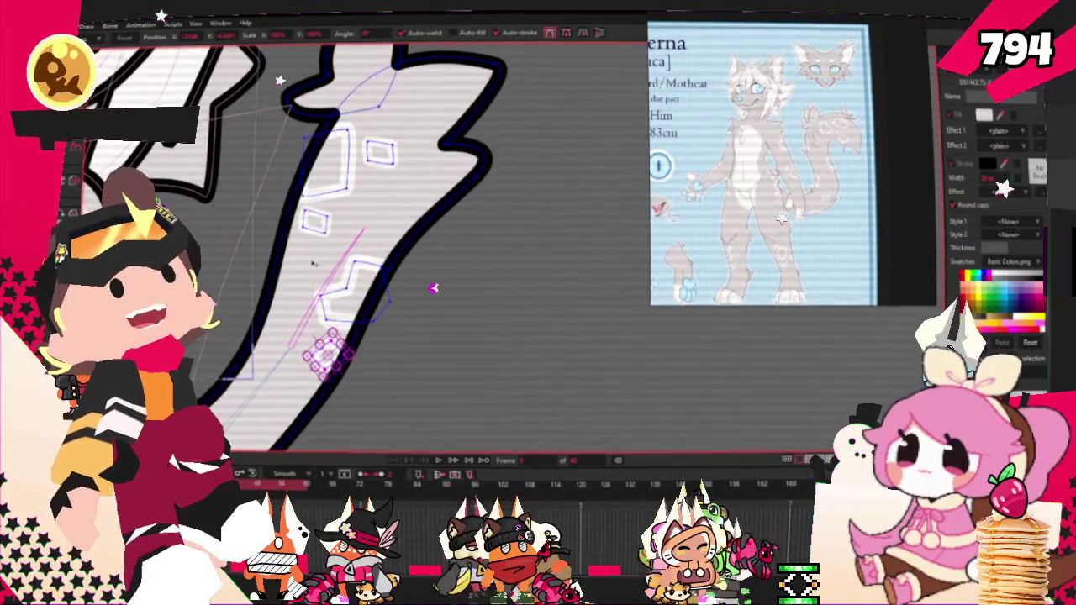
{"action": "scroll", "coordinate": [328, 236], "scroll_direction": "up", "scroll_amount": 2}
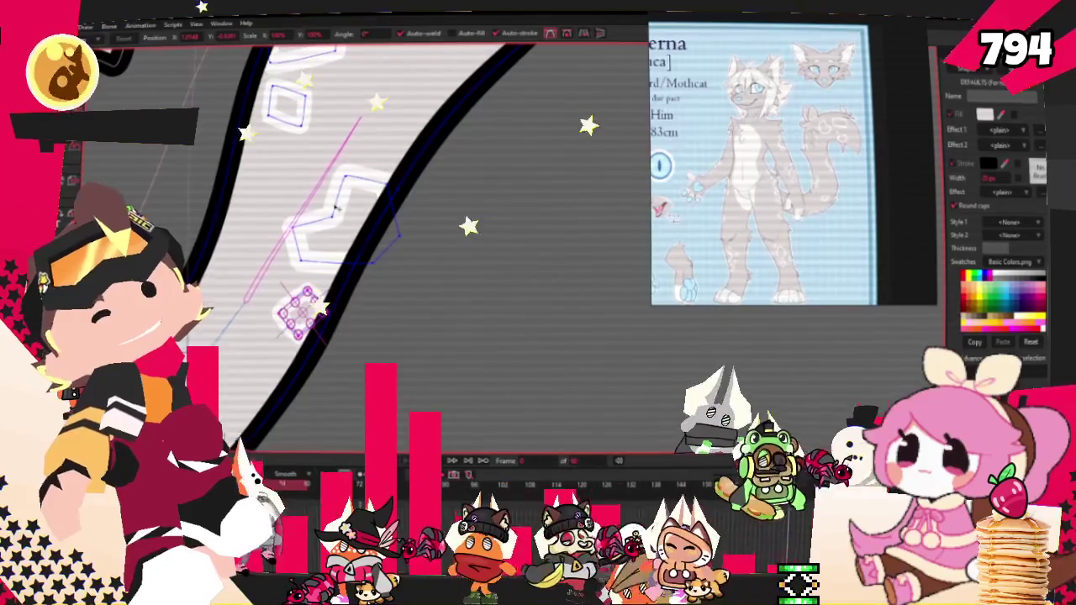
{"action": "scroll", "coordinate": [426, 277], "scroll_direction": "up", "scroll_amount": 1}
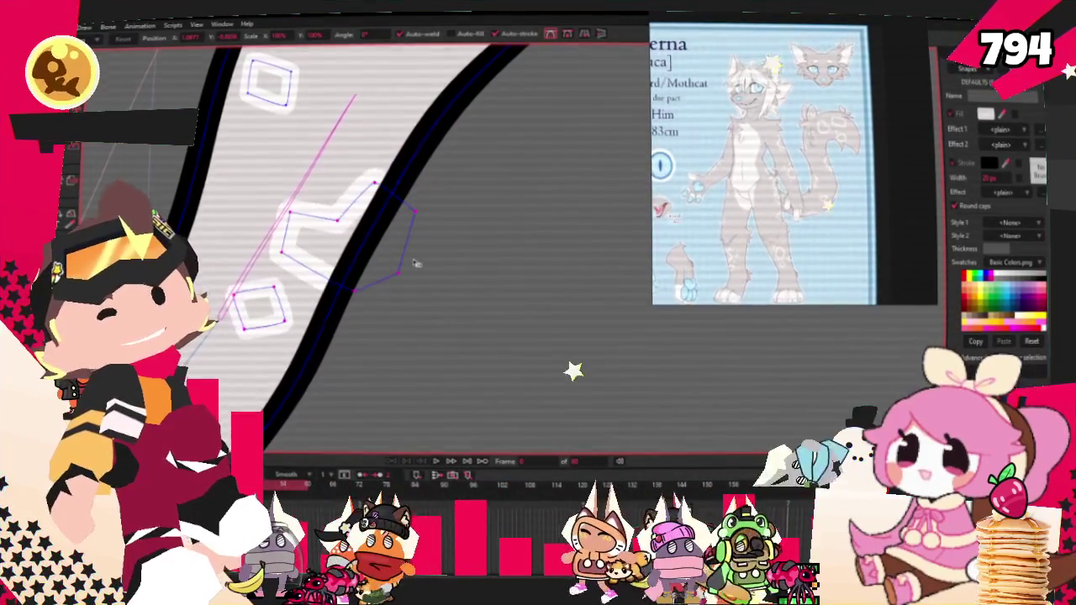
{"action": "scroll", "coordinate": [341, 258], "scroll_direction": "up", "scroll_amount": 2}
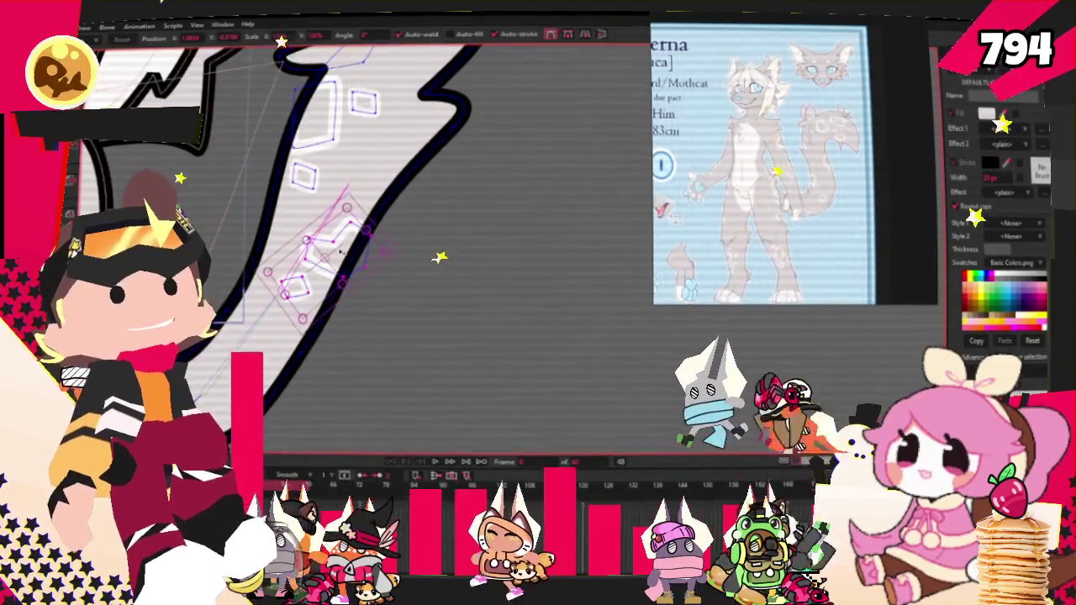
{"action": "scroll", "coordinate": [346, 154], "scroll_direction": "down", "scroll_amount": 1}
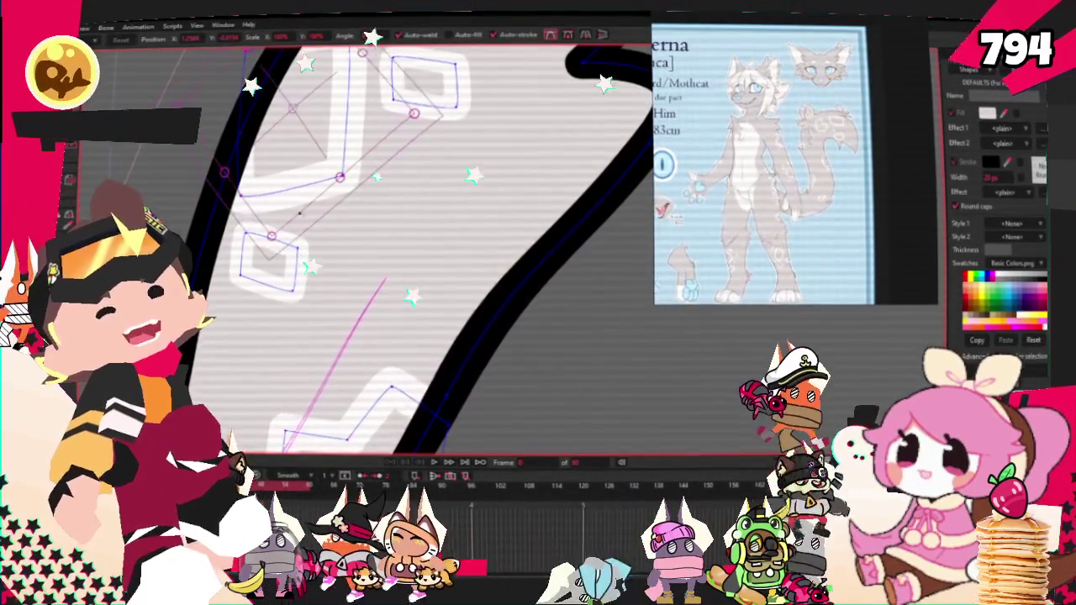
{"action": "scroll", "coordinate": [306, 240], "scroll_direction": "down", "scroll_amount": 3}
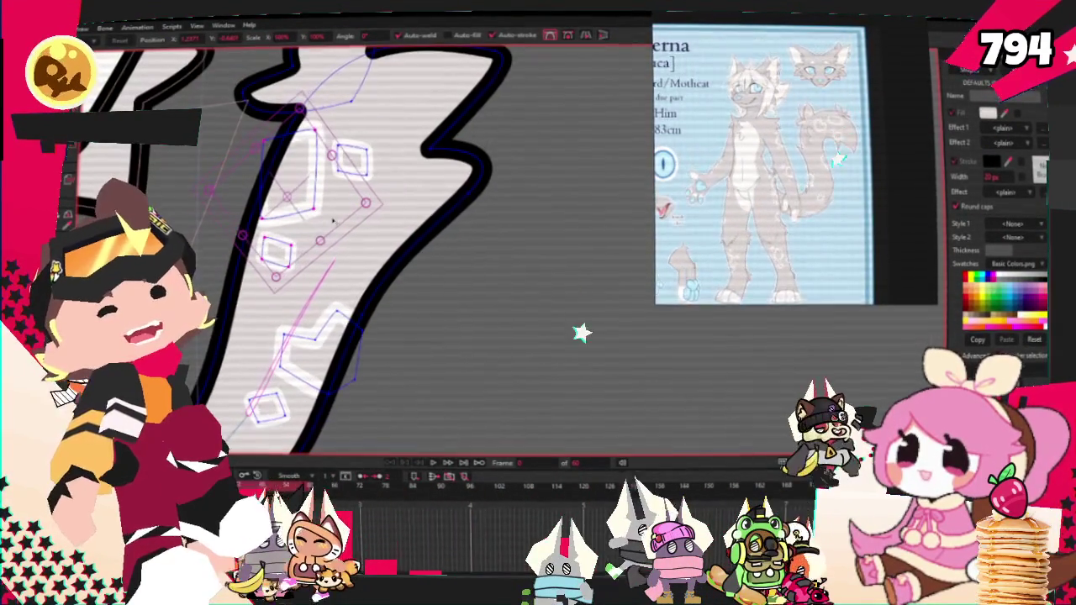
Move the lower square mark further down the tail.
{"action": "left_click", "coordinate": [820, 302]}
{"action": "scroll", "coordinate": [290, 352], "scroll_direction": "up", "scroll_amount": 3}
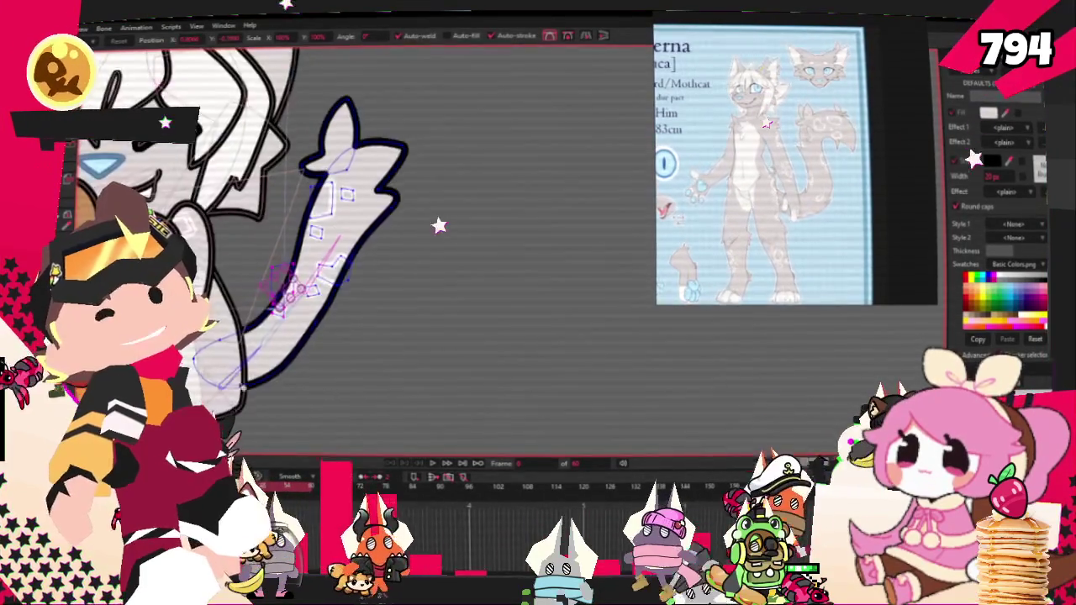
{"action": "scroll", "coordinate": [448, 148], "scroll_direction": "up", "scroll_amount": 2}
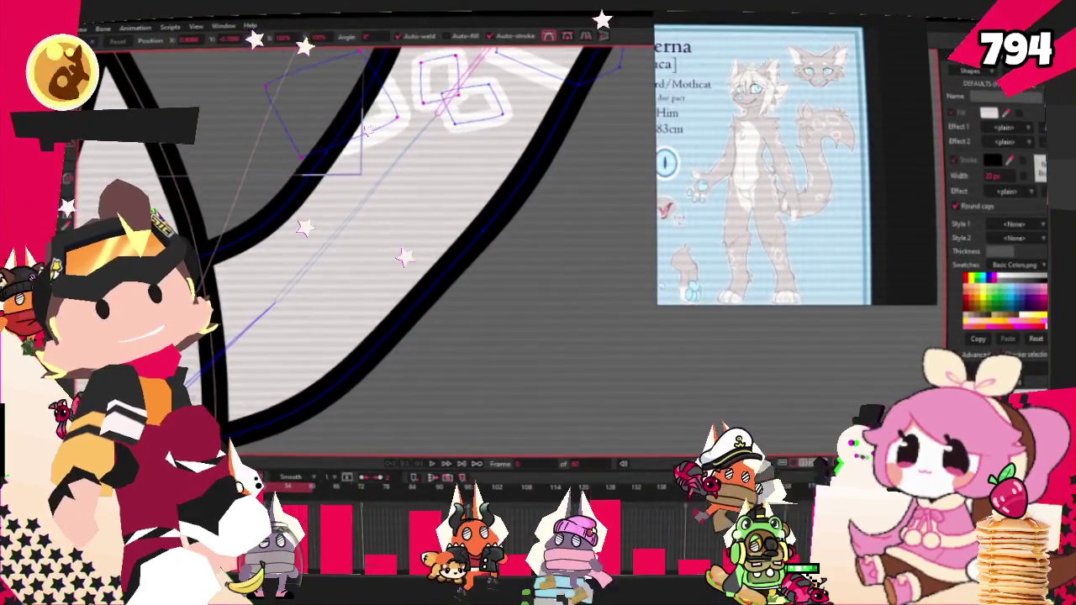
{"action": "left_click_drag", "start_coordinate": [341, 204], "coordinate": [278, 285]}
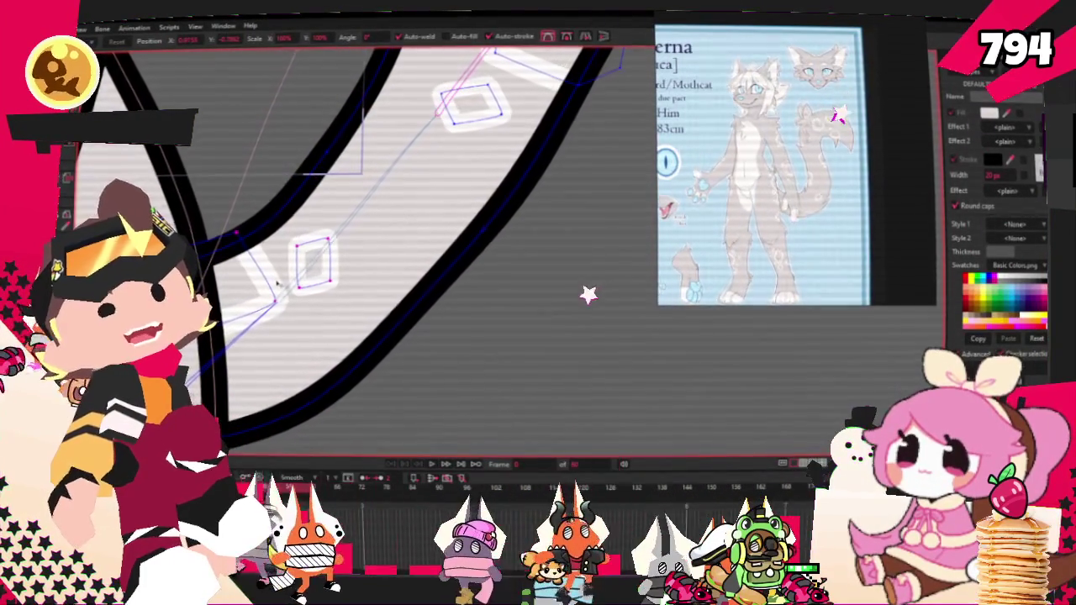
{"action": "scroll", "coordinate": [260, 285], "scroll_direction": "down", "scroll_amount": 2}
{"action": "scroll", "coordinate": [391, 284], "scroll_direction": "down", "scroll_amount": 2}
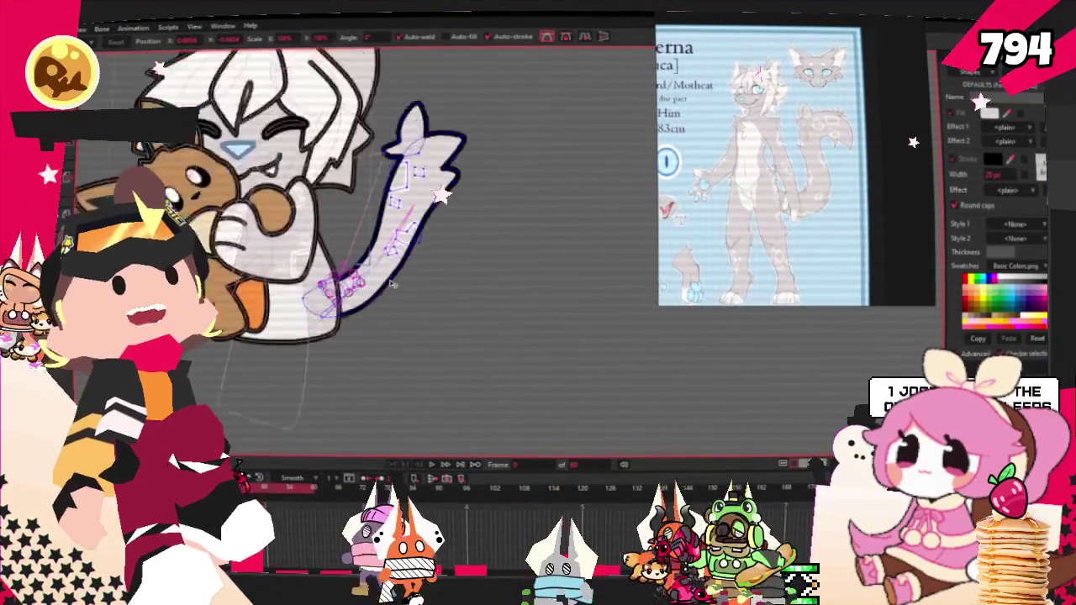
{"action": "scroll", "coordinate": [319, 243], "scroll_direction": "down", "scroll_amount": 1}
{"action": "scroll", "coordinate": [319, 243], "scroll_direction": "up", "scroll_amount": 1}
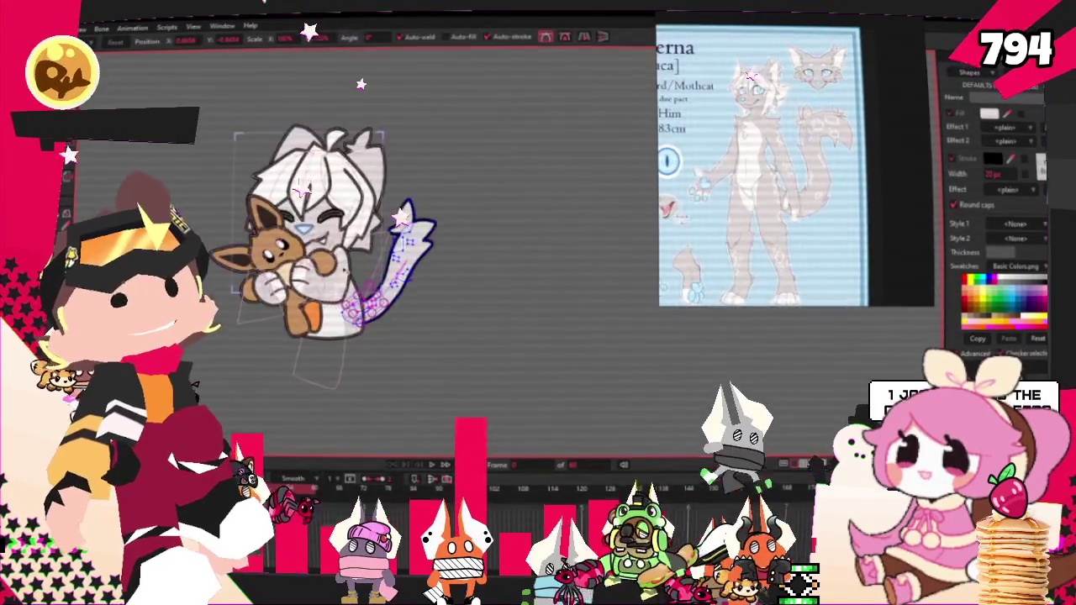
{"action": "scroll", "coordinate": [341, 281], "scroll_direction": "up", "scroll_amount": 2}
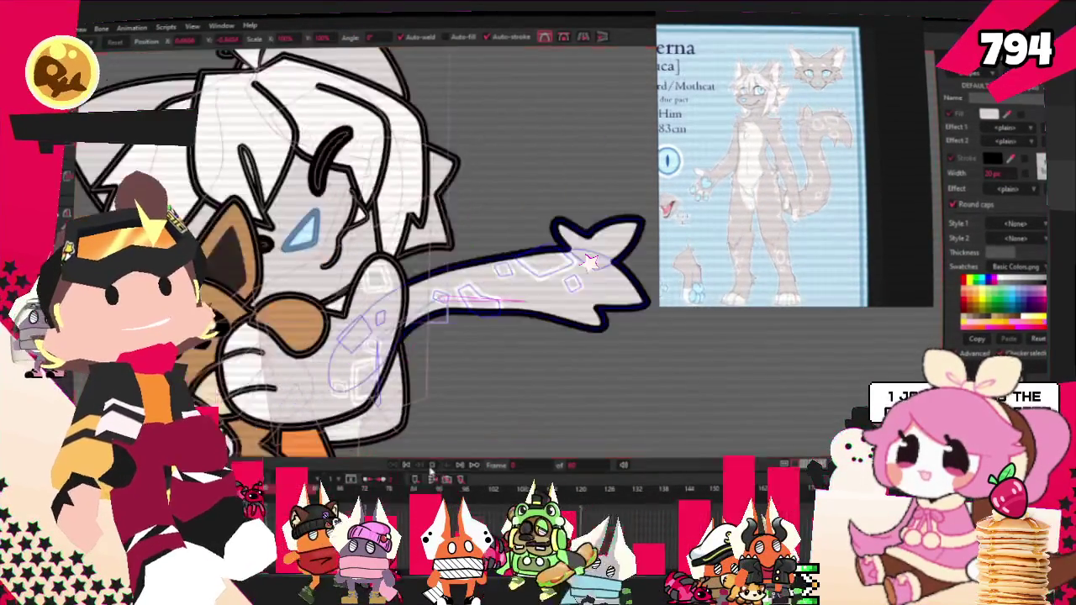
{"action": "scroll", "coordinate": [572, 375], "scroll_direction": "down", "scroll_amount": 2}
{"action": "scroll", "coordinate": [571, 375], "scroll_direction": "down", "scroll_amount": 1}
{"action": "scroll", "coordinate": [438, 307], "scroll_direction": "up", "scroll_amount": 2}
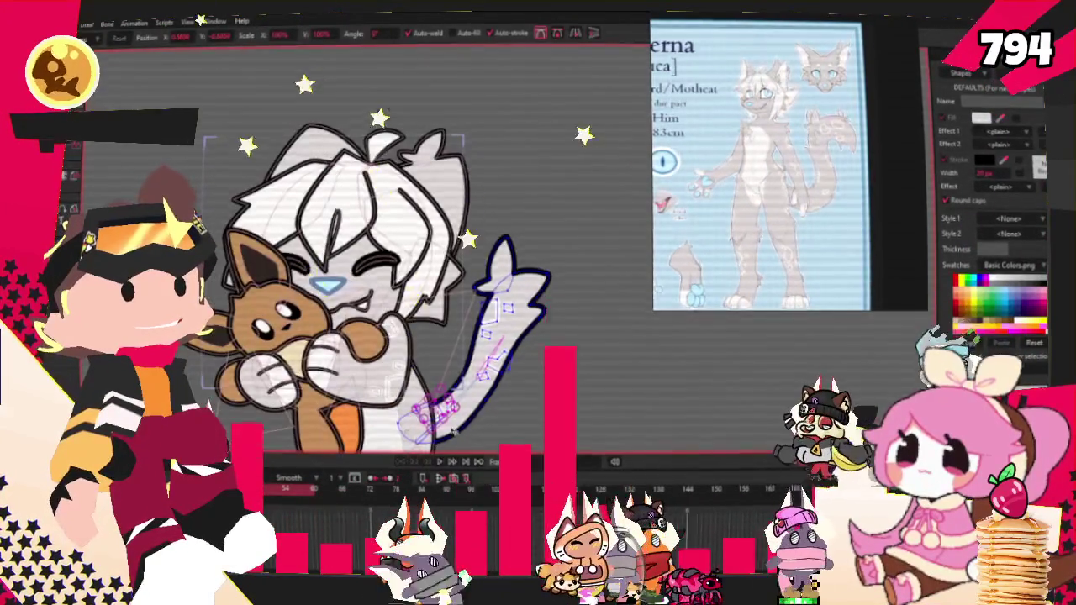
{"action": "scroll", "coordinate": [453, 432], "scroll_direction": "up", "scroll_amount": 5}
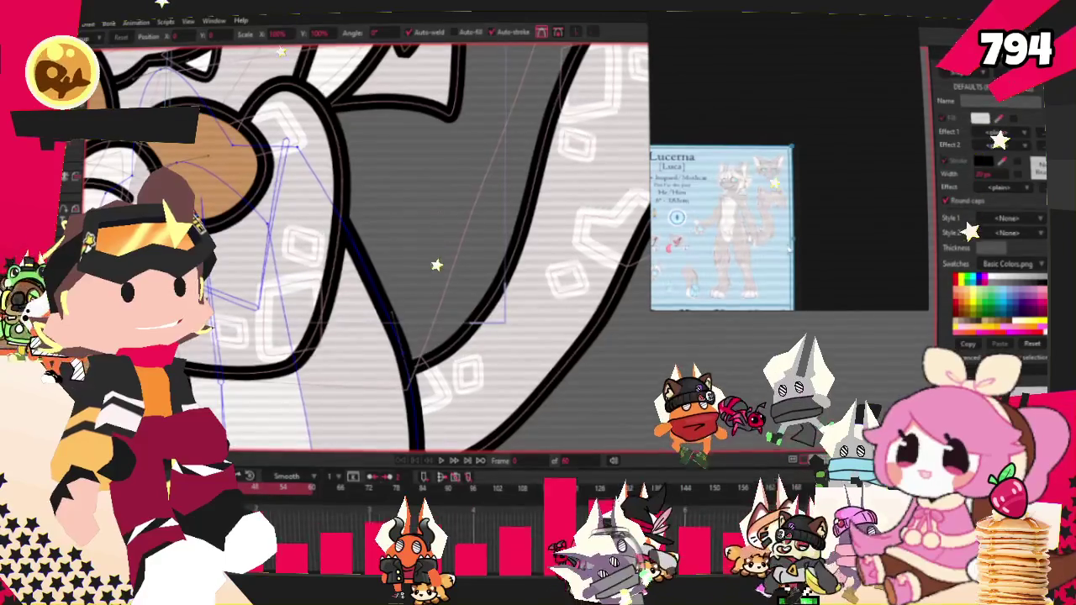
{"action": "scroll", "coordinate": [521, 261], "scroll_direction": "down", "scroll_amount": 5}
{"action": "scroll", "coordinate": [504, 277], "scroll_direction": "up", "scroll_amount": 4}
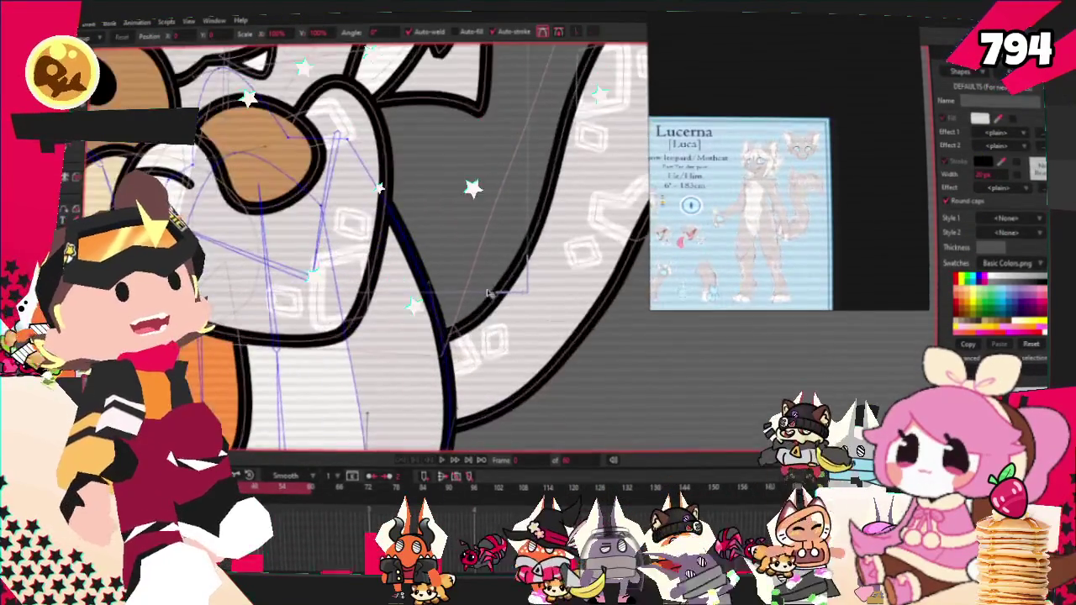
{"action": "scroll", "coordinate": [489, 293], "scroll_direction": "down", "scroll_amount": 2}
{"action": "scroll", "coordinate": [521, 286], "scroll_direction": "down", "scroll_amount": 3}
{"action": "scroll", "coordinate": [550, 284], "scroll_direction": "up", "scroll_amount": 3}
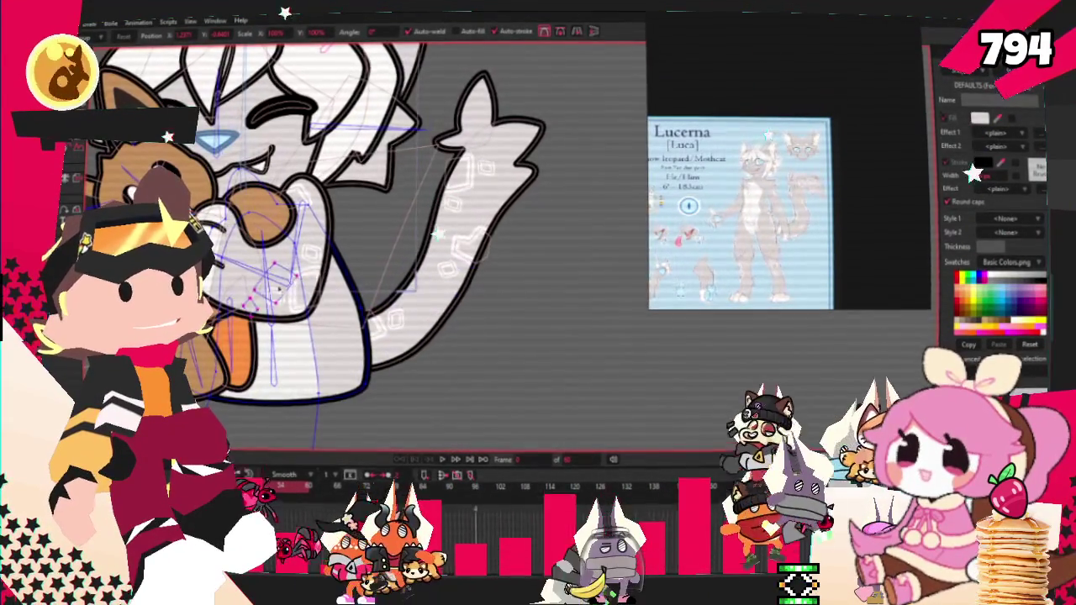
{"action": "scroll", "coordinate": [343, 299], "scroll_direction": "up", "scroll_amount": 2}
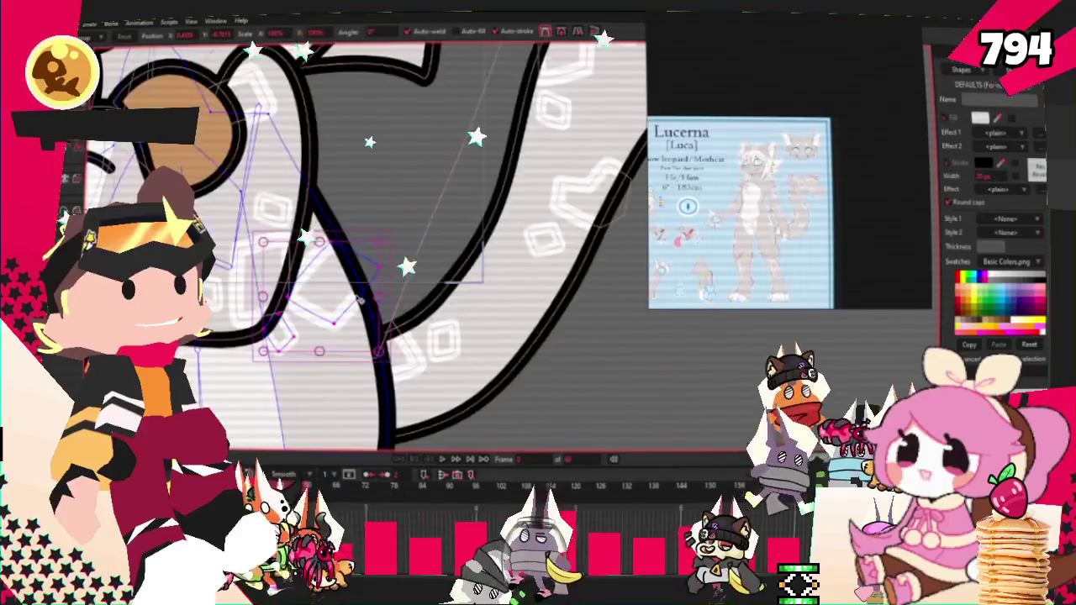
{"action": "scroll", "coordinate": [378, 331], "scroll_direction": "up", "scroll_amount": 2}
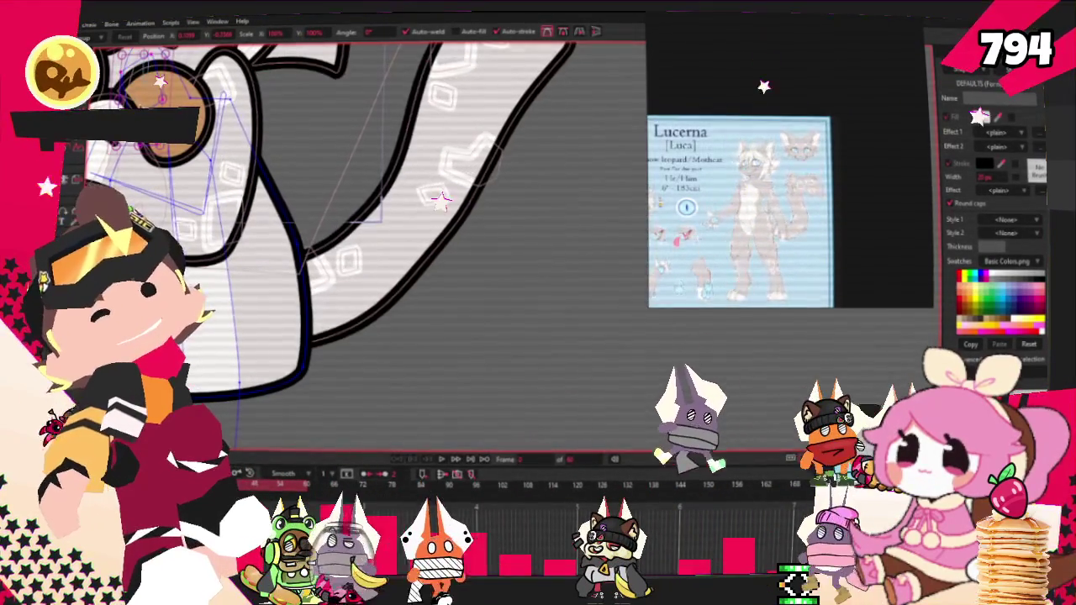
{"action": "left_click", "coordinate": [269, 226]}
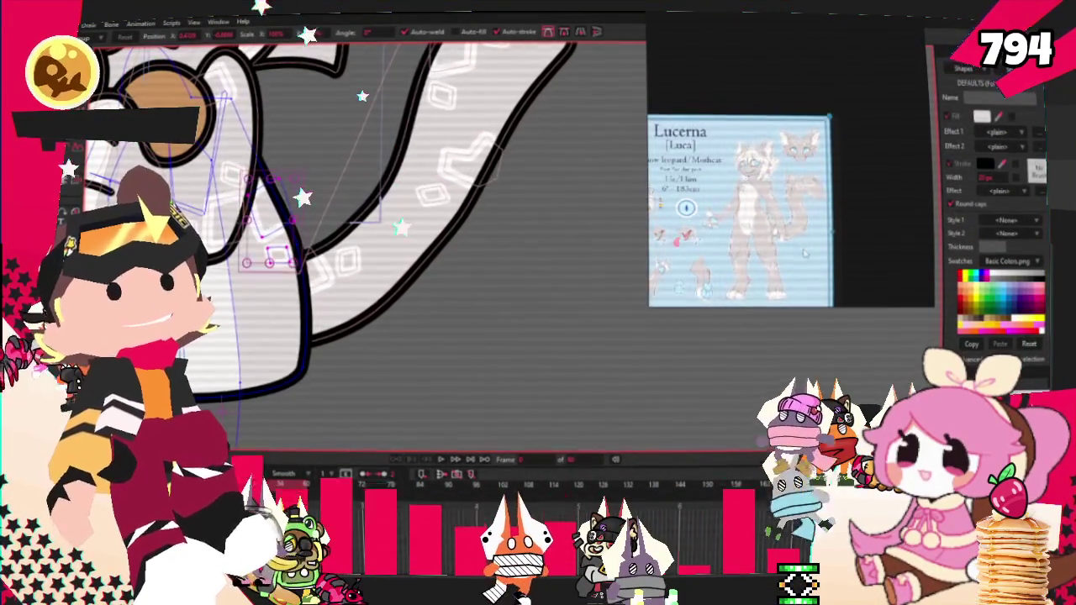
{"action": "scroll", "coordinate": [270, 252], "scroll_direction": "up", "scroll_amount": 3}
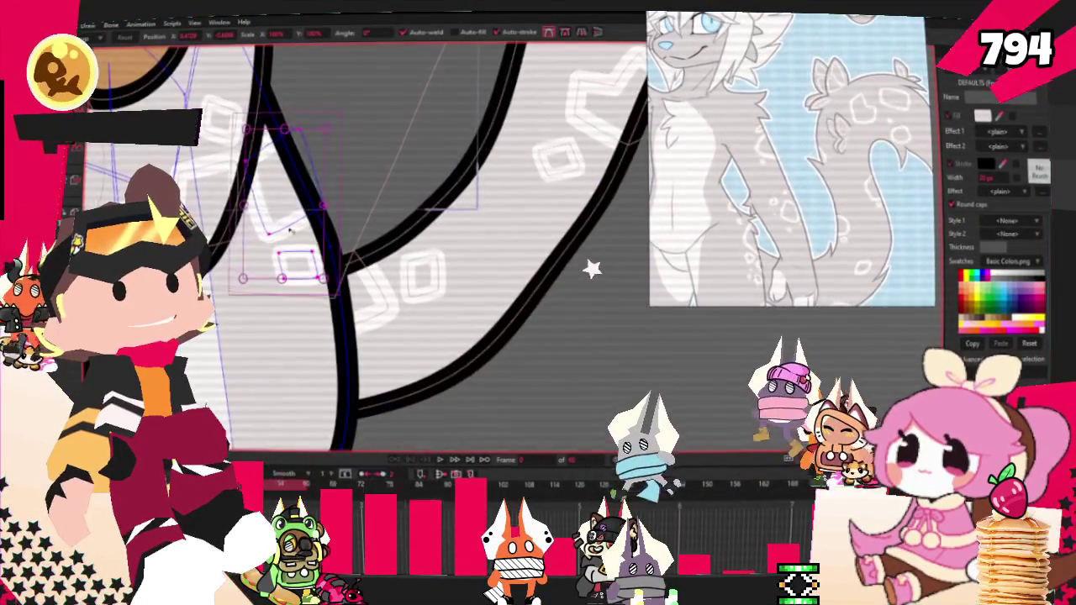
{"action": "left_click_drag", "start_coordinate": [290, 231], "coordinate": [296, 245]}
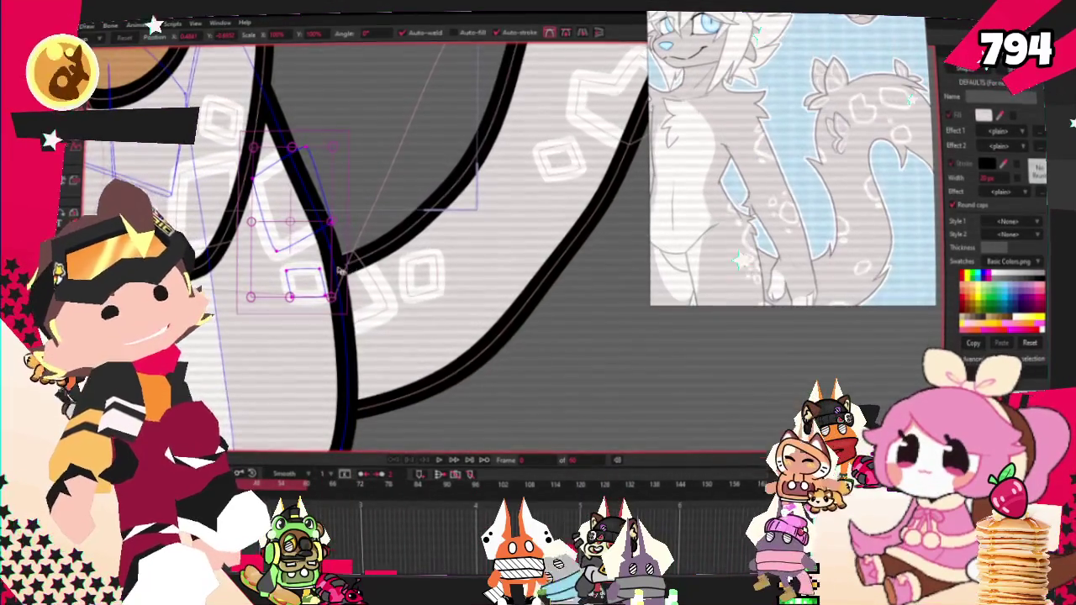
{"action": "left_click_drag", "start_coordinate": [341, 271], "coordinate": [236, 397]}
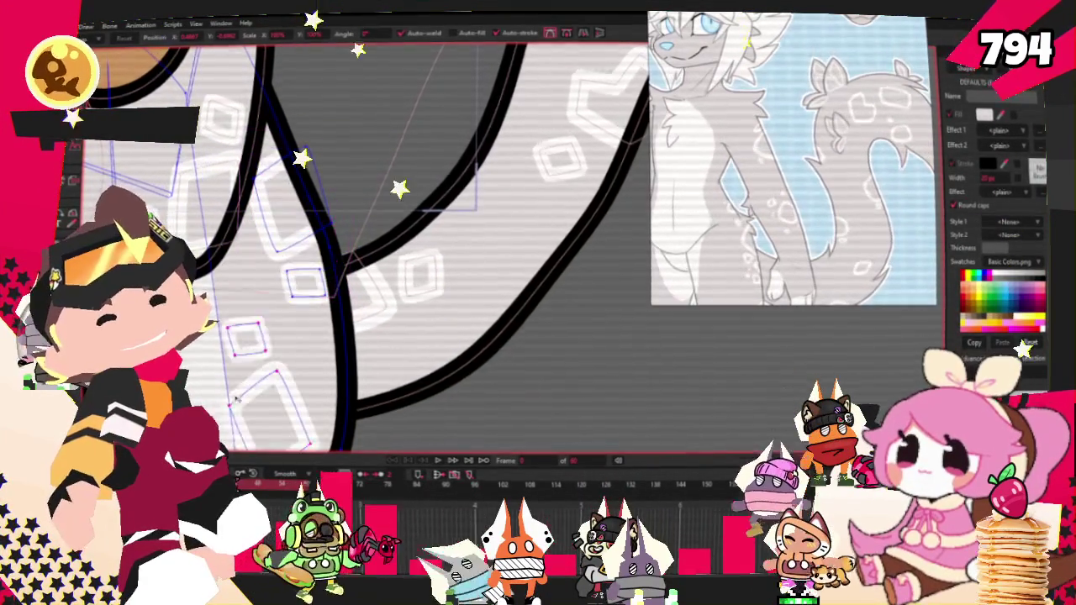
{"action": "scroll", "coordinate": [247, 374], "scroll_direction": "up", "scroll_amount": 1}
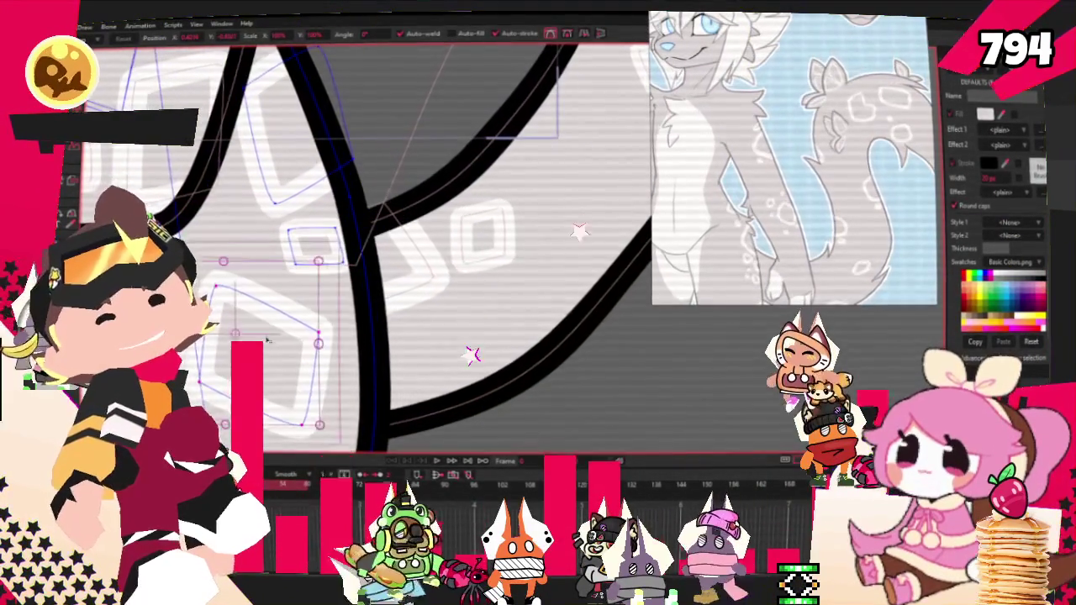
{"action": "left_click_drag", "start_coordinate": [267, 339], "coordinate": [329, 359]}
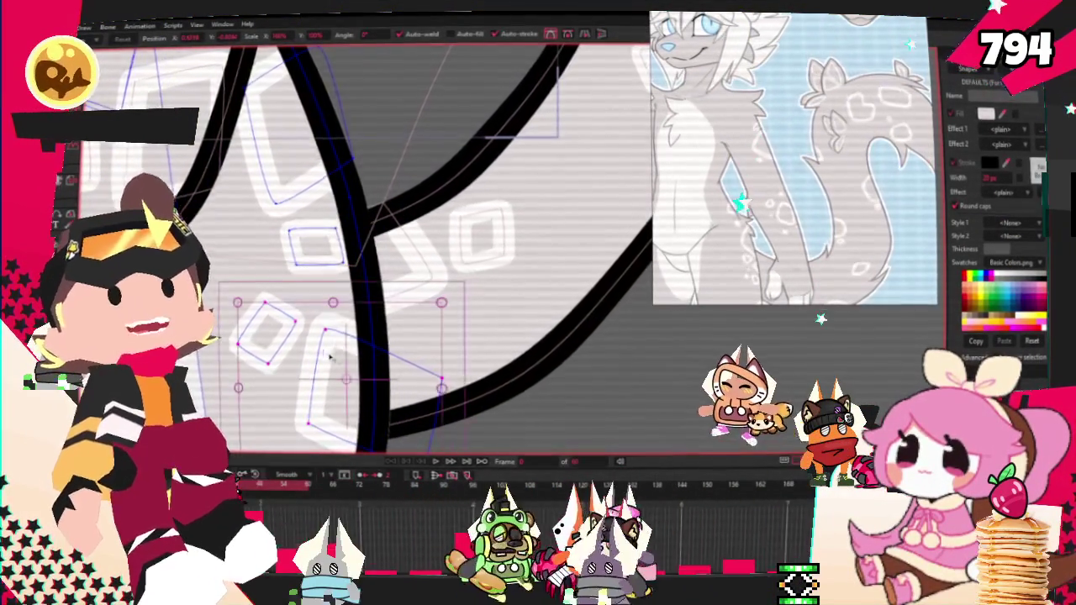
{"action": "scroll", "coordinate": [329, 356], "scroll_direction": "down", "scroll_amount": 2}
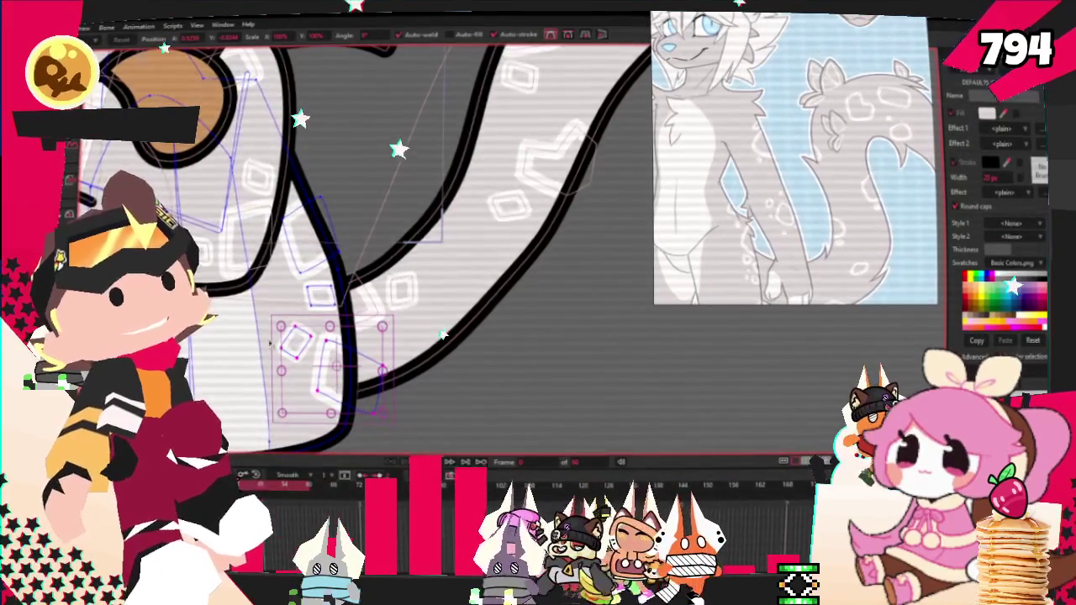
{"action": "scroll", "coordinate": [270, 343], "scroll_direction": "down", "scroll_amount": 3}
{"action": "scroll", "coordinate": [294, 332], "scroll_direction": "down", "scroll_amount": 2}
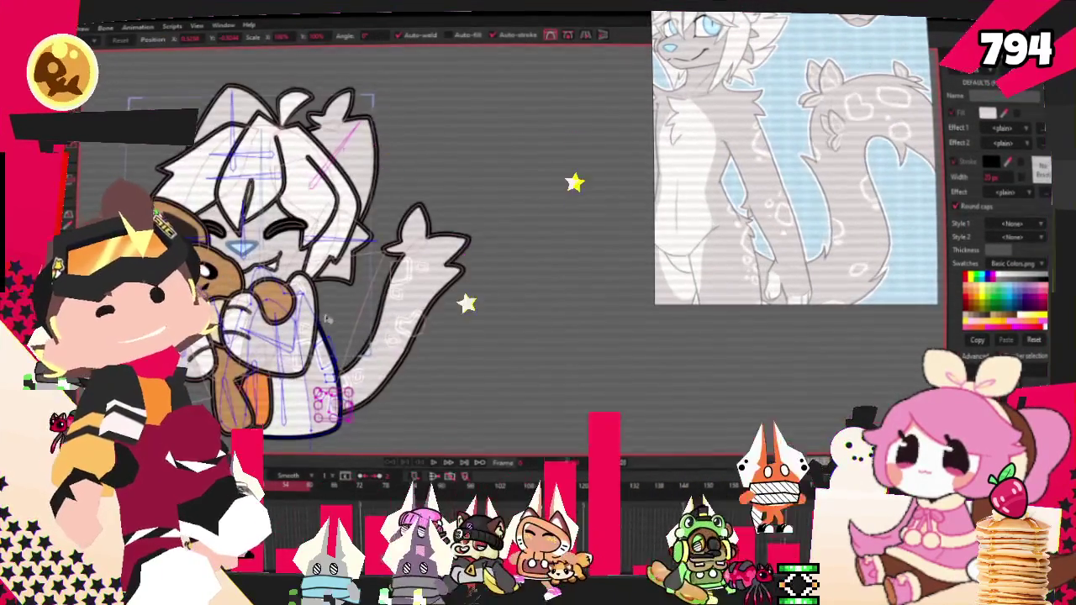
{"action": "scroll", "coordinate": [328, 318], "scroll_direction": "up", "scroll_amount": 1}
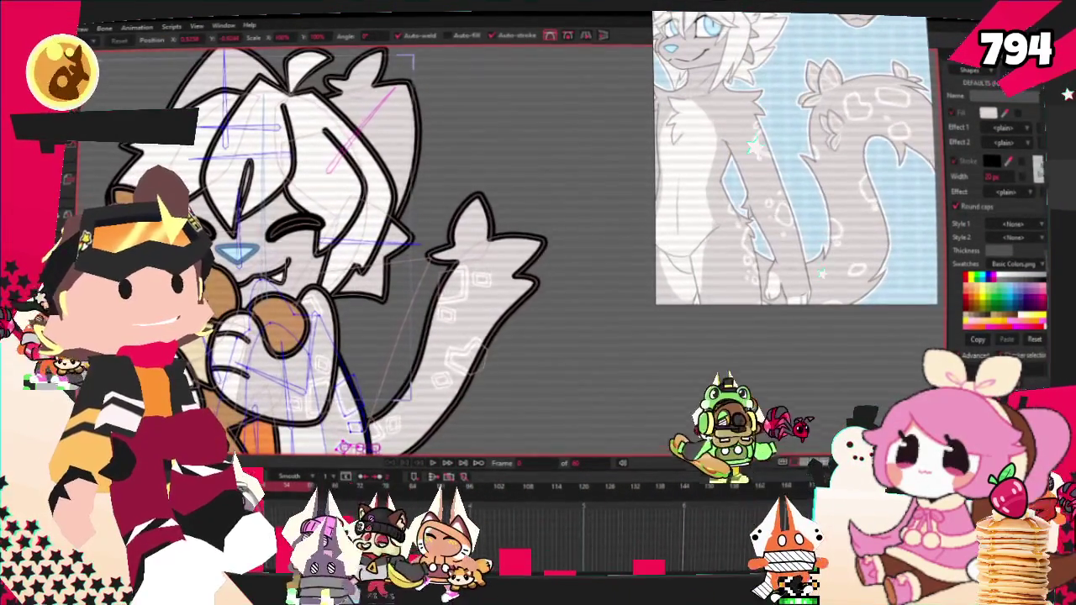
{"action": "left_click_drag", "start_coordinate": [118, 51], "coordinate": [437, 302]}
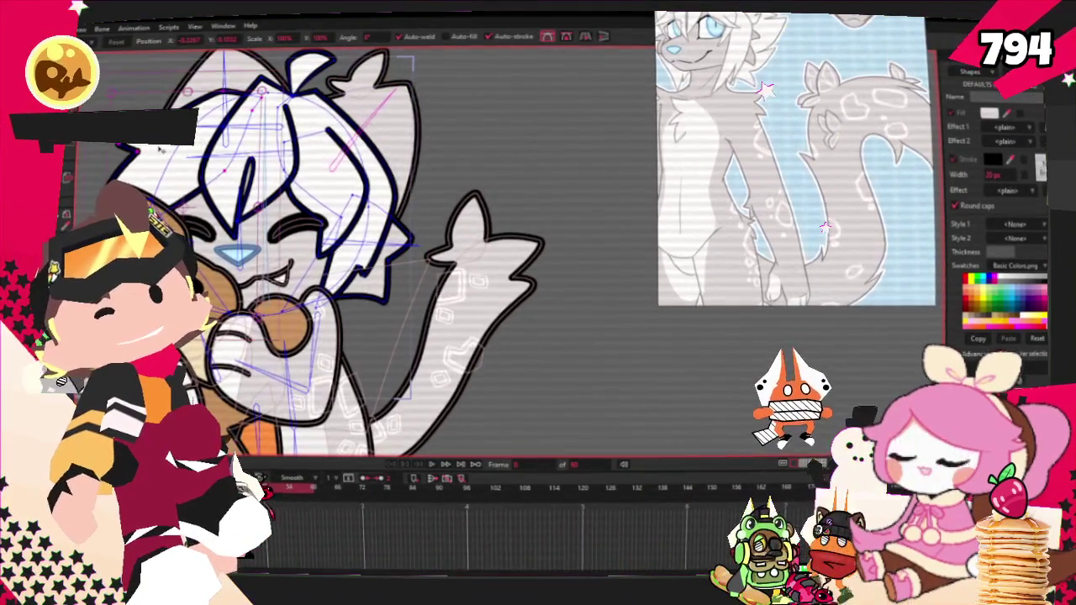
Select the ear outline and undo the last two arm adjustments.
{"action": "left_click", "coordinate": [370, 76]}
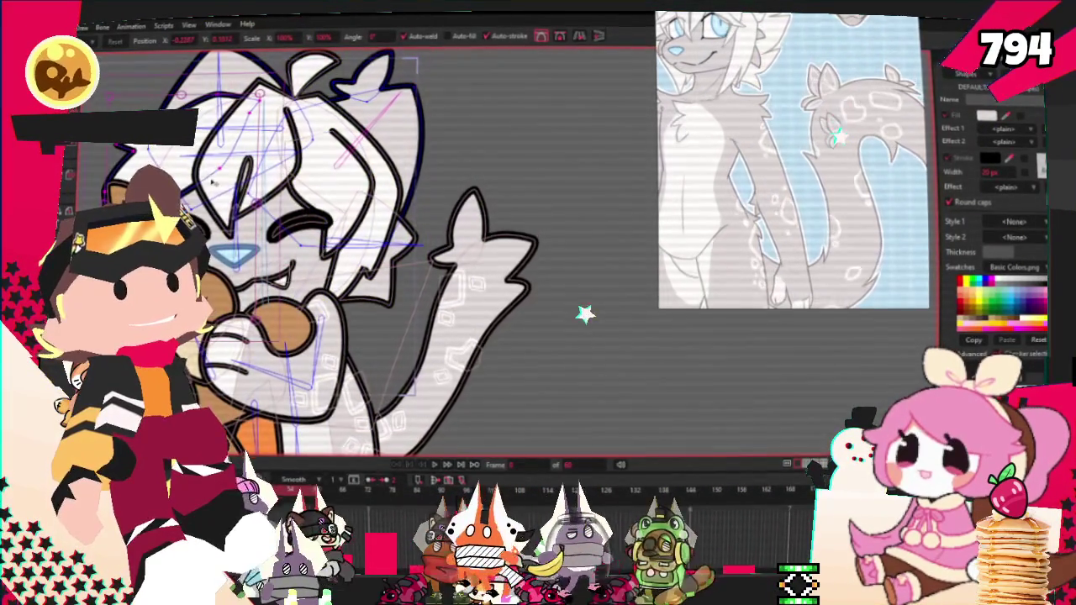
{"action": "key", "text": "ctrl+z"}
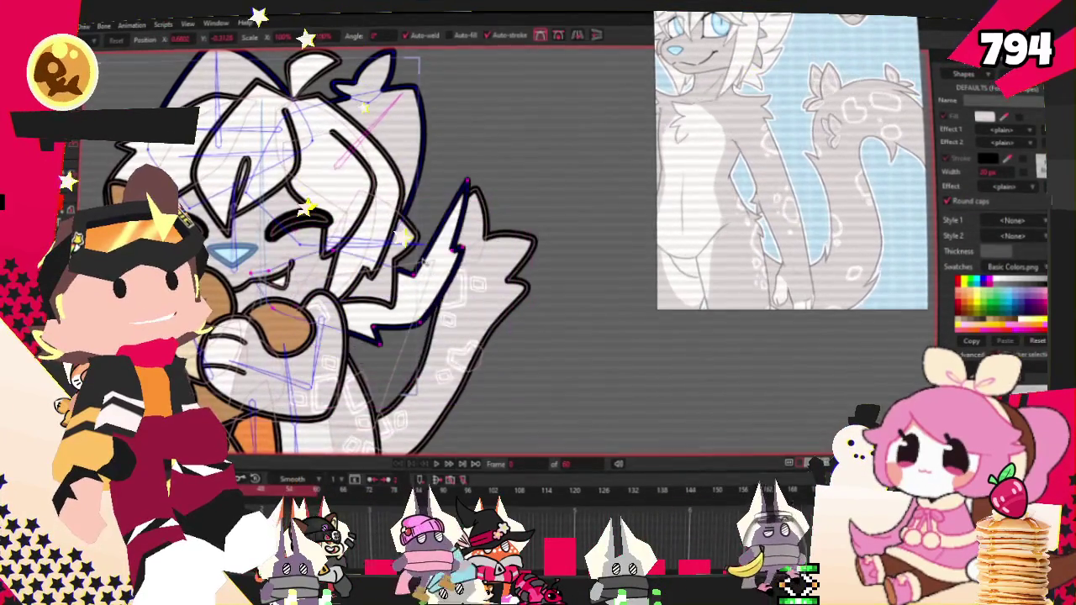
{"action": "key", "text": "ctrl+z"}
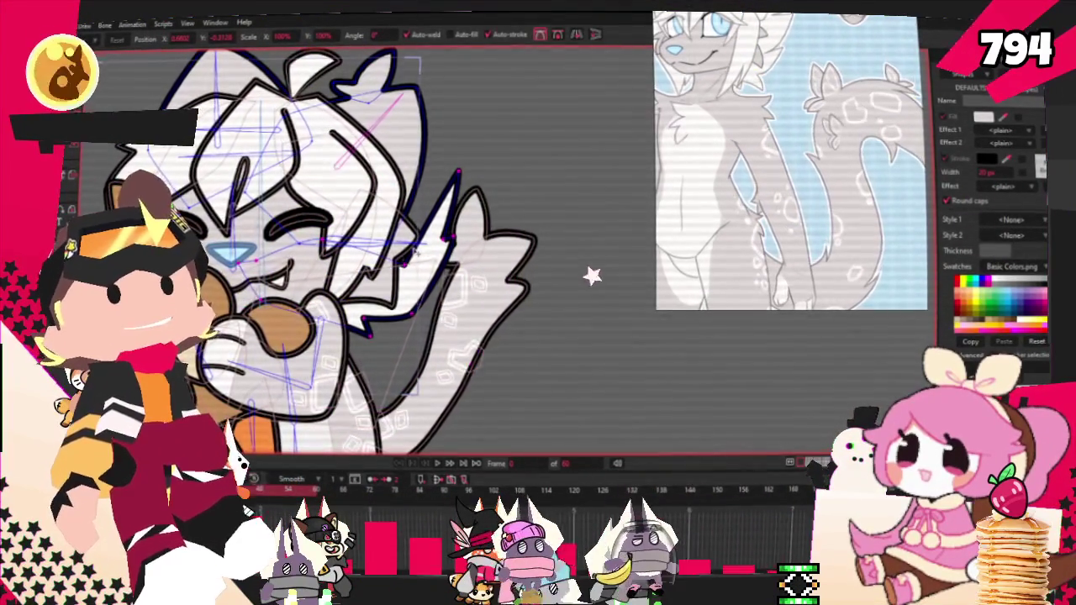
{"action": "scroll", "coordinate": [375, 243], "scroll_direction": "up", "scroll_amount": 5, "text": "ctrl"}
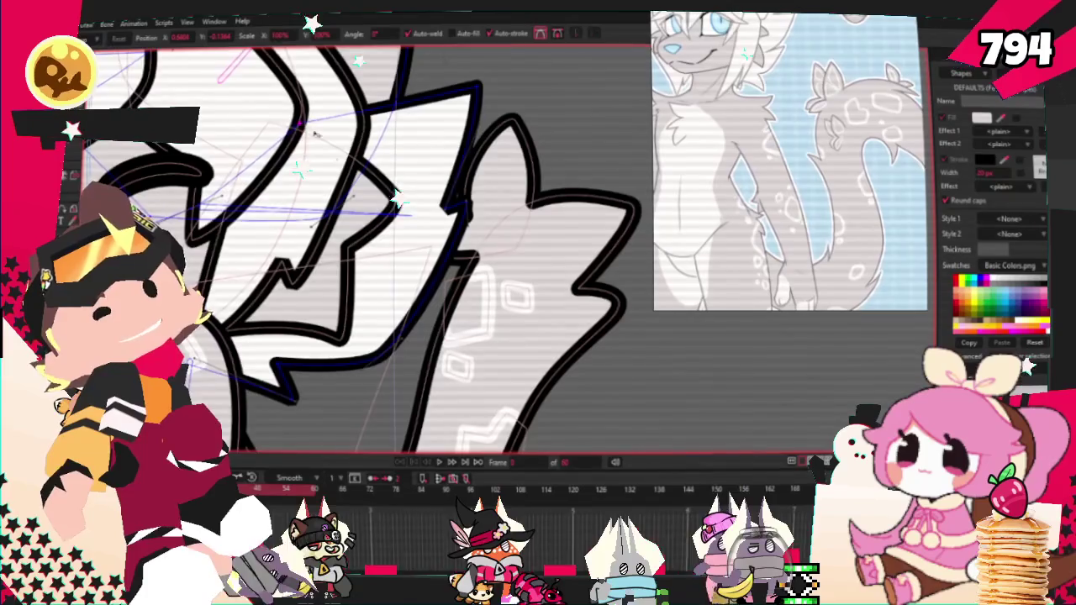
{"action": "scroll", "coordinate": [315, 133], "scroll_direction": "down", "scroll_amount": 3, "text": "ctrl"}
{"action": "scroll", "coordinate": [306, 229], "scroll_direction": "up", "scroll_amount": 3, "text": "ctrl"}
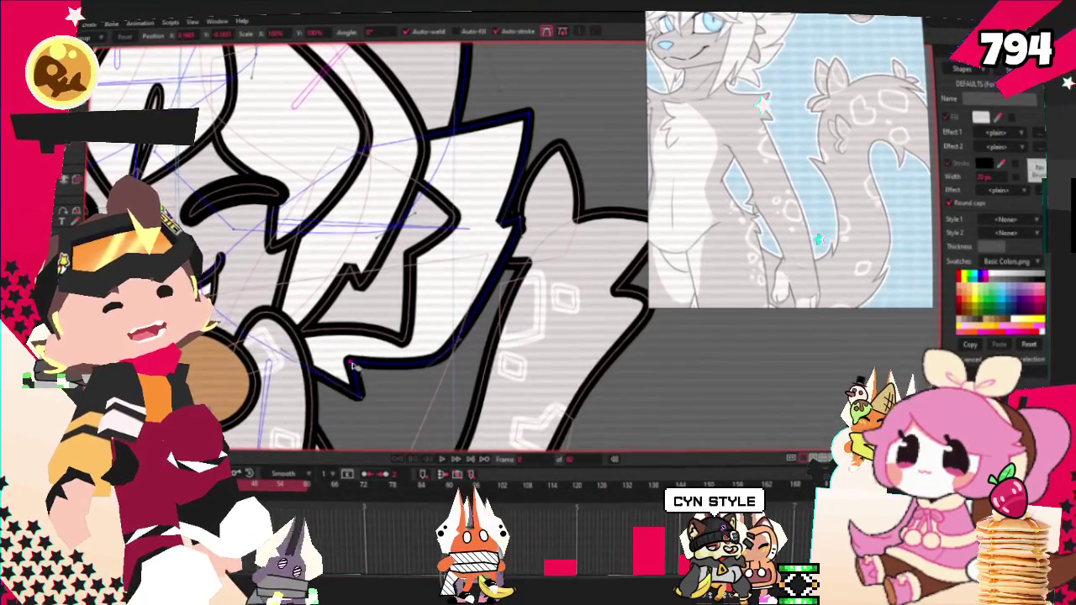
{"action": "scroll", "coordinate": [431, 360], "scroll_direction": "up", "scroll_amount": 2}
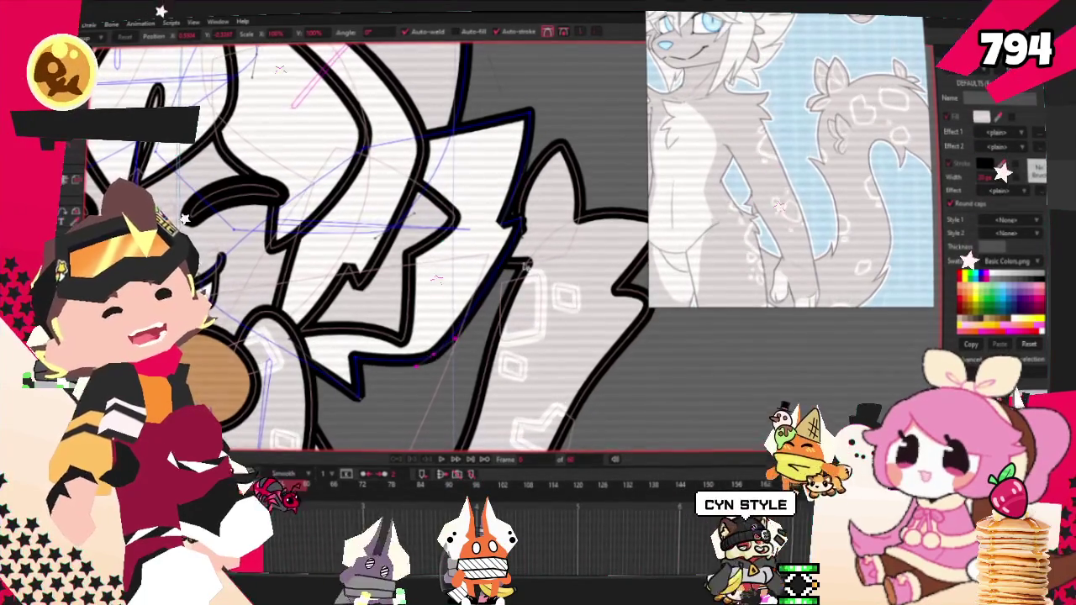
{"action": "scroll", "coordinate": [471, 311], "scroll_direction": "up", "scroll_amount": 2}
Pull a tuft outline point left and move the tuft's top corner down-left.
{"action": "left_click_drag", "start_coordinate": [501, 258], "coordinate": [407, 265]}
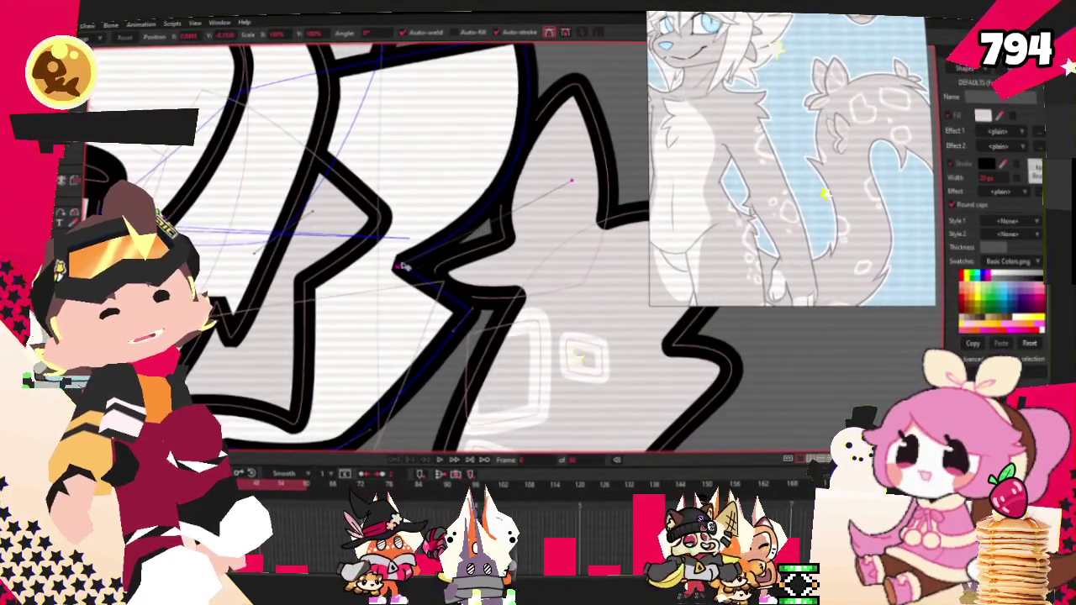
{"action": "scroll", "coordinate": [424, 271], "scroll_direction": "down", "scroll_amount": 2}
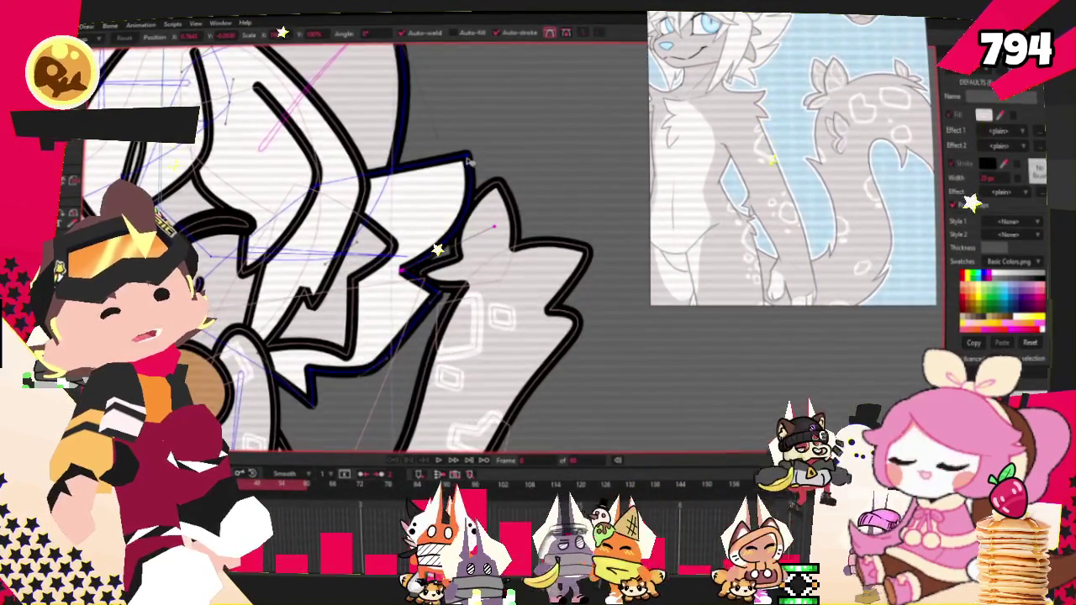
{"action": "left_click_drag", "start_coordinate": [467, 157], "coordinate": [448, 168]}
{"action": "scroll", "coordinate": [352, 272], "scroll_direction": "up", "scroll_amount": 2}
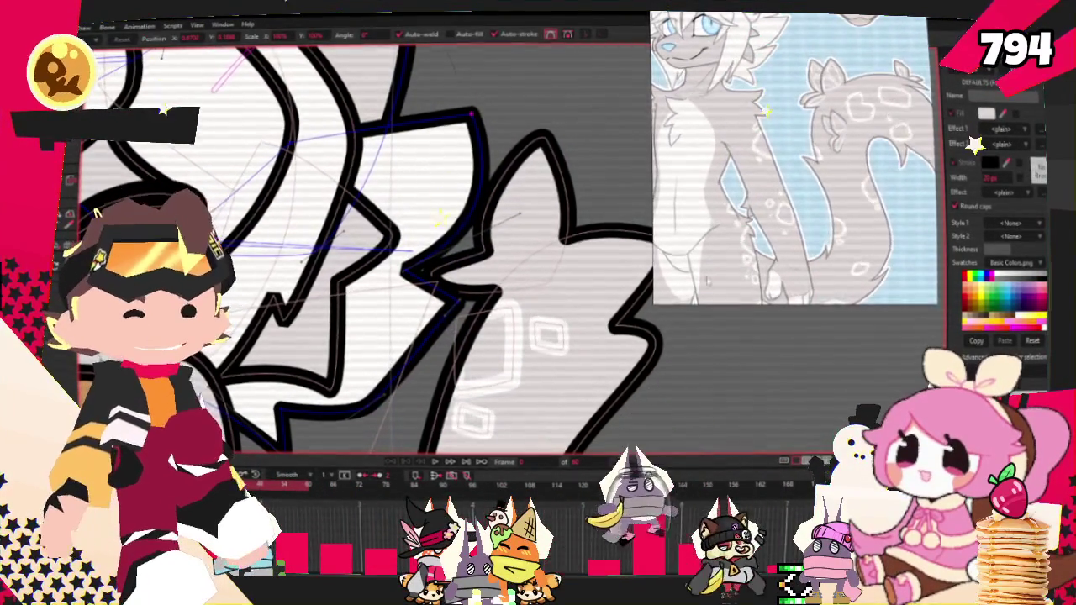
{"action": "scroll", "coordinate": [531, 187], "scroll_direction": "up", "scroll_amount": 2}
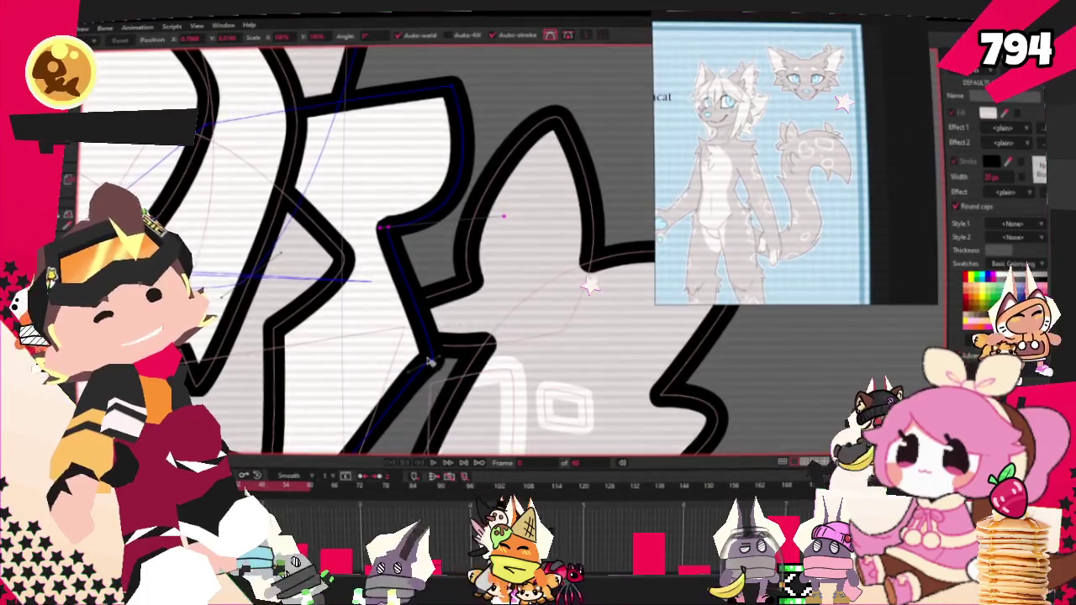
Sharpen the spikes by raising one outline point and pulling another up-right.
{"action": "left_click_drag", "start_coordinate": [485, 219], "coordinate": [489, 190]}
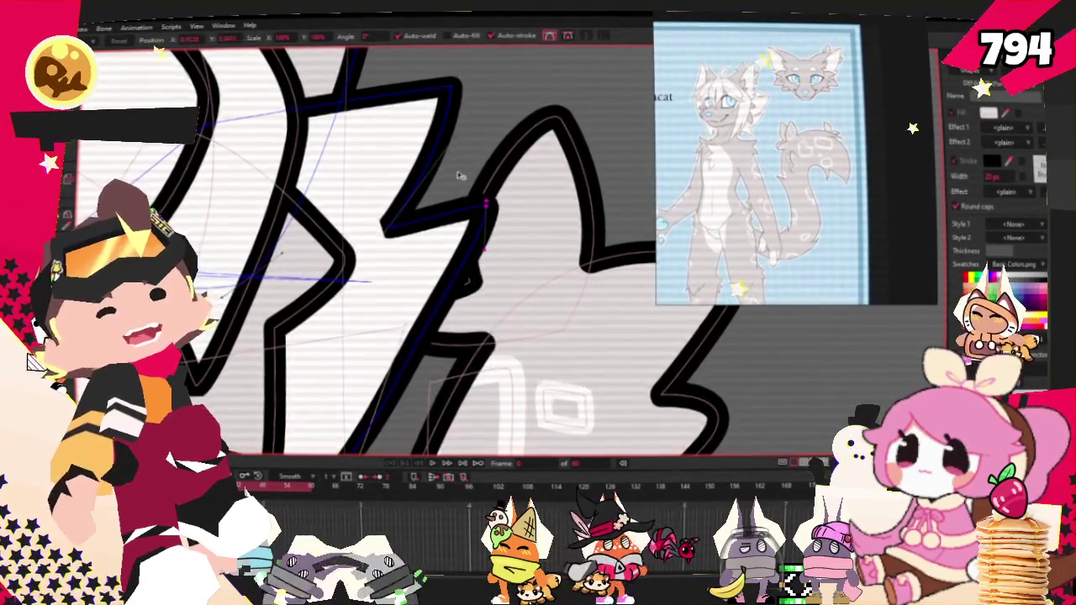
{"action": "scroll", "coordinate": [458, 175], "scroll_direction": "down", "scroll_amount": 3}
{"action": "scroll", "coordinate": [434, 281], "scroll_direction": "up", "scroll_amount": 2}
{"action": "scroll", "coordinate": [337, 263], "scroll_direction": "up", "scroll_amount": 1}
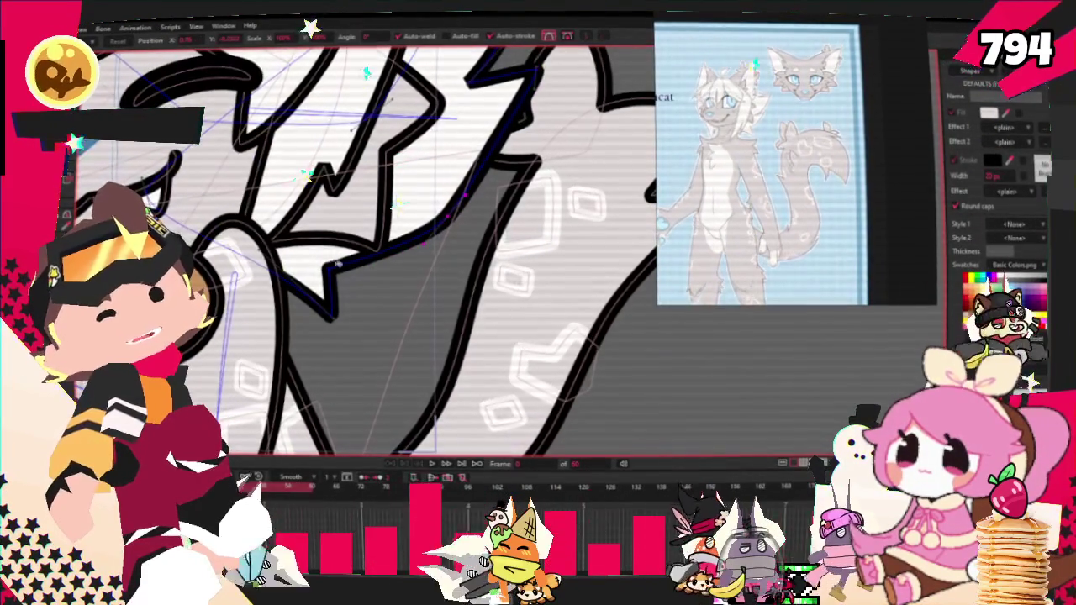
{"action": "left_click_drag", "start_coordinate": [338, 263], "coordinate": [384, 199]}
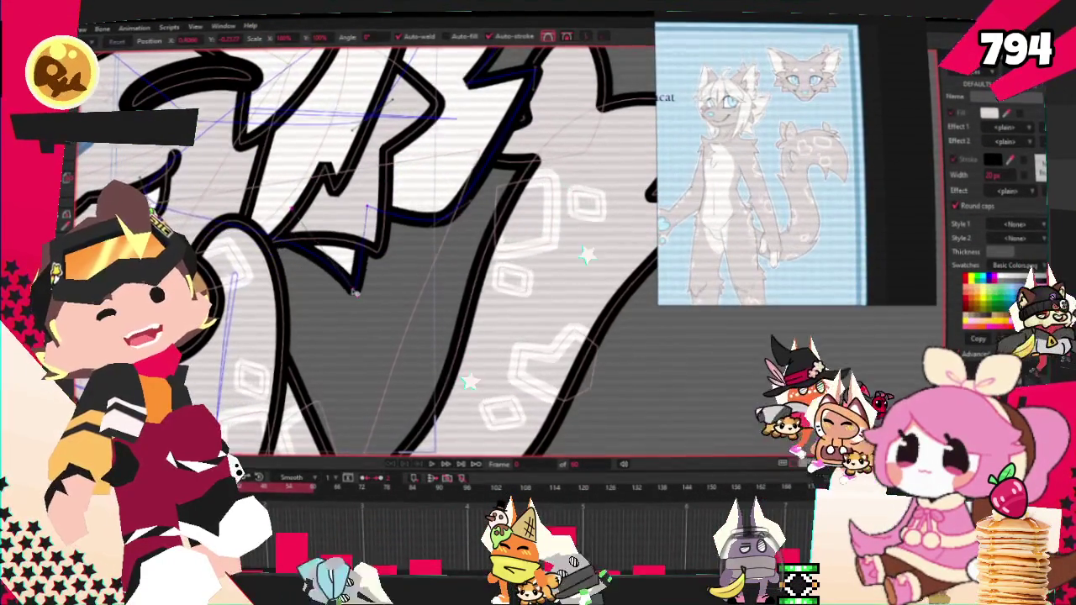
{"action": "scroll", "coordinate": [333, 321], "scroll_direction": "down", "scroll_amount": 2}
{"action": "scroll", "coordinate": [353, 188], "scroll_direction": "up", "scroll_amount": 2}
{"action": "scroll", "coordinate": [354, 188], "scroll_direction": "up", "scroll_amount": 1}
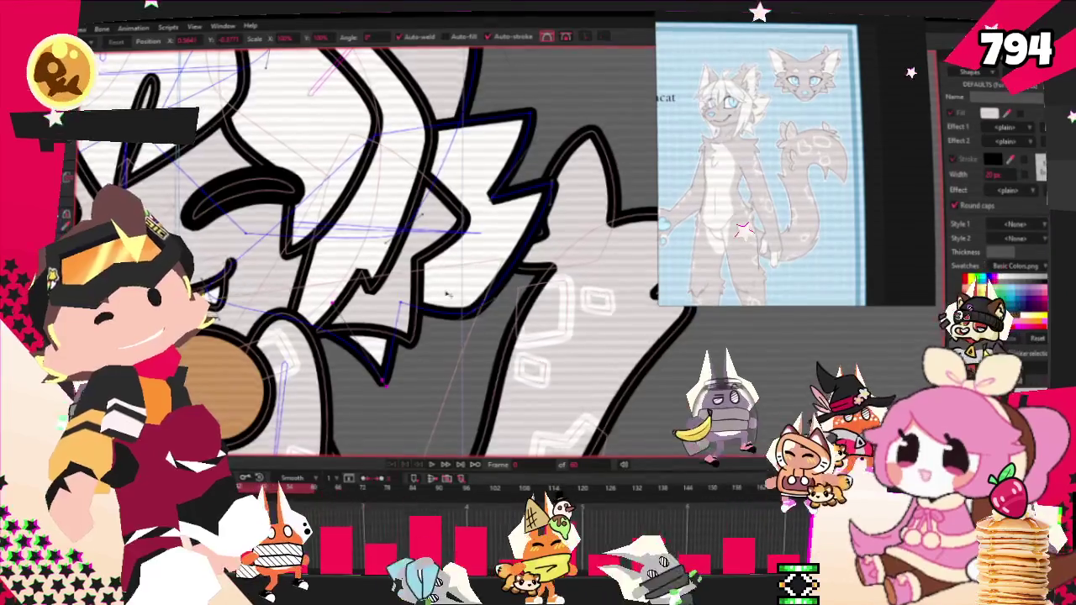
{"action": "scroll", "coordinate": [420, 252], "scroll_direction": "down", "scroll_amount": 1}
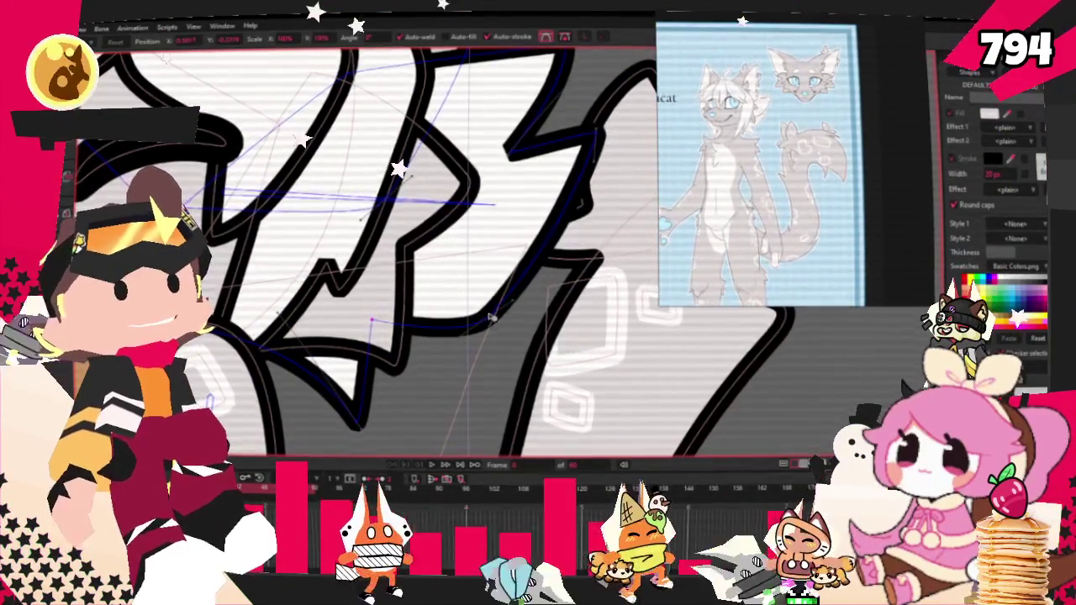
{"action": "scroll", "coordinate": [588, 168], "scroll_direction": "up", "scroll_amount": 2}
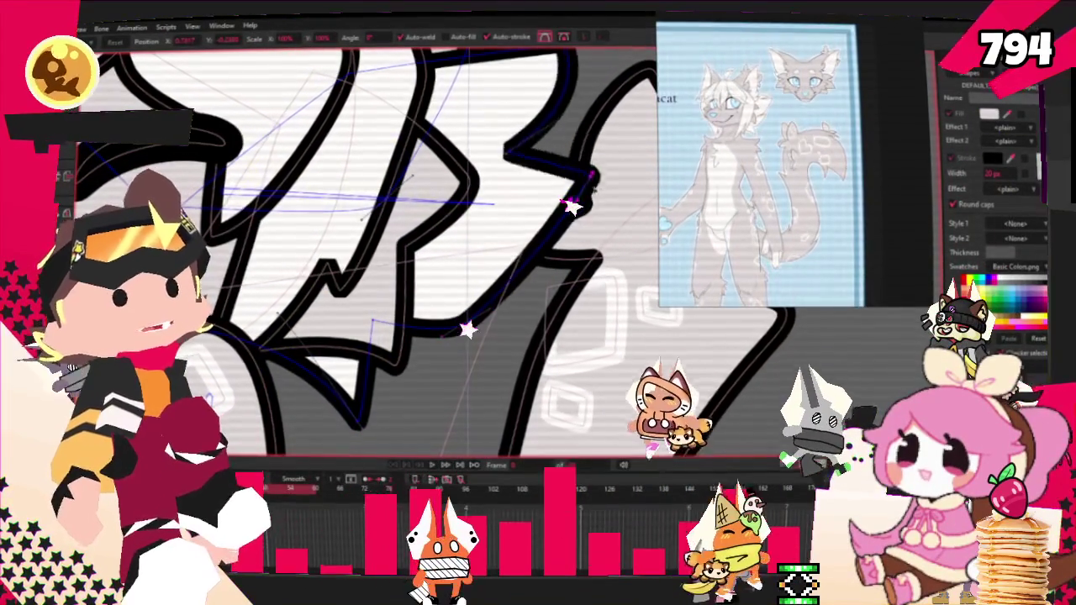
{"action": "scroll", "coordinate": [538, 210], "scroll_direction": "down", "scroll_amount": 1}
{"action": "scroll", "coordinate": [499, 230], "scroll_direction": "down", "scroll_amount": 5}
{"action": "scroll", "coordinate": [454, 260], "scroll_direction": "up", "scroll_amount": 3}
{"action": "scroll", "coordinate": [412, 281], "scroll_direction": "up", "scroll_amount": 2}
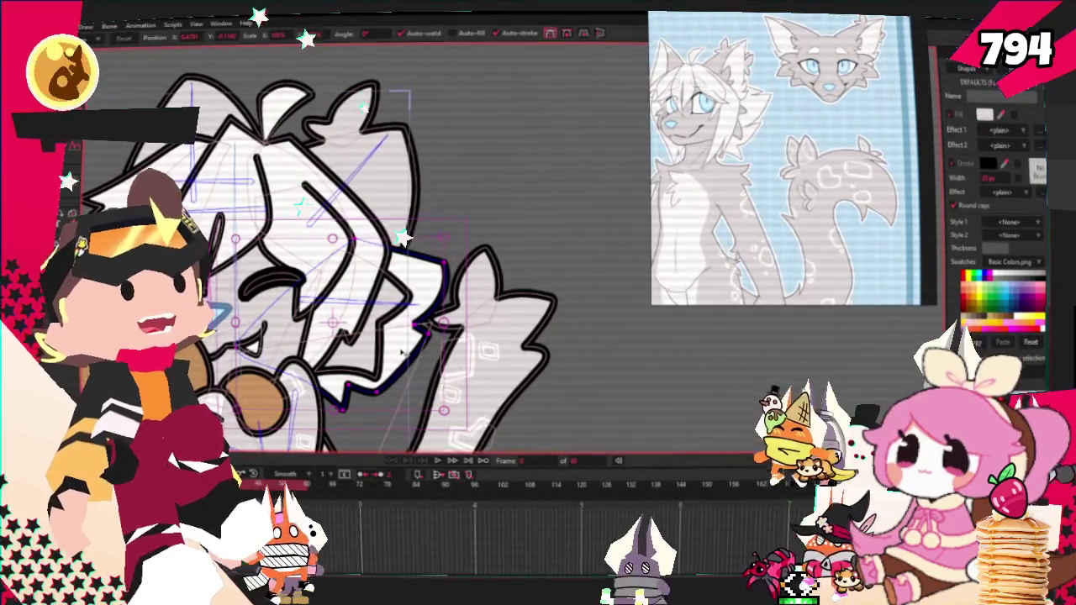
Try the Select Bone and Add Point tools, then play back and stop the animation.
{"action": "scroll", "coordinate": [401, 352], "scroll_direction": "up", "scroll_amount": 2}
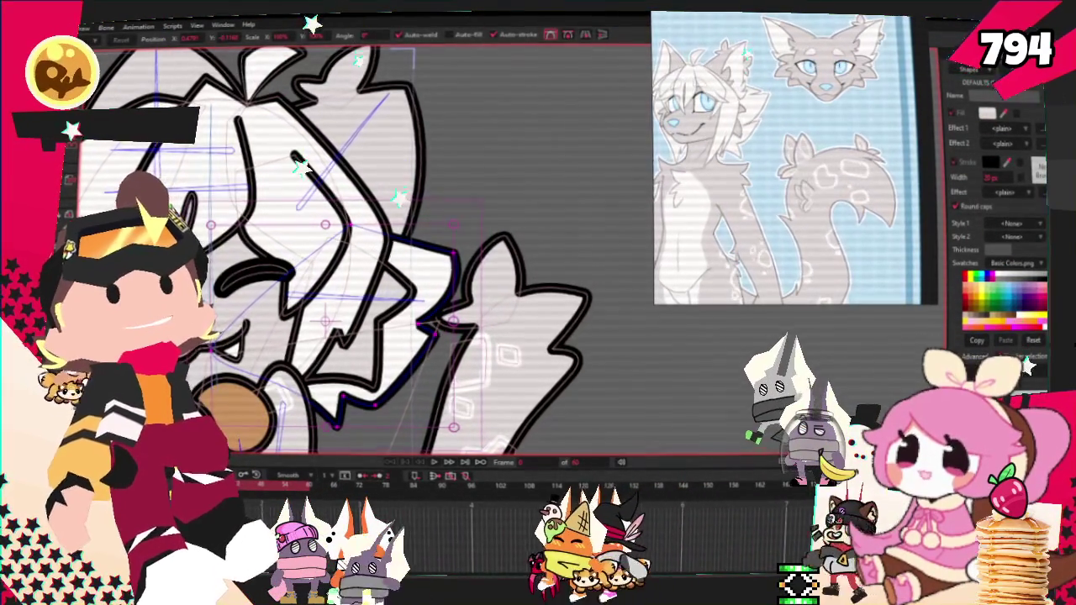
{"action": "left_click", "coordinate": [87, 193]}
{"action": "left_click", "coordinate": [86, 193]}
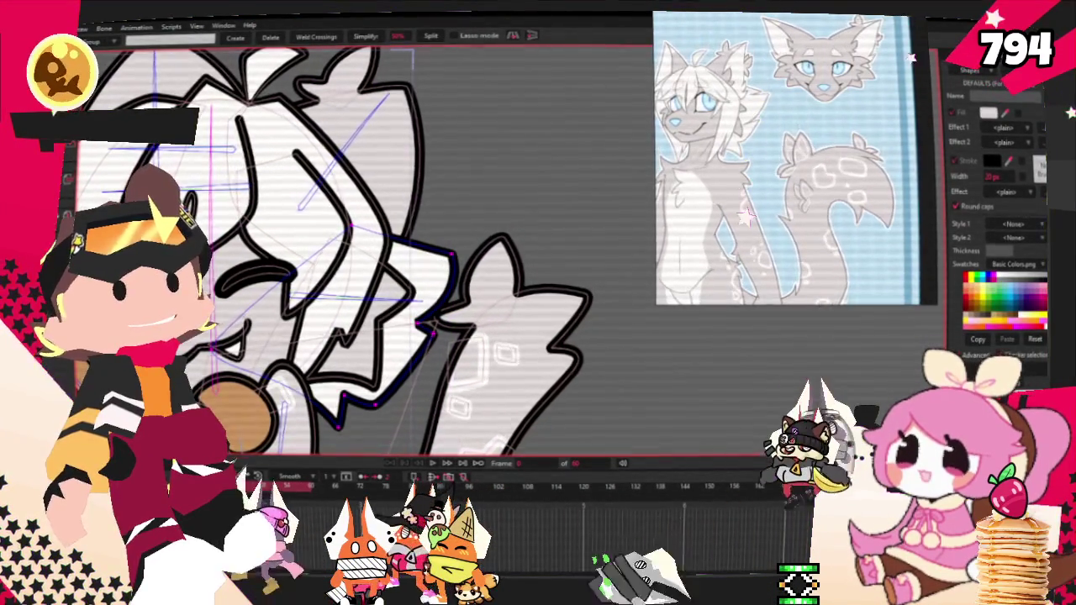
{"action": "key", "text": "i"}
{"action": "scroll", "coordinate": [336, 252], "scroll_direction": "down", "scroll_amount": 2}
{"action": "left_click", "coordinate": [431, 463]}
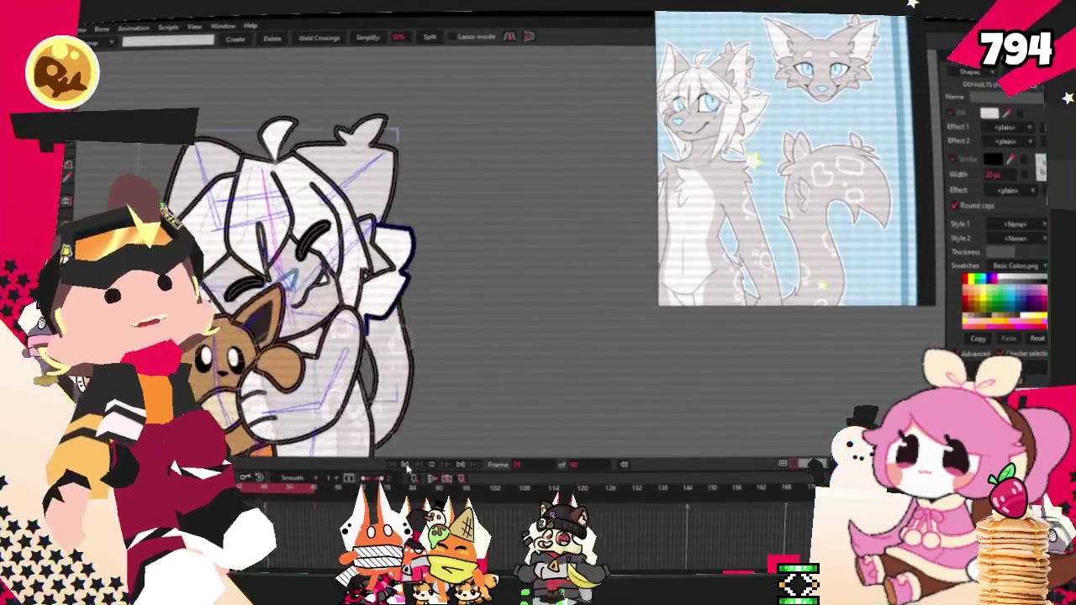
{"action": "scroll", "coordinate": [385, 199], "scroll_direction": "up", "scroll_amount": 5}
{"action": "key", "text": "t"}
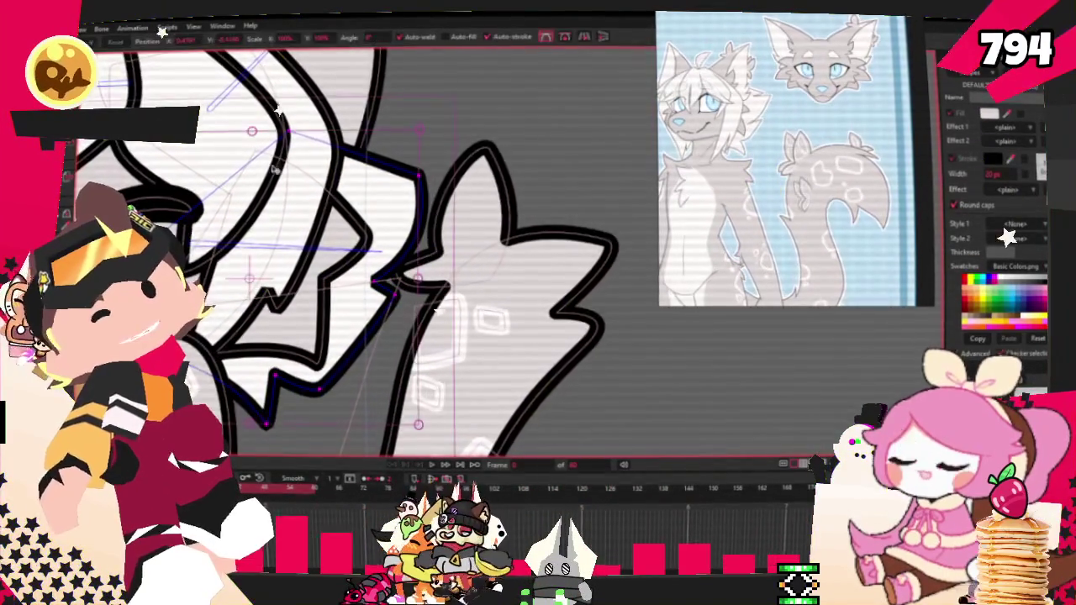
Raise the selected arm points and rotate them up and to the left.
{"action": "left_click_drag", "start_coordinate": [385, 198], "coordinate": [388, 185]}
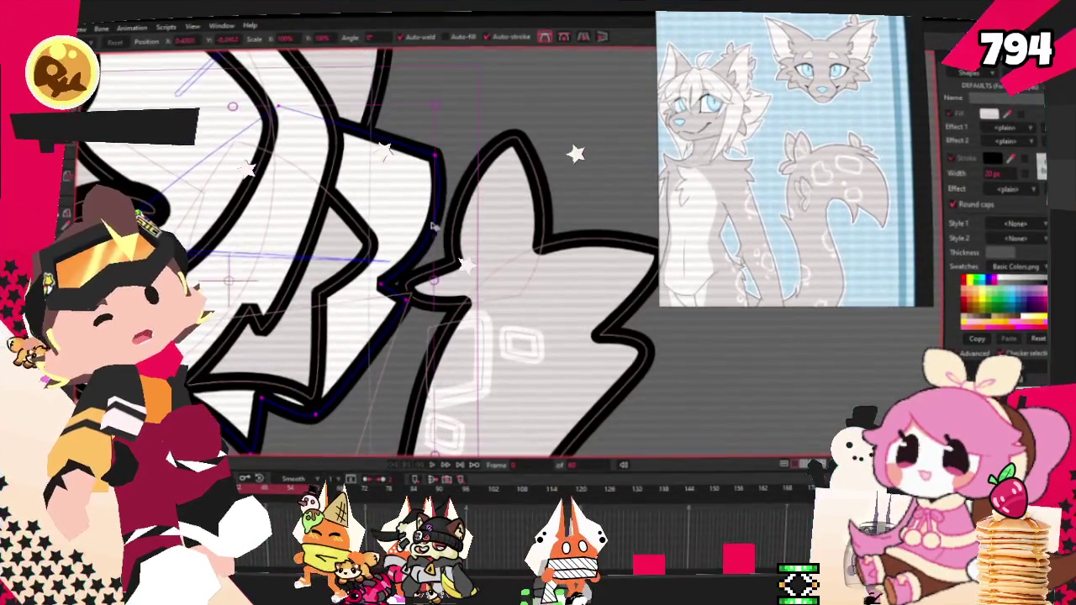
{"action": "left_click_drag", "start_coordinate": [452, 239], "coordinate": [388, 251]}
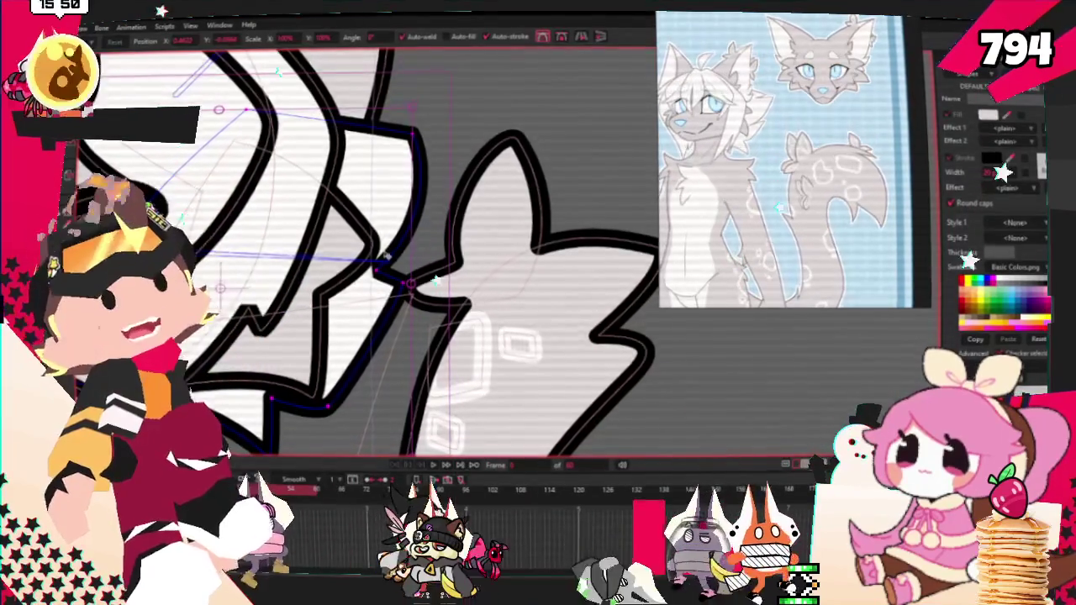
{"action": "scroll", "coordinate": [354, 309], "scroll_direction": "down", "scroll_amount": 2}
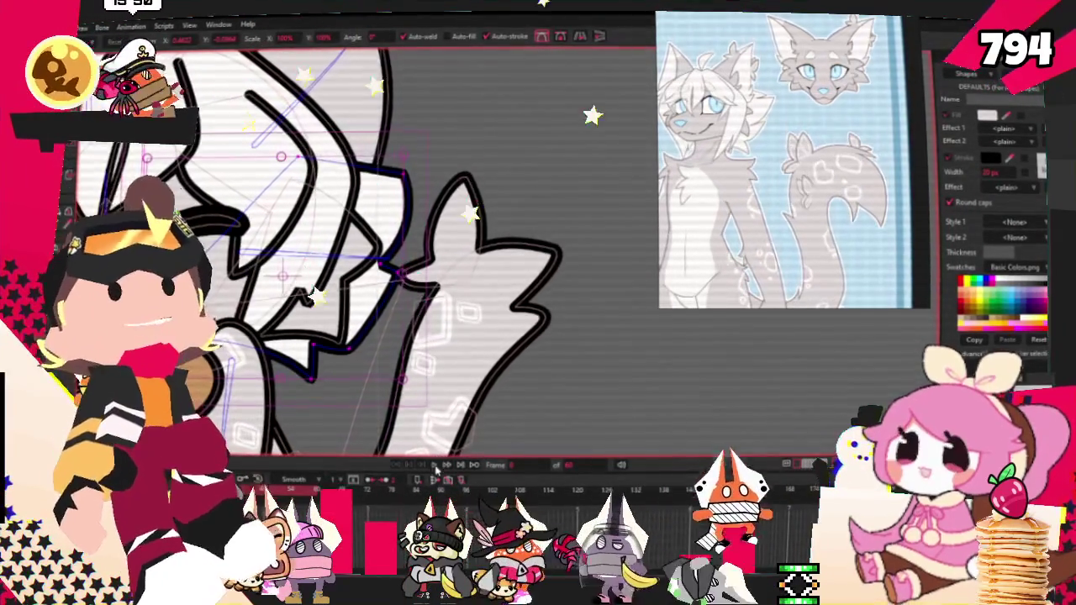
{"action": "key", "text": "Right"}
{"action": "scroll", "coordinate": [434, 412], "scroll_direction": "down", "scroll_amount": 3}
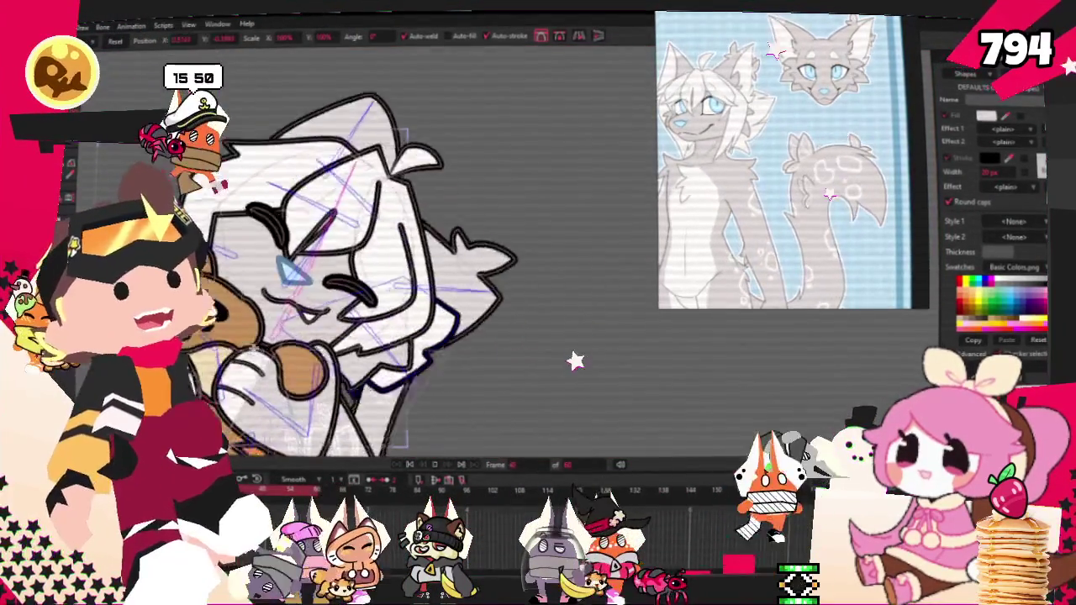